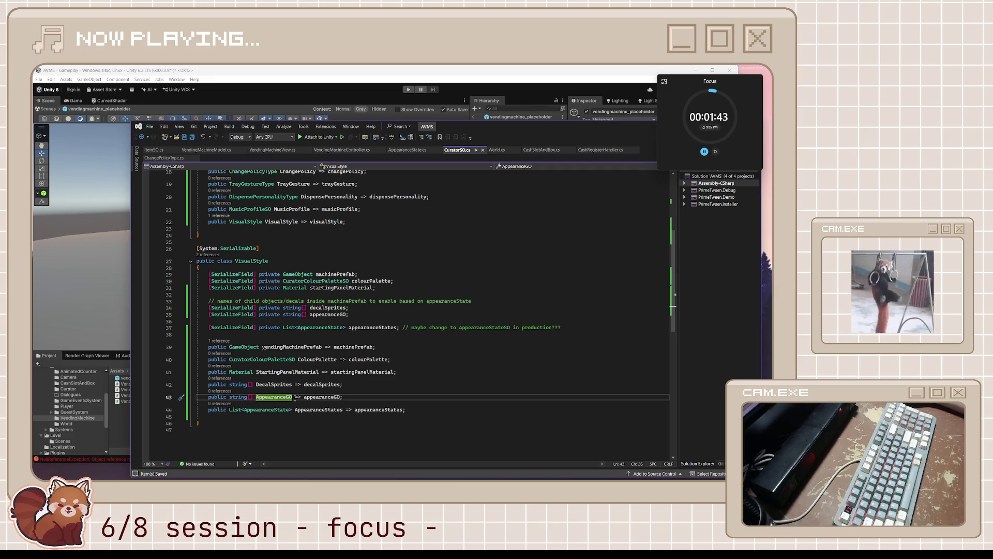
Change the DecalSprites property on line 42 from string[] to Sprite[]
left_click(267, 387)
left_click(238, 384)
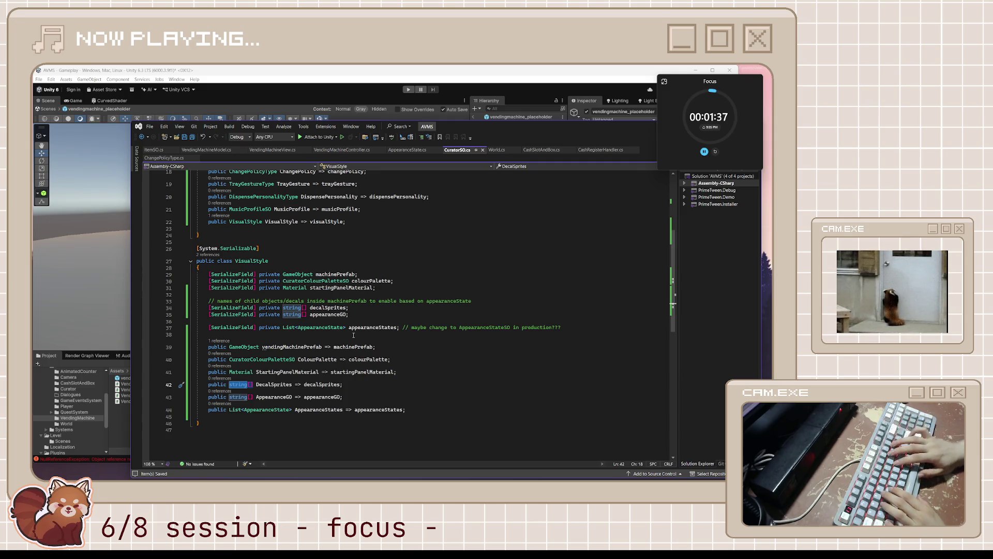
type("SPrite")
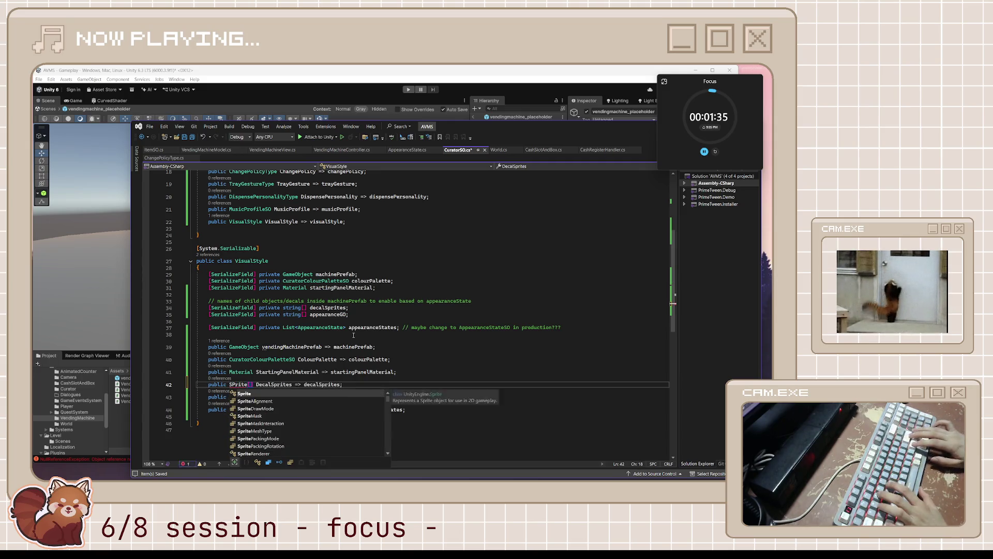
key("Tab")
Change the decalSprites field on line 34 from string[] to Sprite[]
key("Up")
key("Up")
key("Up")
key("End")
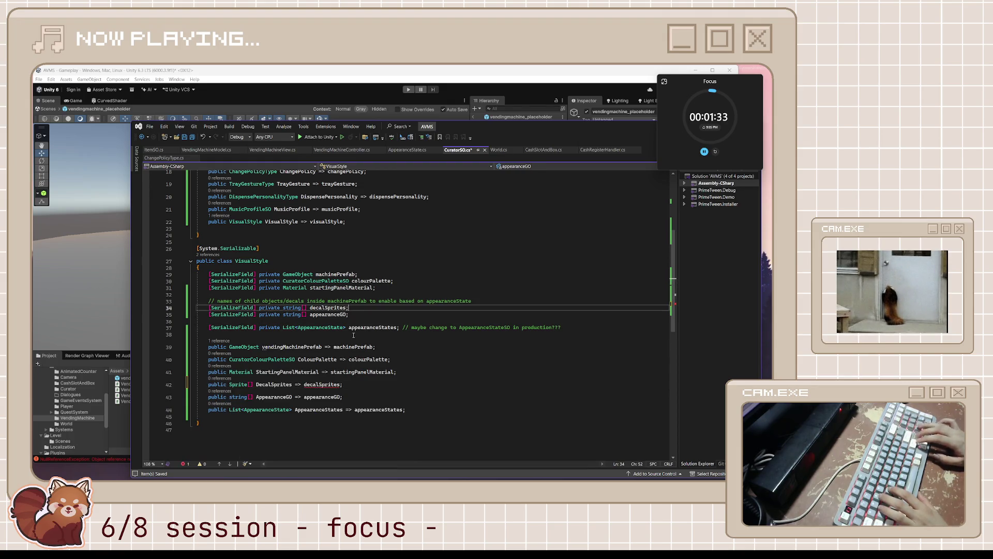
key("ctrl+Left")
key("ctrl+Left")
key("ctrl+Left")
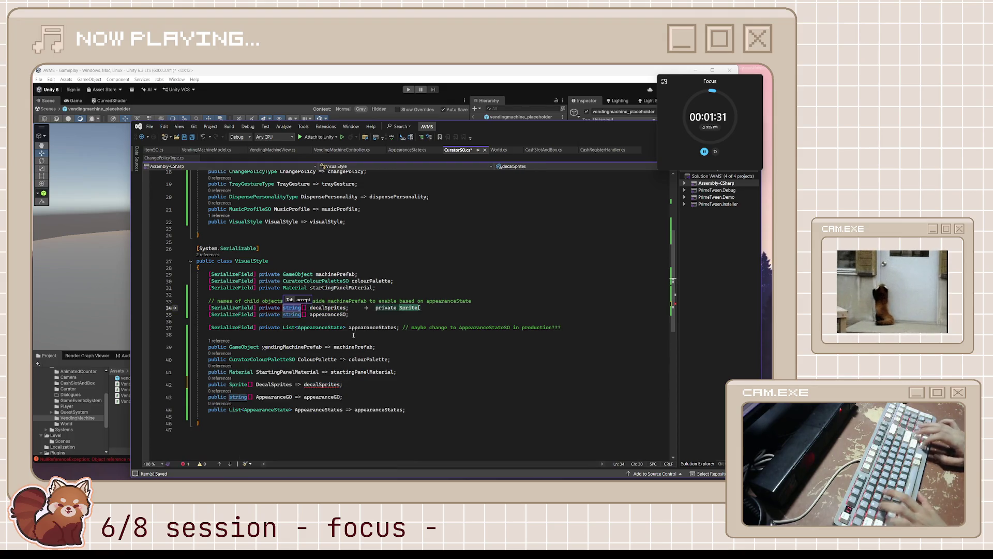
key("ctrl+shift+Right")
type("Sprite")
key("Tab")
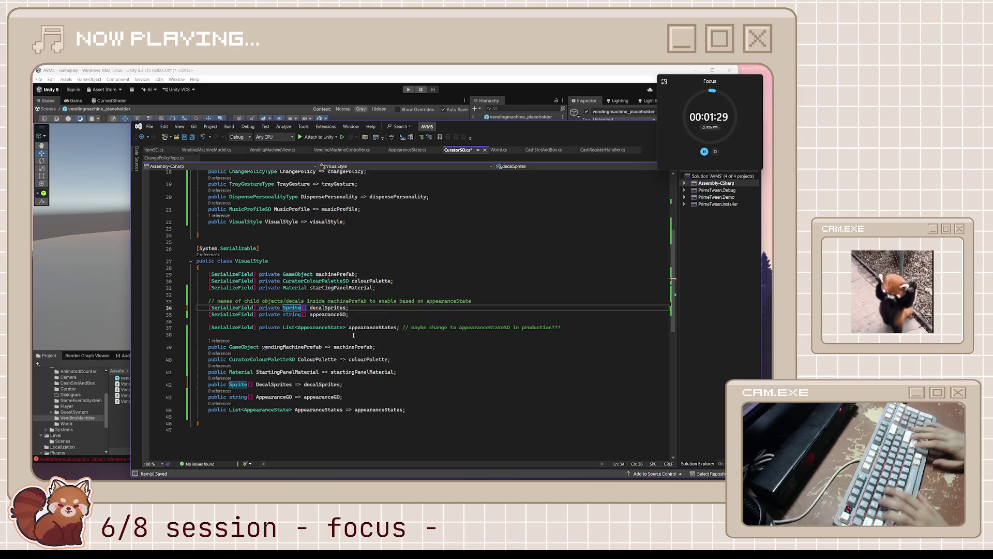
key("Down")
key("Down")
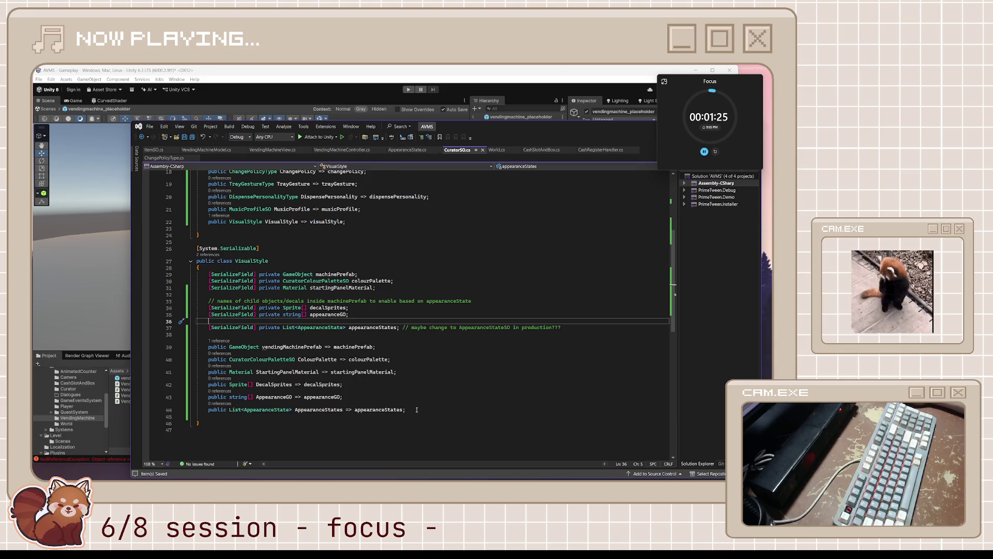
left_click(273, 150)
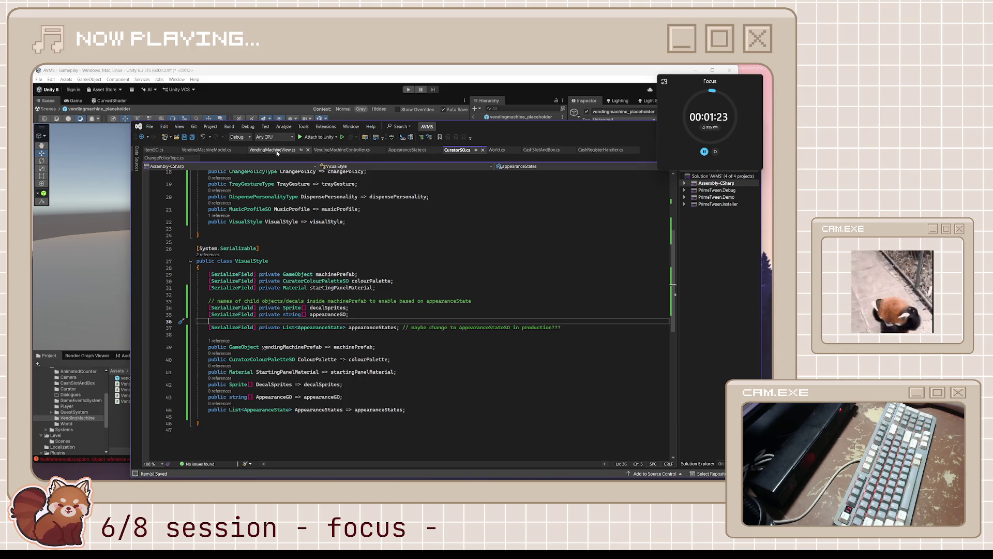
Change the commented-out DecalSprites line 45 from string to Sprite and save VendingMachineView.cs
left_click(242, 404)
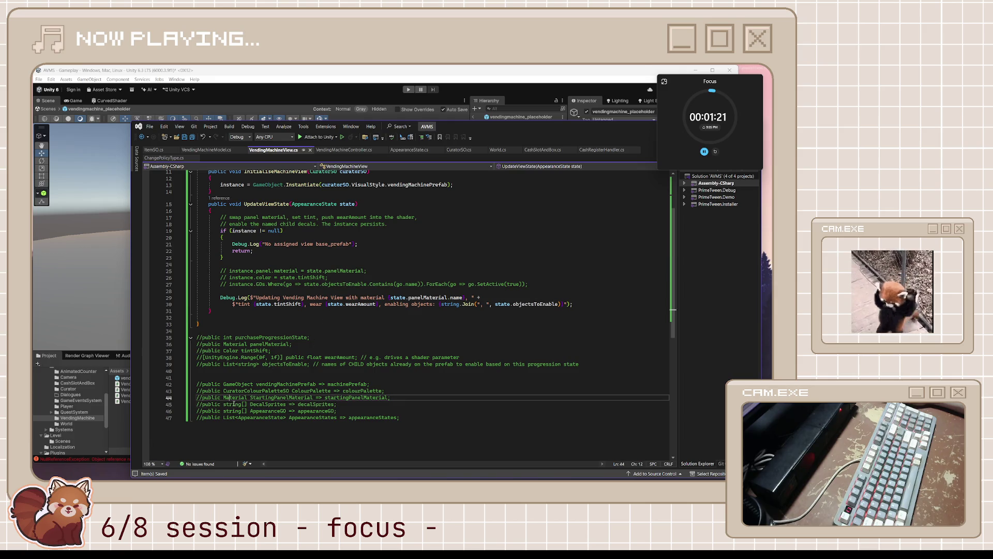
type("Sprite")
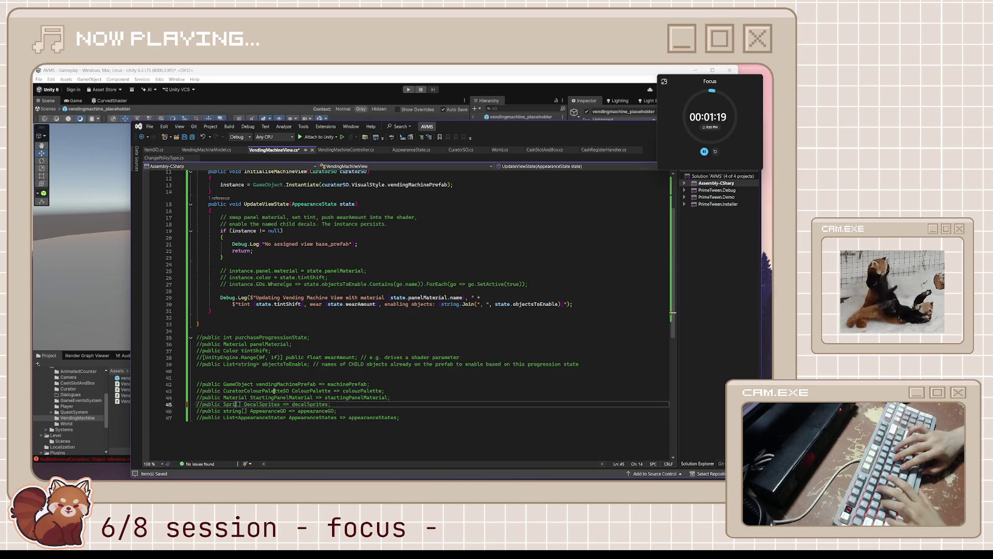
left_click(294, 380)
key("ctrl+s")
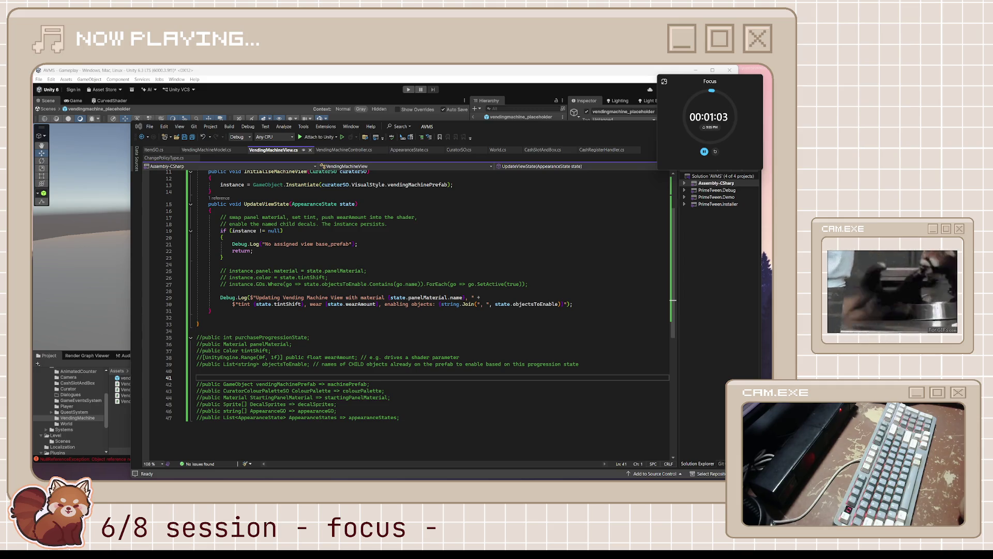
Scroll through VendingMachineView.cs to review the commented-out UpdateViewState code
left_click(386, 319)
scroll(351, 305, "down", 2)
scroll(323, 295, "up", 2)
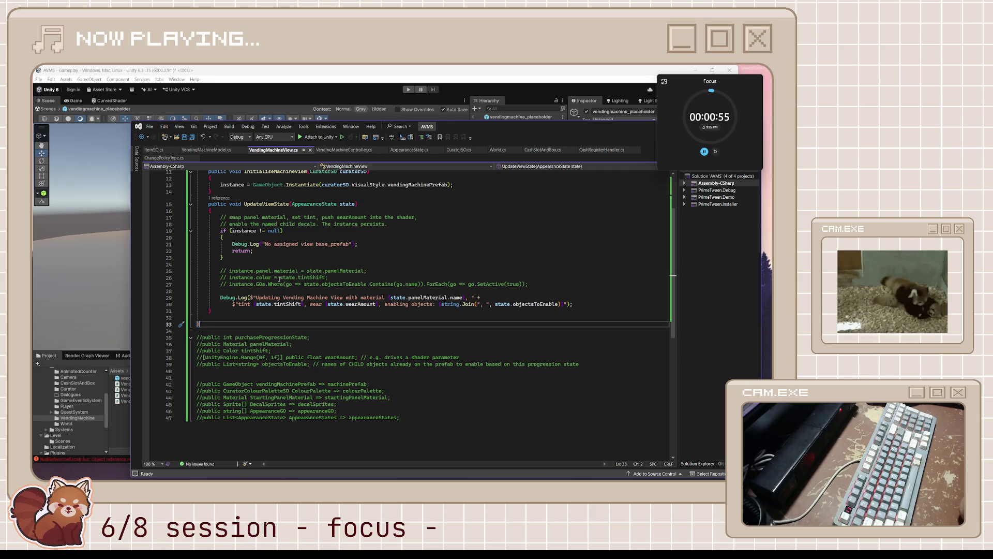
scroll(265, 291, "up", 1)
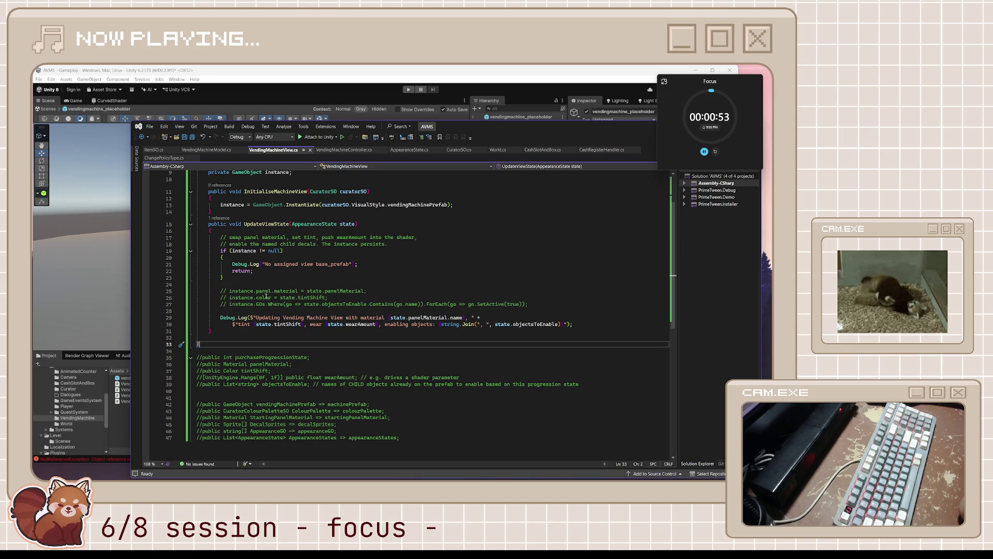
scroll(266, 297, "up", 1)
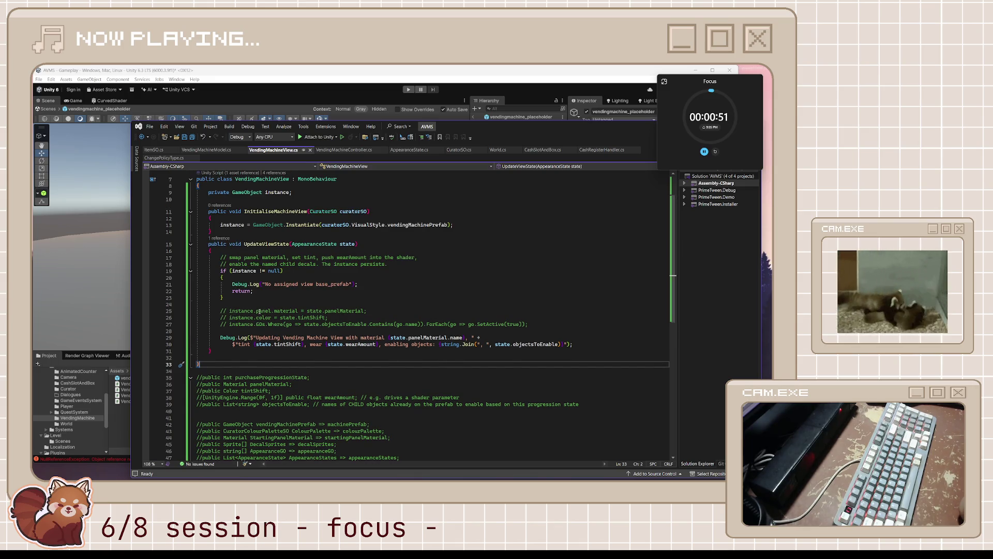
scroll(278, 357, "down", 2)
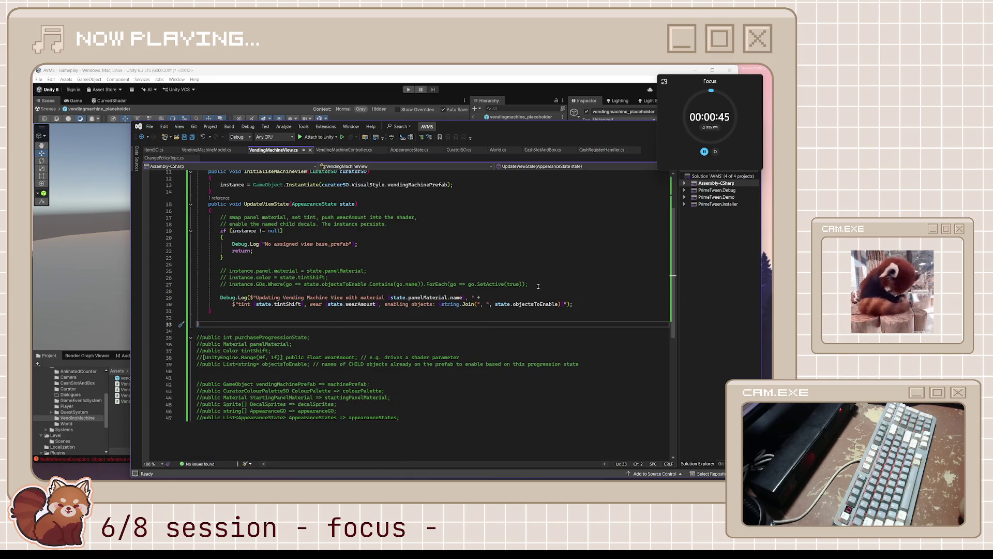
scroll(414, 259, "up", 4)
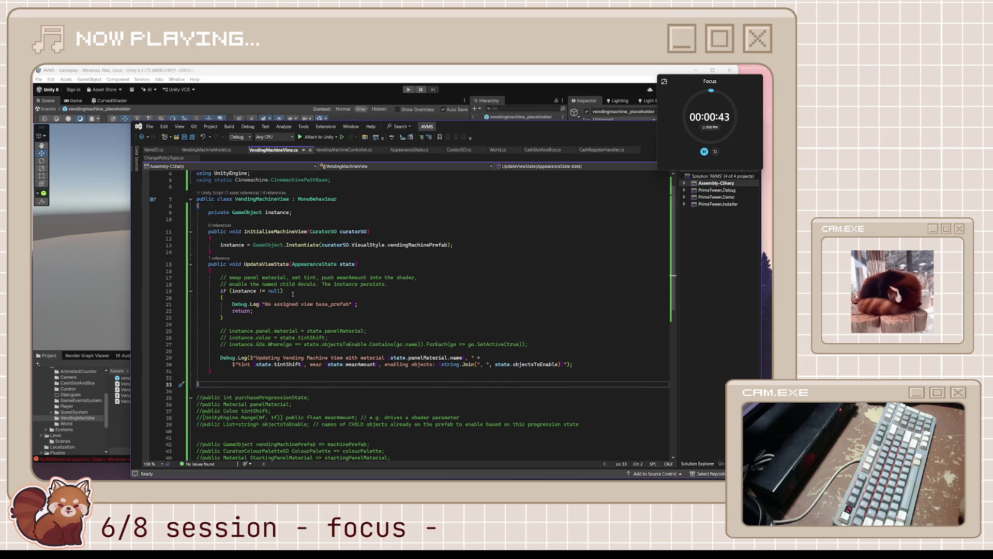
Remove .GOs from the Where call on line 27
left_click(276, 232)
left_click(292, 243)
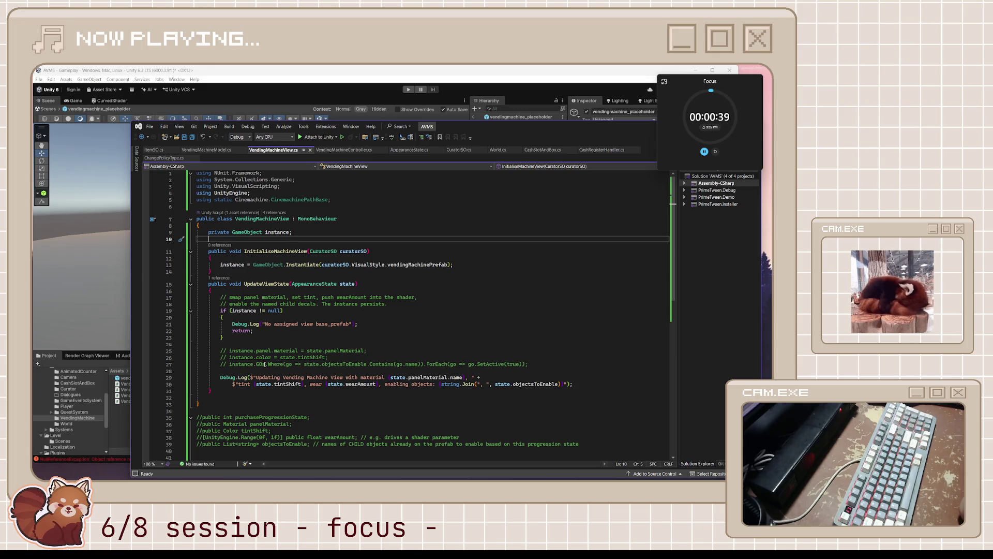
left_click_drag(266, 364, 255, 364)
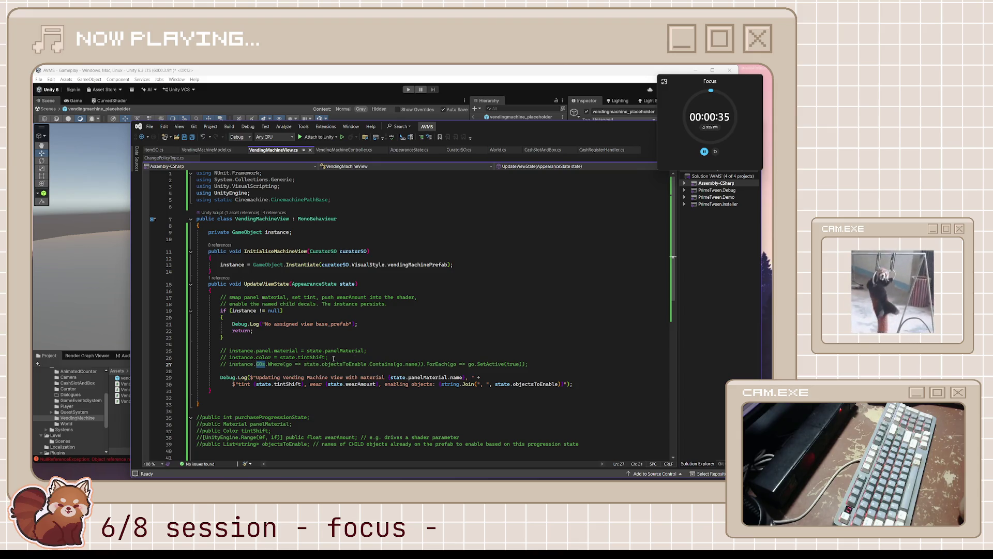
key("BackSpace")
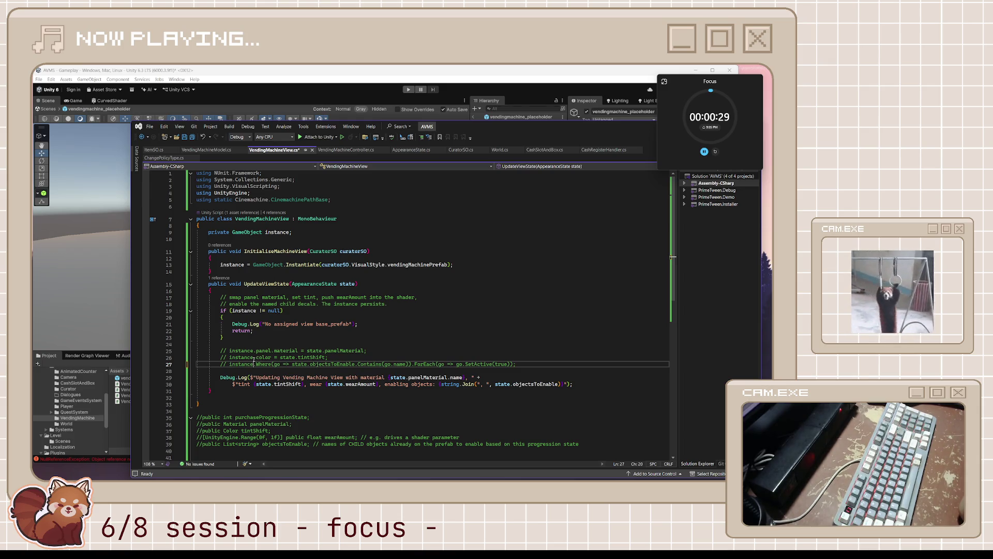
Change the commented tint line to assign instance.material_1.color
left_click_drag(254, 358, 271, 357)
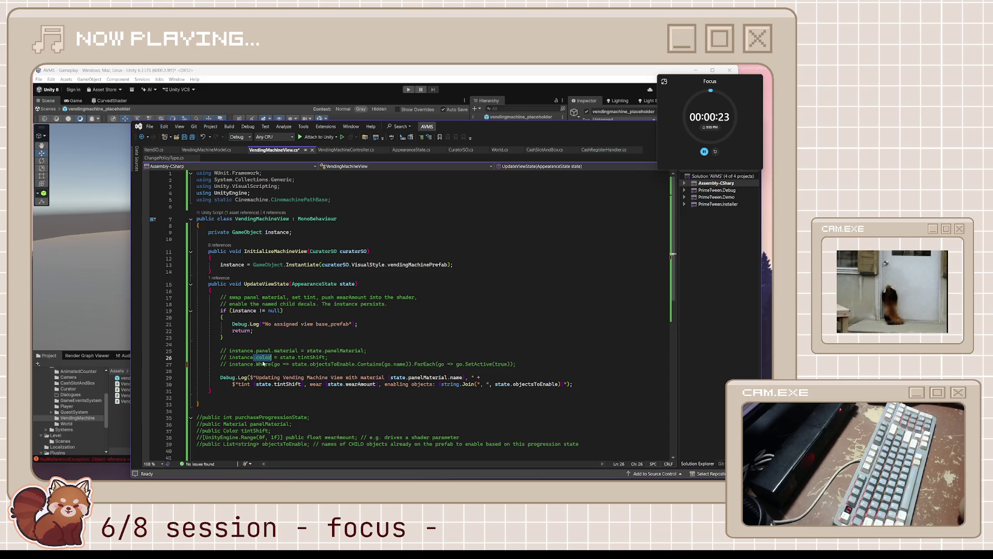
left_click(261, 359)
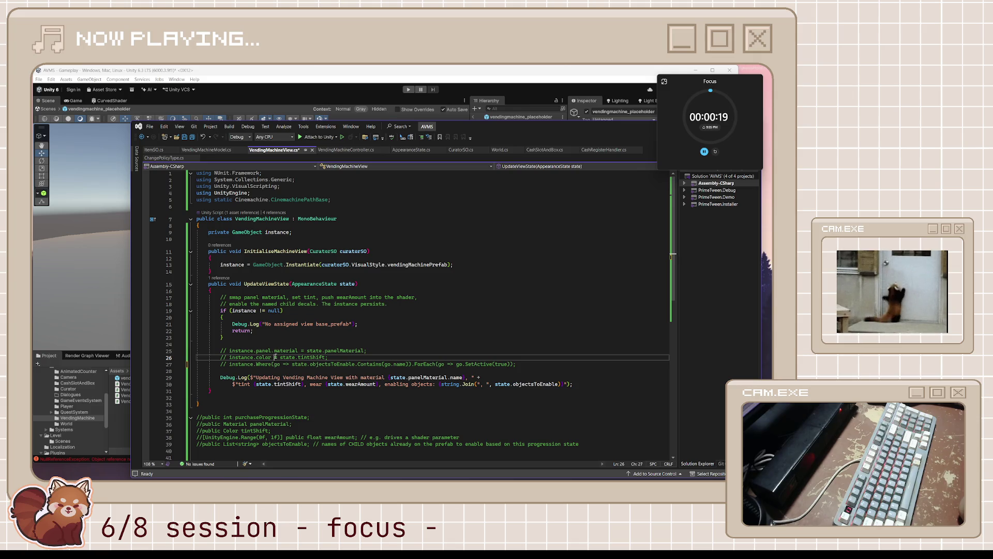
double_click(267, 358)
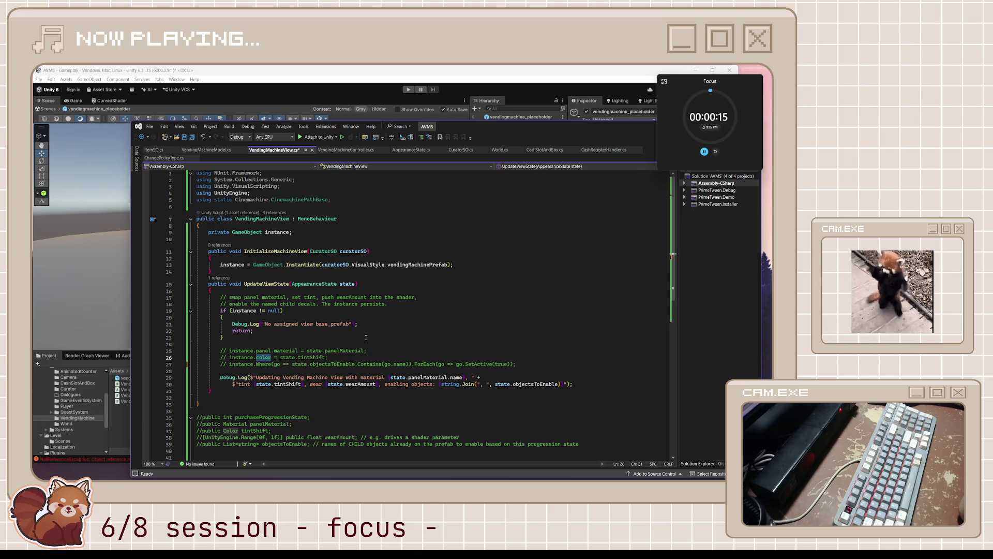
type("m")
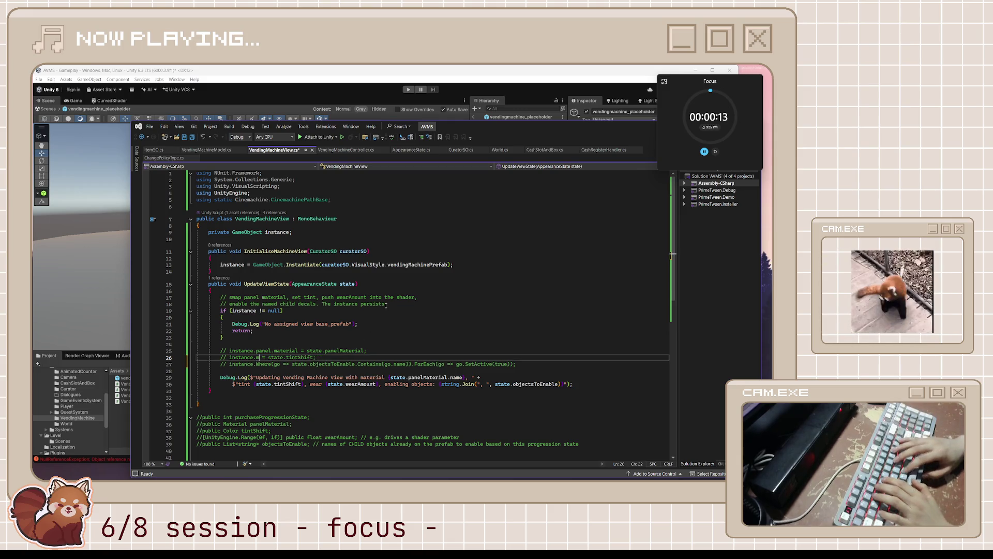
type("aterial")
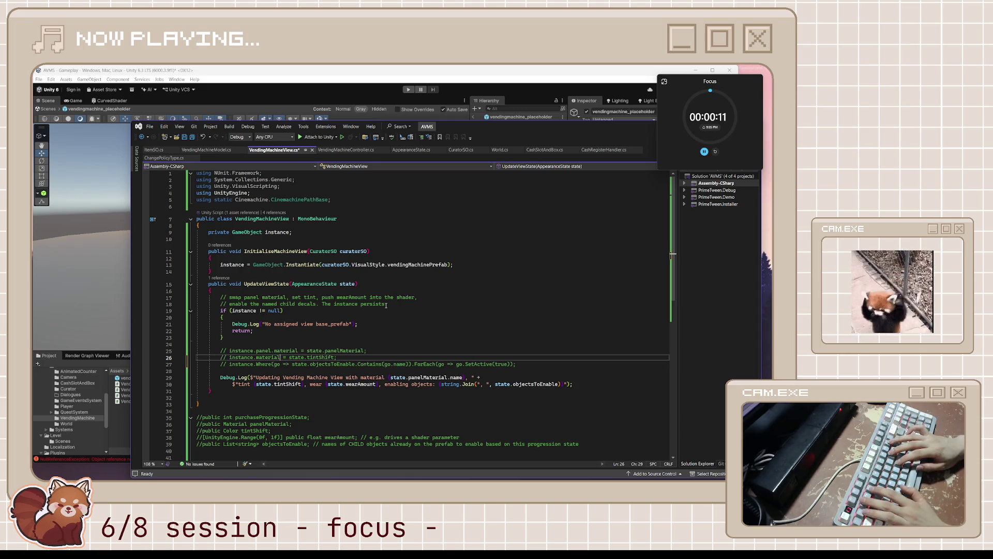
type("_1.")
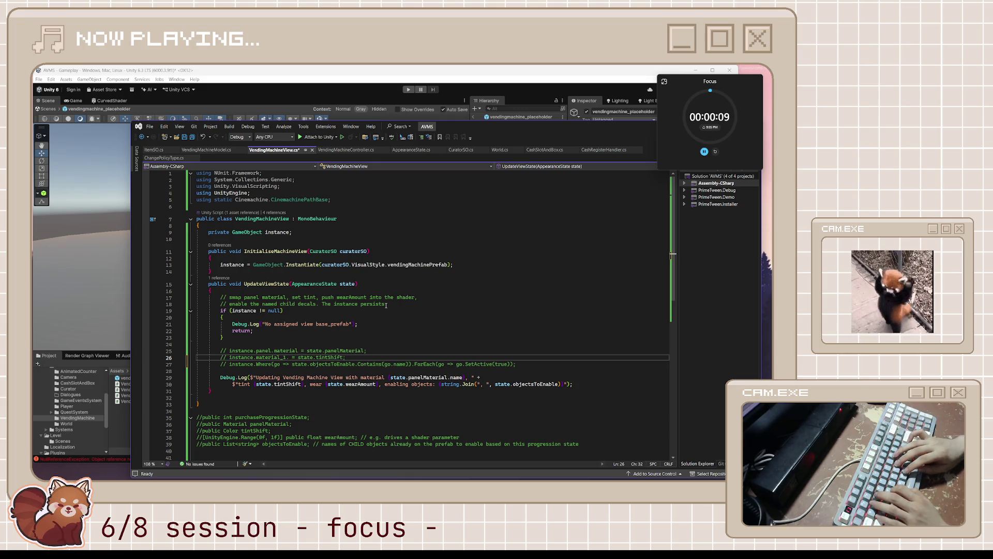
type("color")
key("End")
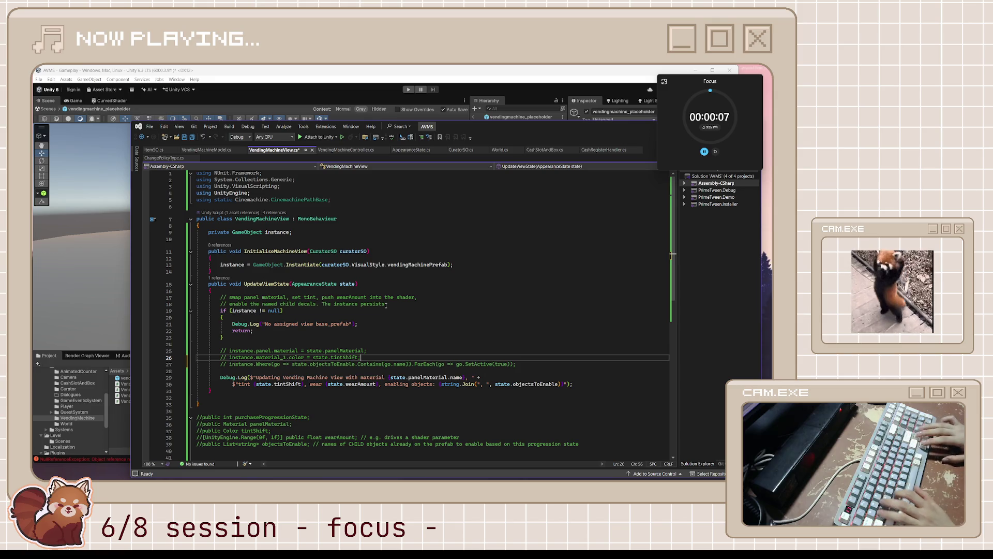
Duplicate the tint line and change the copy to material_2.color
key("ctrl+d")
key("Left")
key("Left")
key("Left")
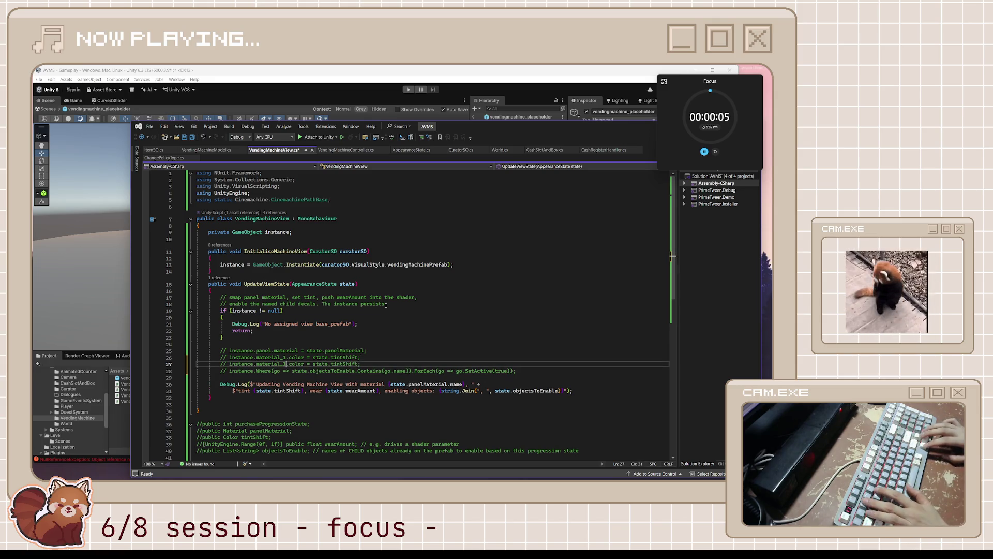
key("BackSpace")
type("2")
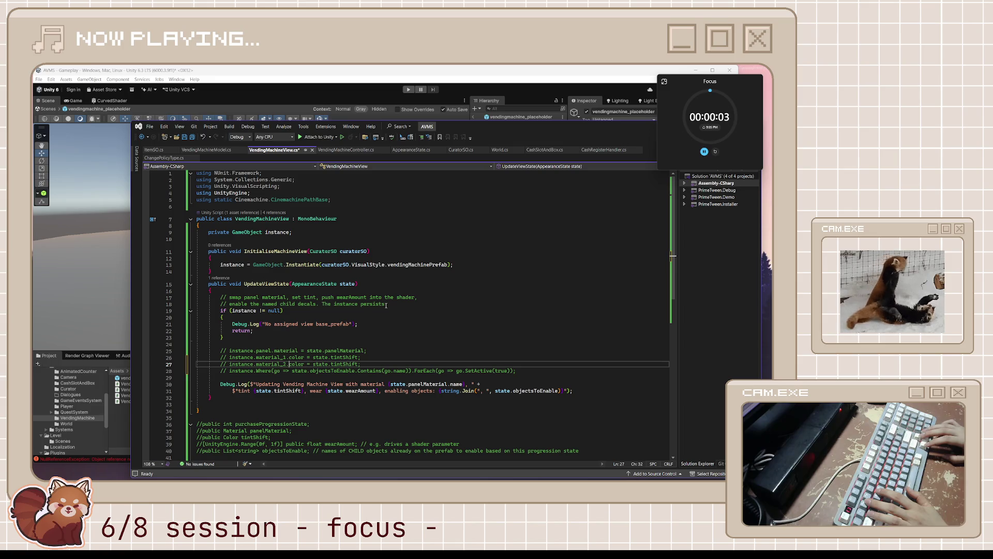
key("Right")
key("Right")
key("Right")
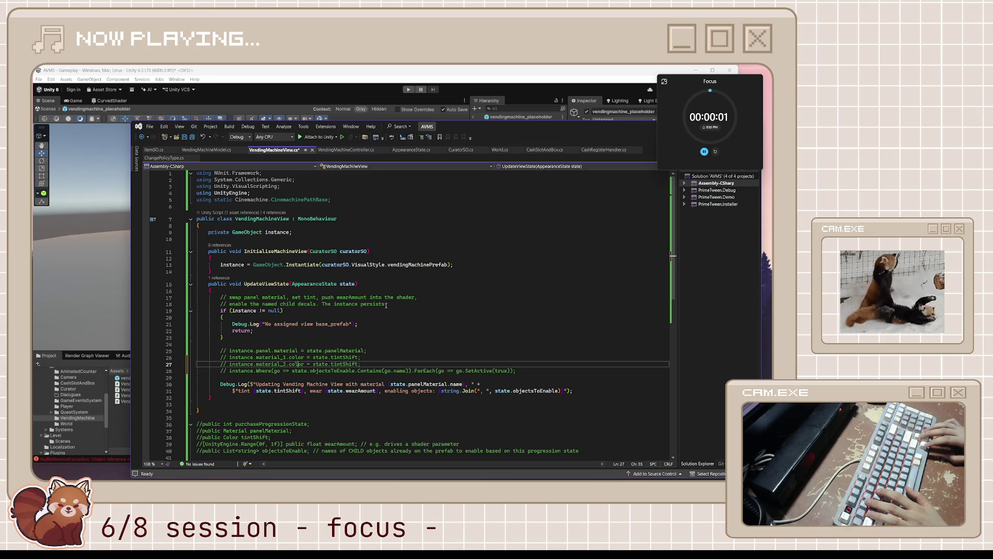
key("End")
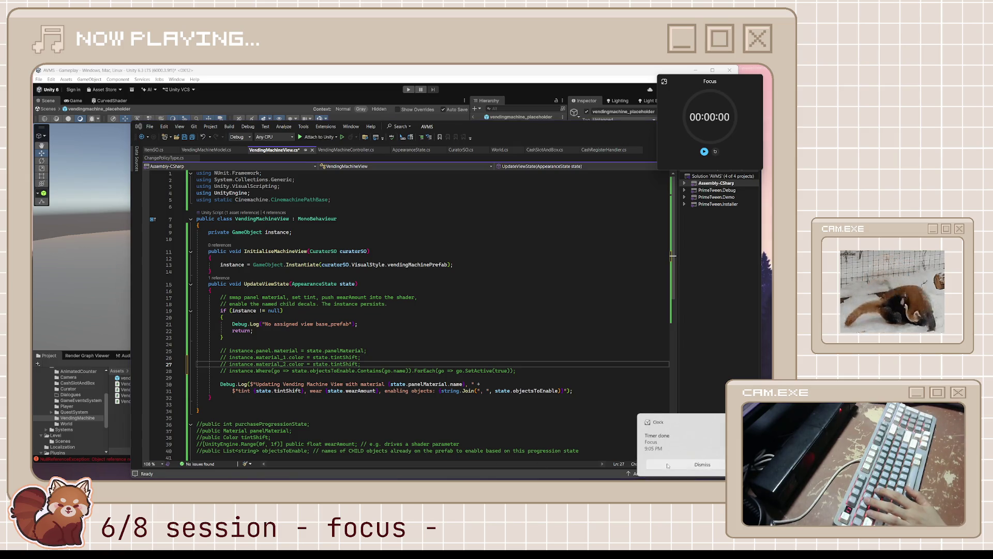
Dismiss the timer-done notice and run the 5-minute break timer as a compact overlay
left_click(703, 465)
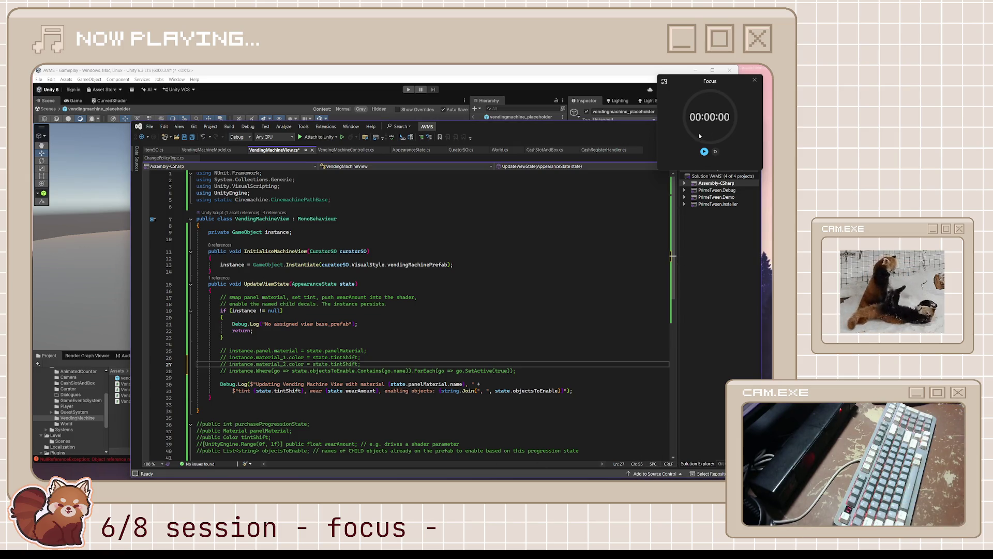
left_click(665, 81)
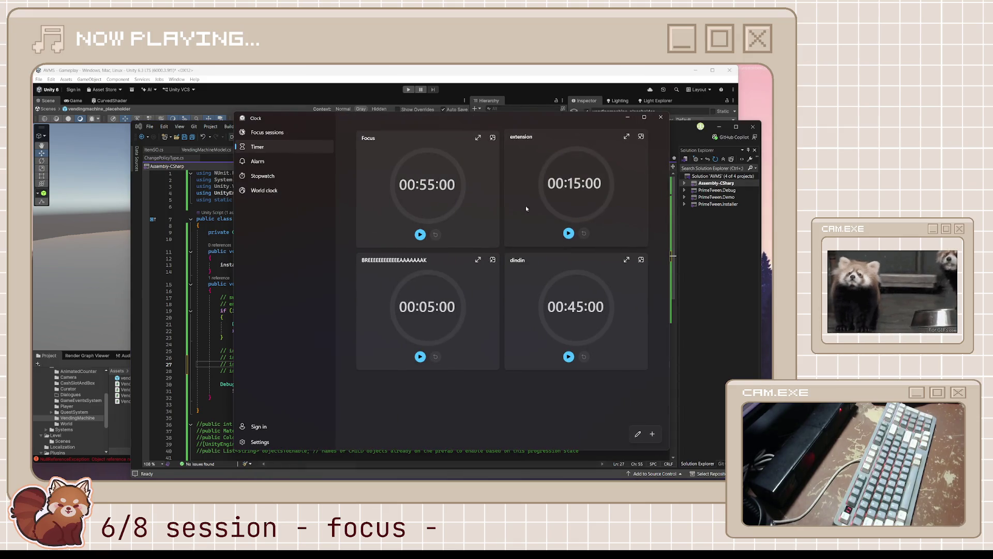
left_click(420, 356)
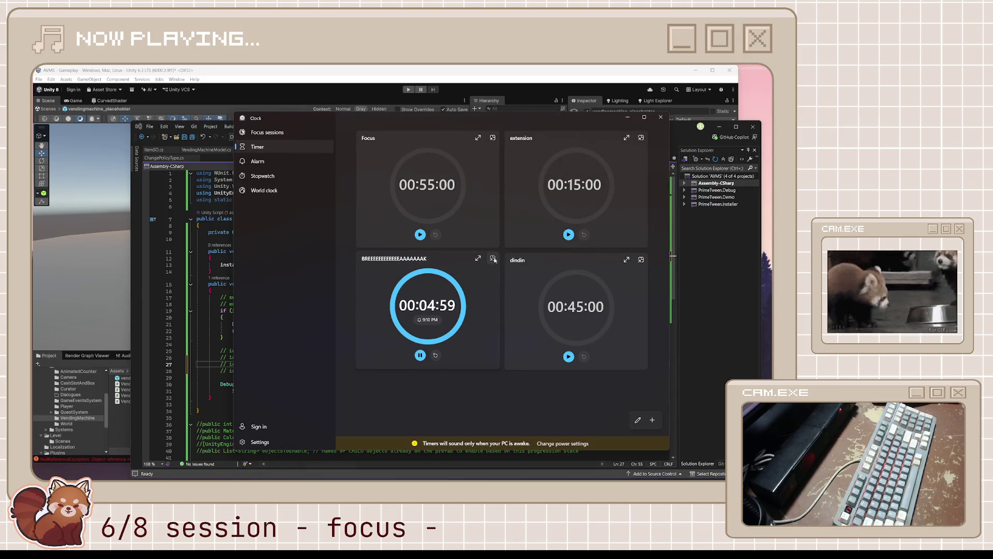
left_click(493, 259)
scroll(462, 362, "down", 5)
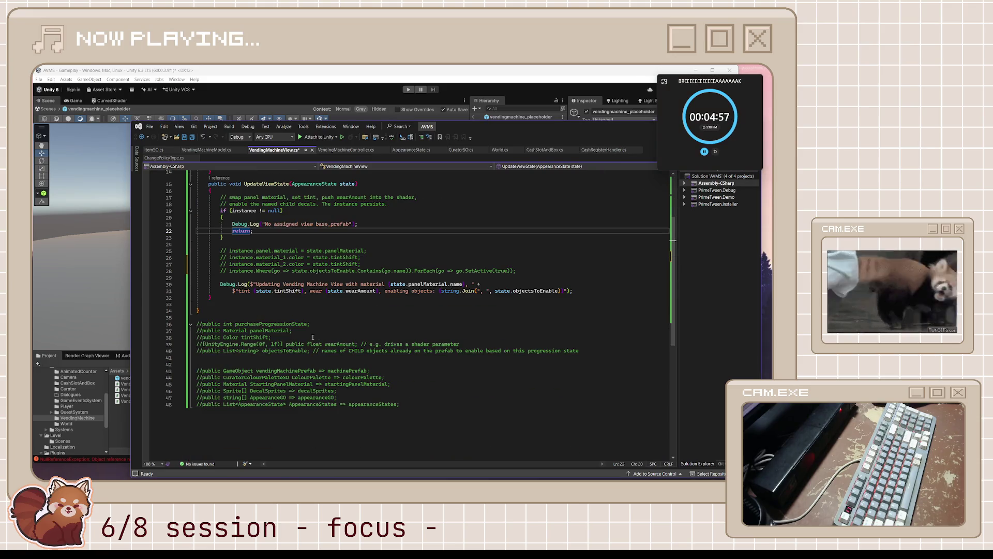
Remove the unused using directives from VendingMachineView.cs with Remove Unused Usings
left_click(359, 320)
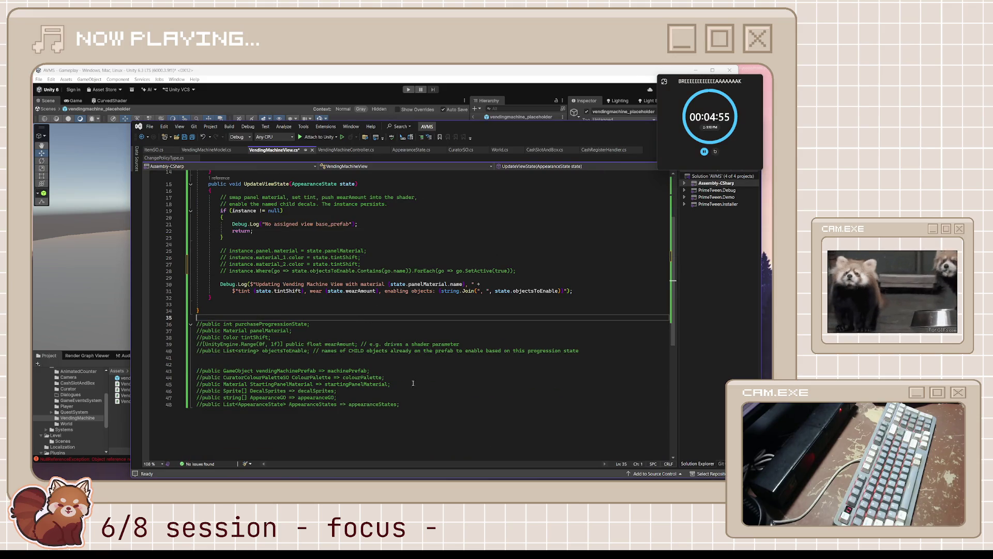
mouse_move(418, 404)
left_mouse_down()
mouse_move(310, 396)
mouse_move(207, 173)
mouse_move(179, 166)
left_mouse_up()
key("ctrl+r")
key("ctrl+g")
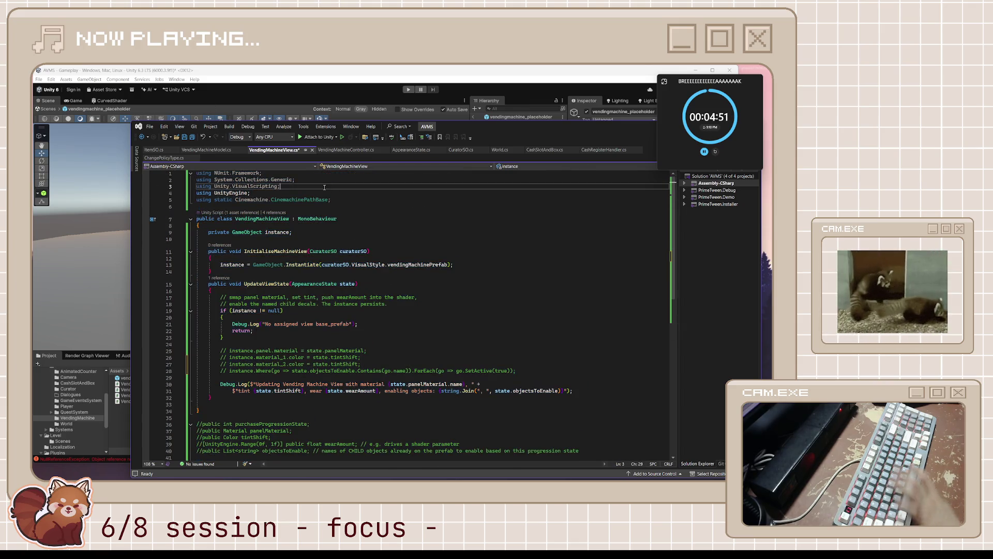
key("Delete")
Delete the leftover Cinemachine static using line and save the script
left_click(347, 177)
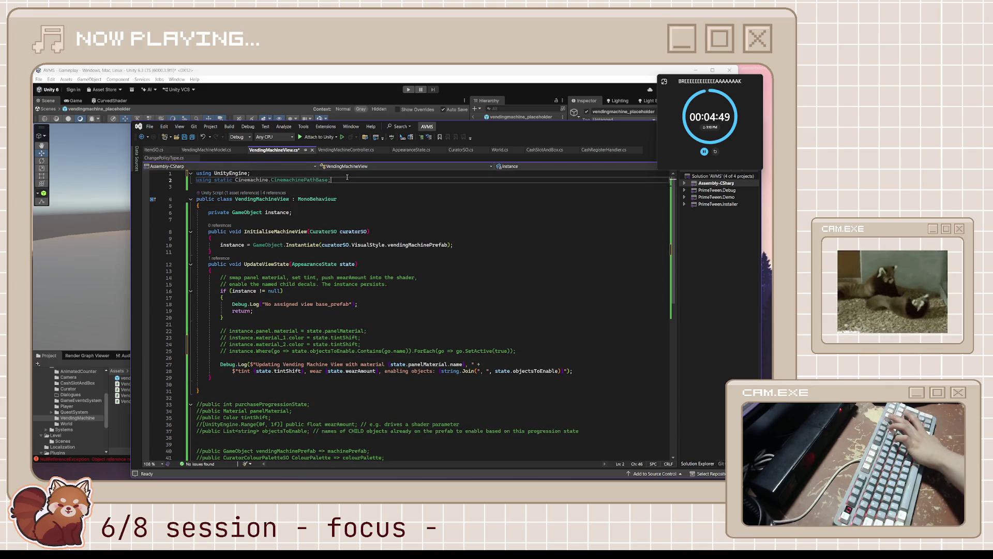
key("shift+Home")
key("BackSpace")
key("BackSpace")
left_click(347, 252)
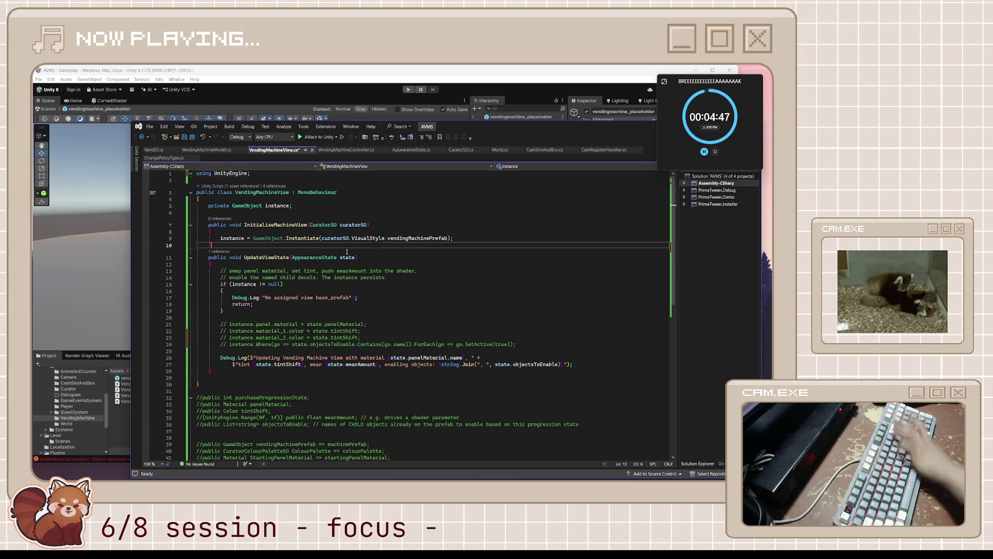
key("ctrl+s")
key("ctrl+a")
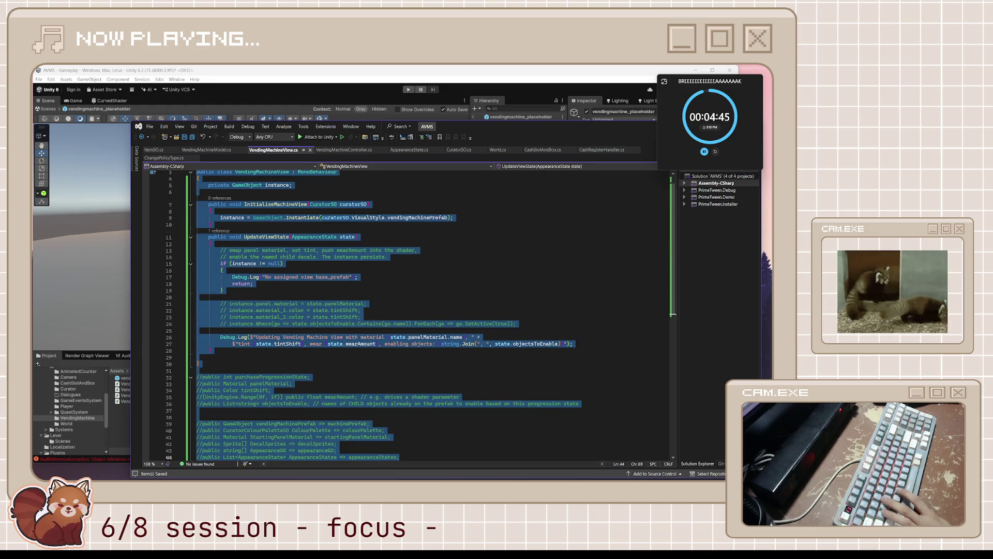
key("alt+Tab")
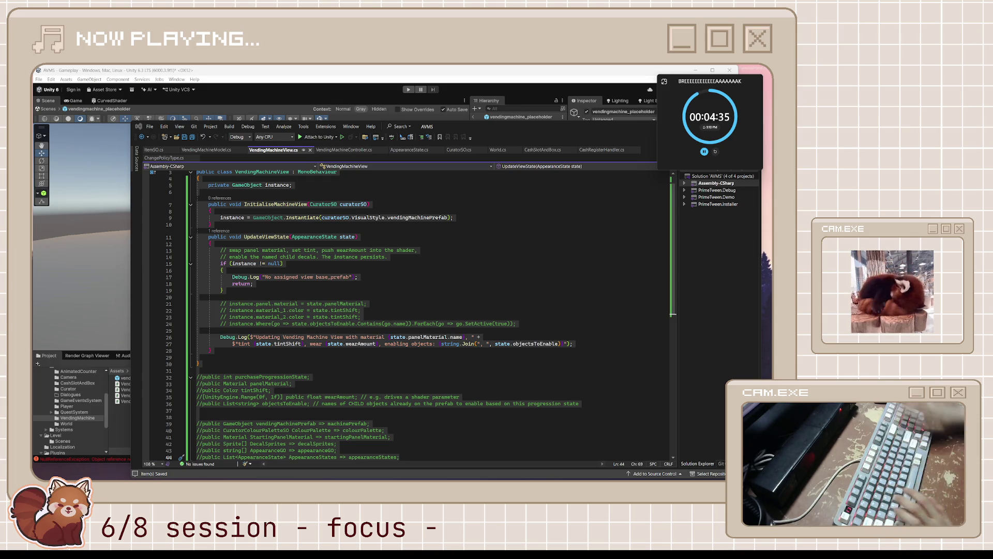
Verify the placeholder's View field points to machine_visual, then leave Prefab Mode for Gameplay
left_click(76, 403)
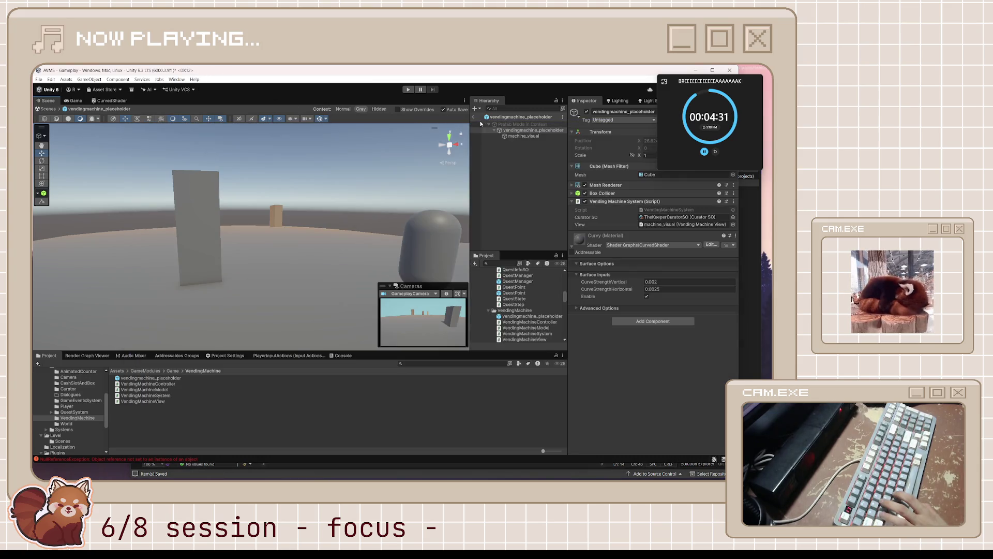
left_click(535, 137)
left_click(547, 131)
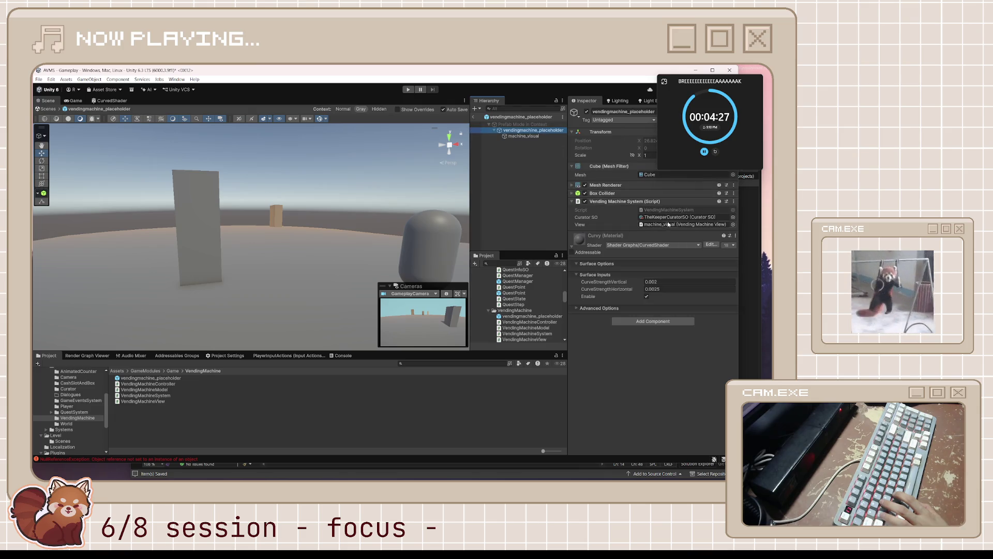
left_click(652, 225)
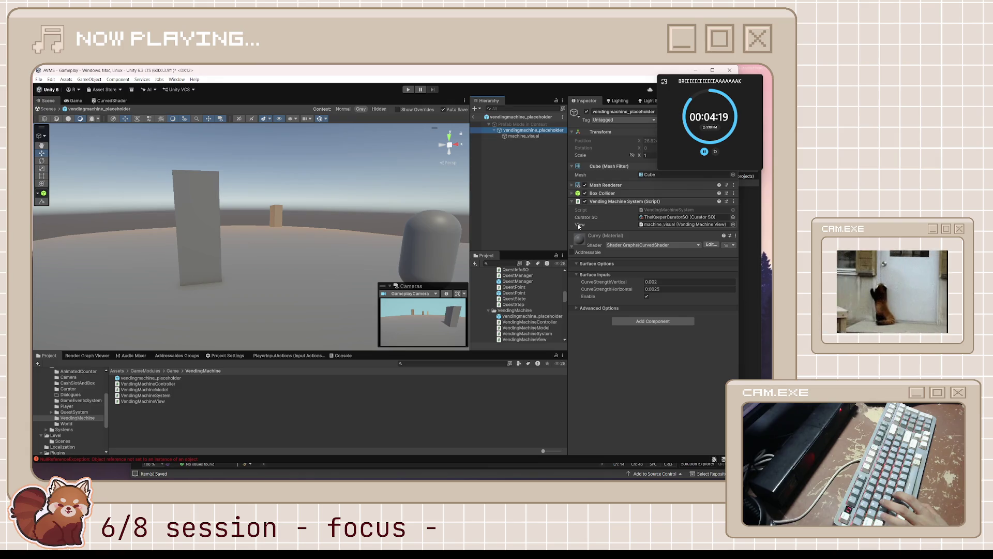
left_click(667, 225)
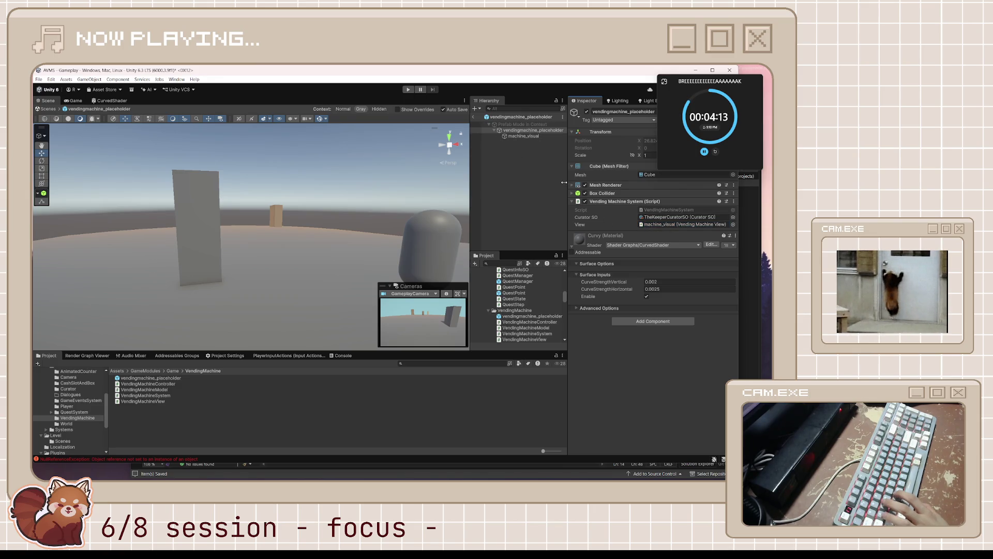
left_click(529, 134)
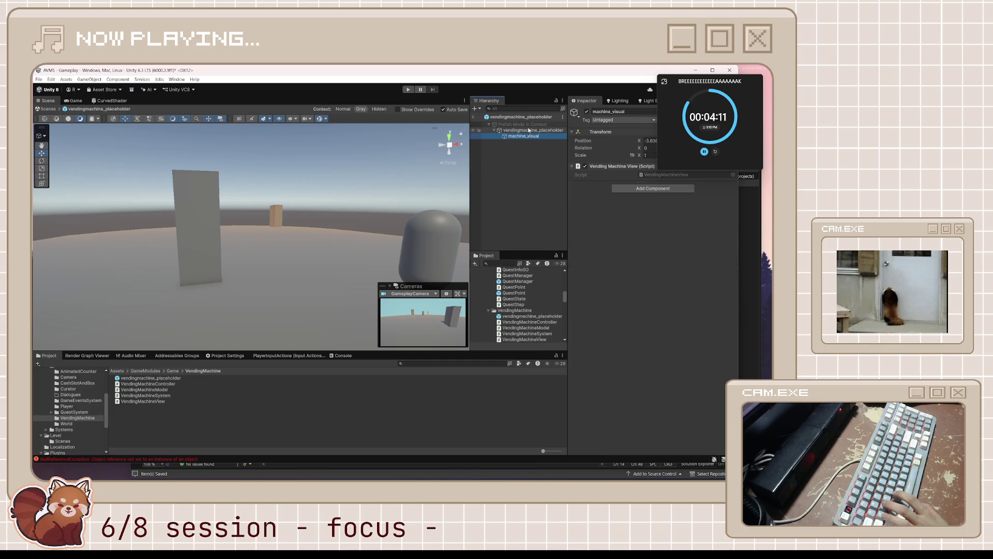
left_click(529, 130)
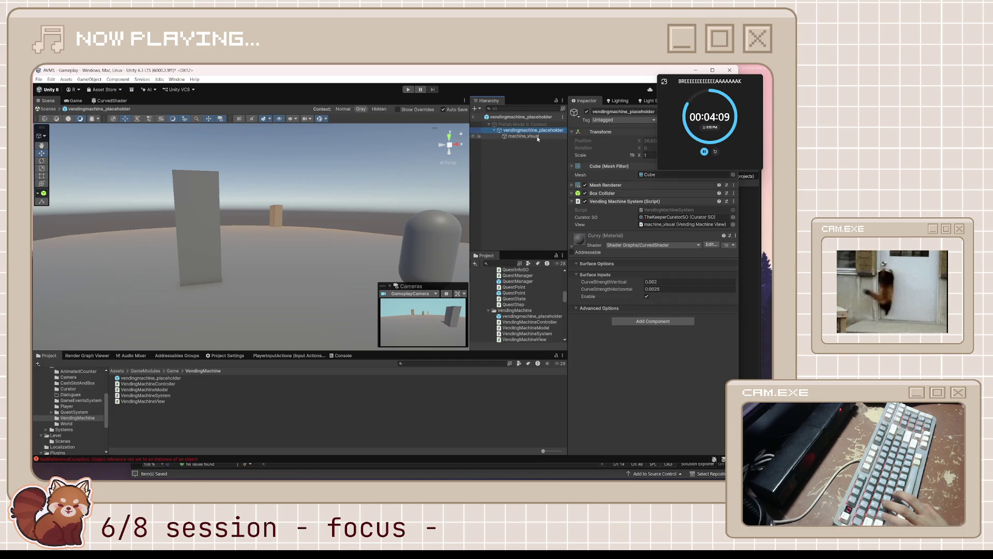
left_click(473, 117)
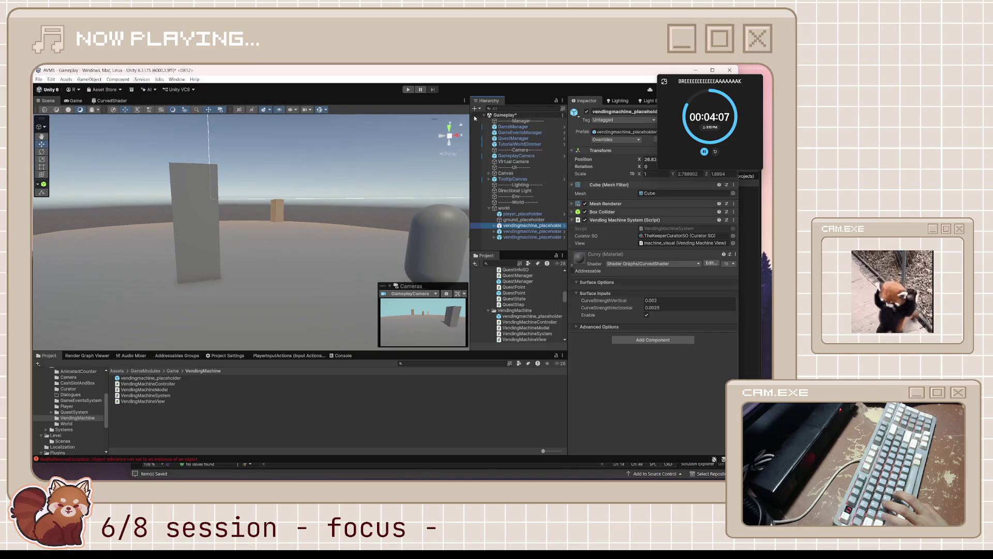
Orbit the Scene camera around the vending machine block, then bring the YouTube browser forward
left_click_drag(303, 228, 316, 250)
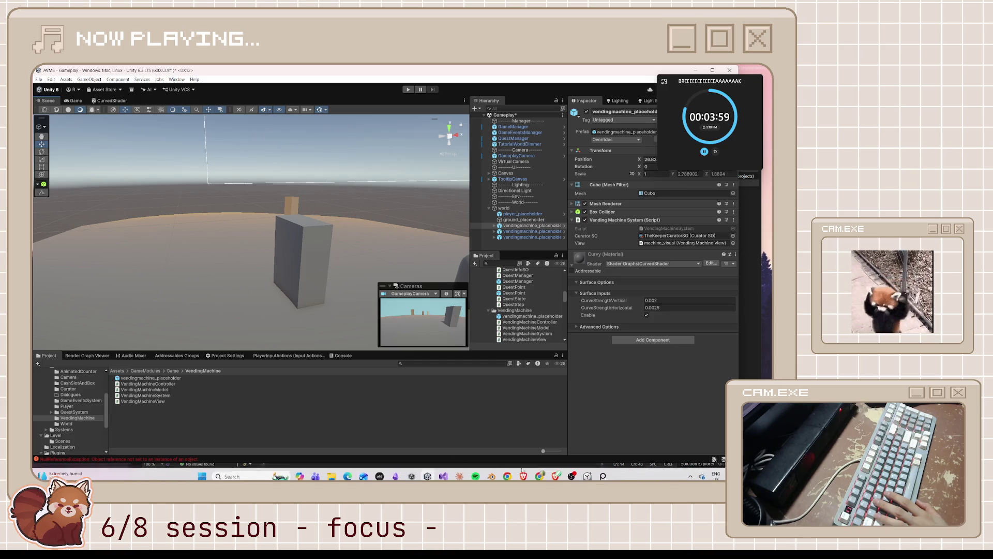
mouse_move(544, 475)
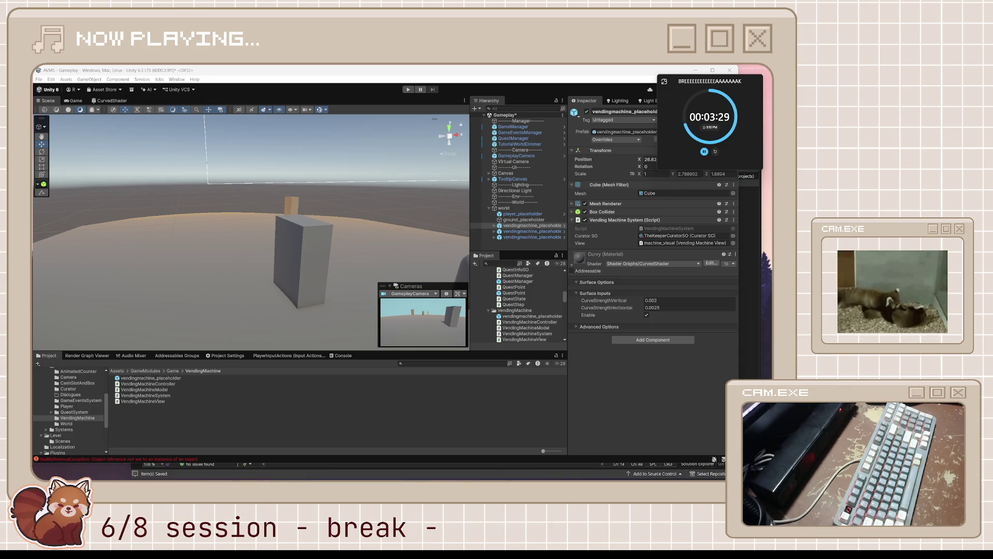
key("alt+Tab")
left_click_drag(592, 163, 606, 169)
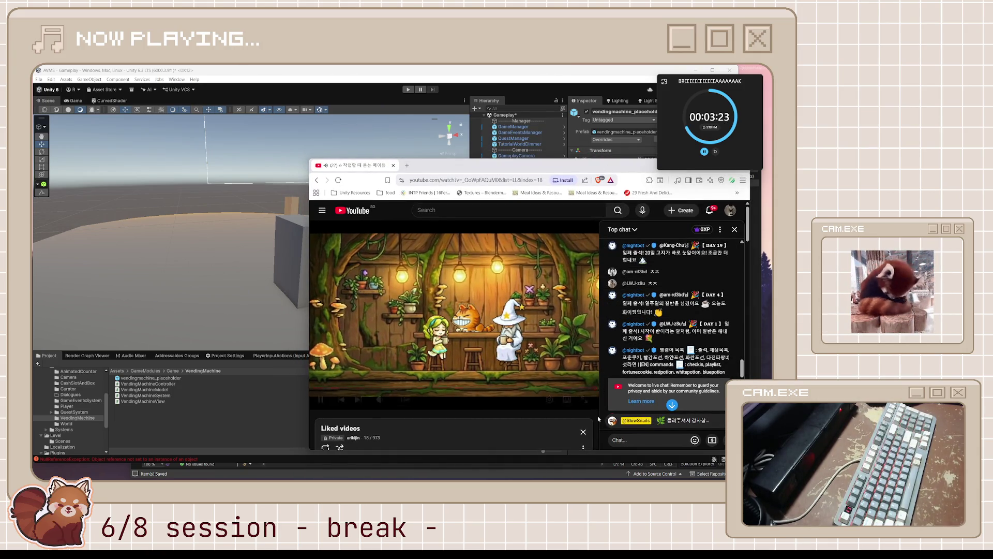
Collapse the Liked videos playlist panel and open a new browser tab
left_click(583, 431)
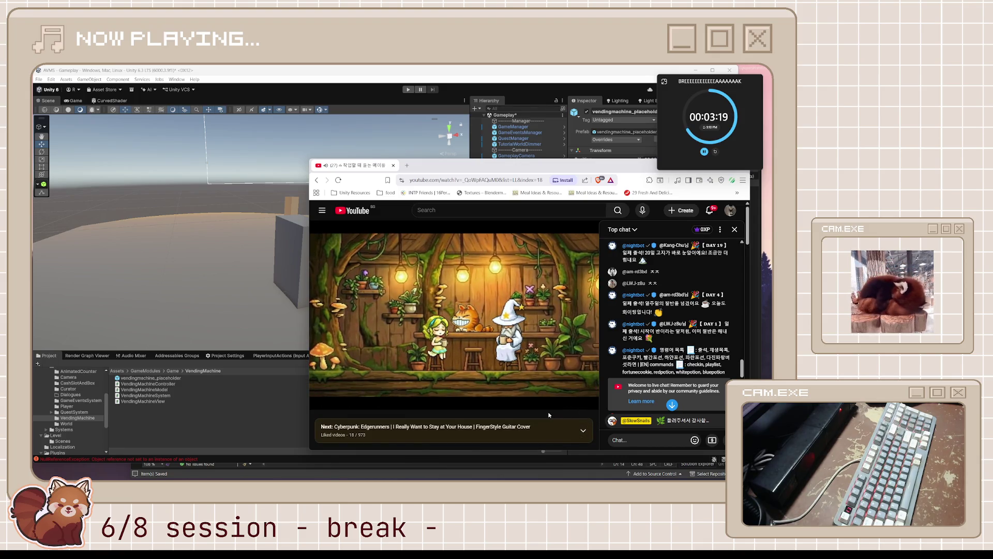
left_click(407, 165)
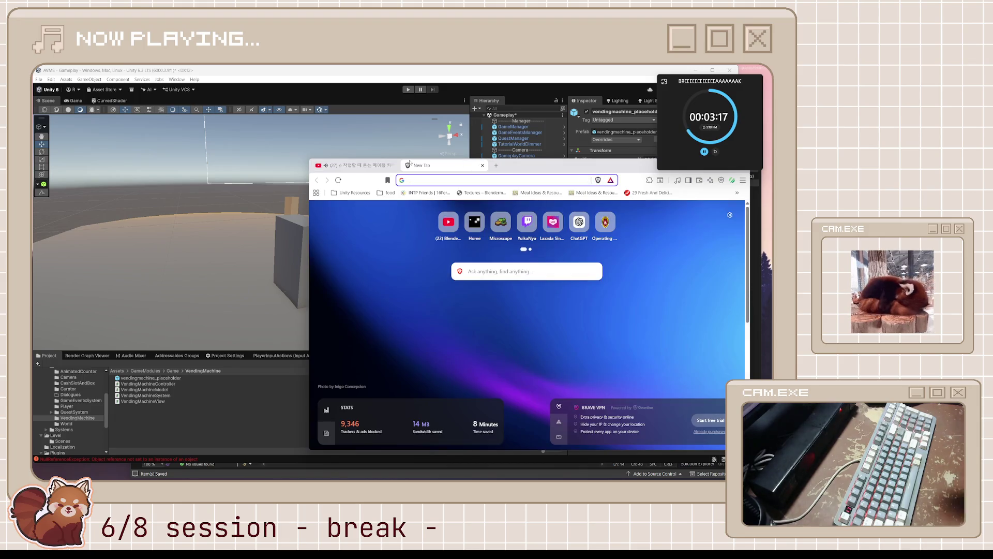
Load Microscape and browse the Inventory, Equipment, Energy and Bazaar My Offerings panels
type("micro")
key("Return")
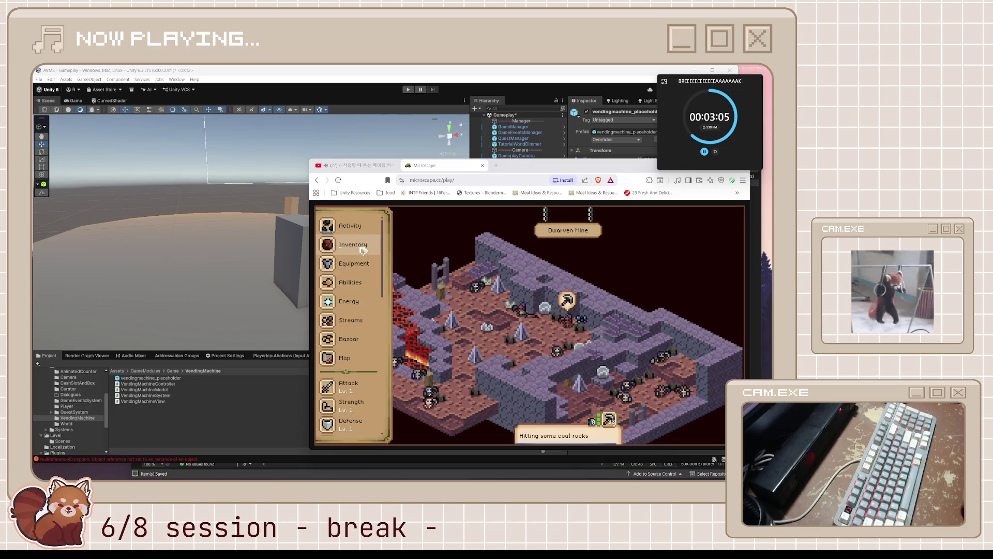
left_click(362, 251)
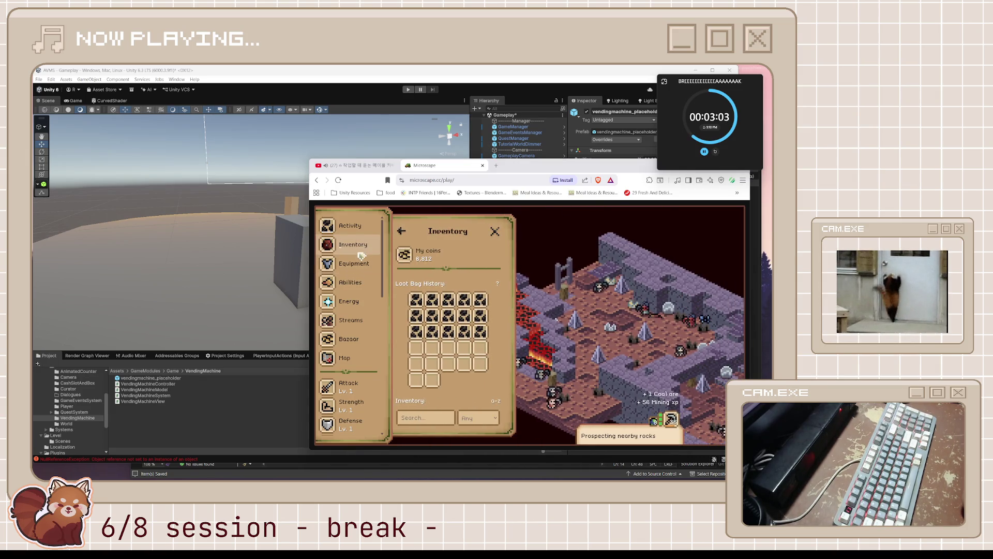
left_click(362, 259)
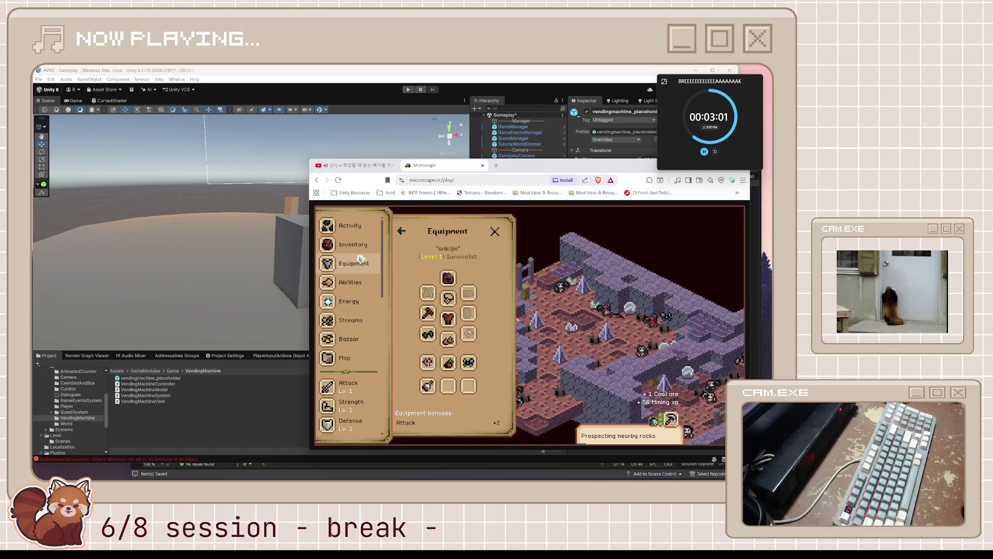
left_click(369, 298)
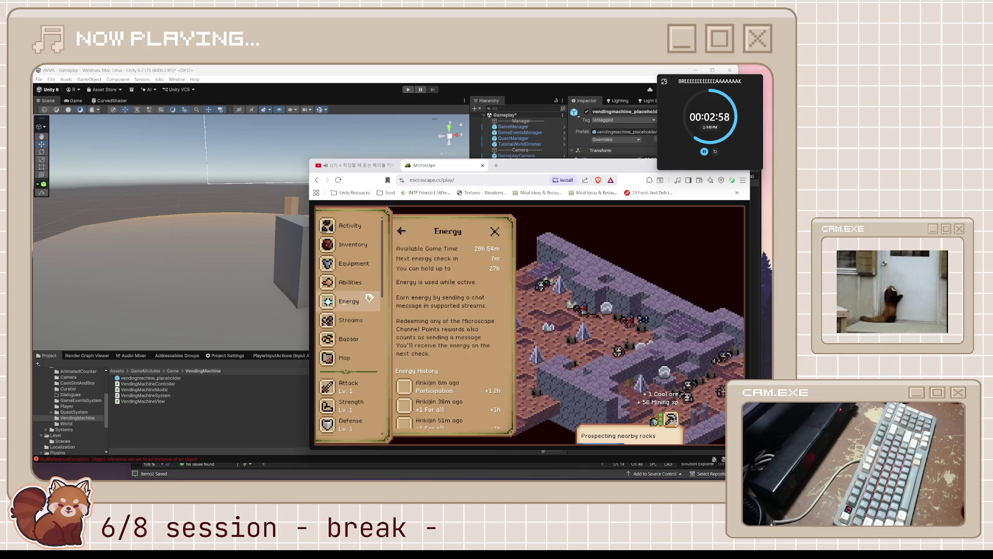
left_click(368, 338)
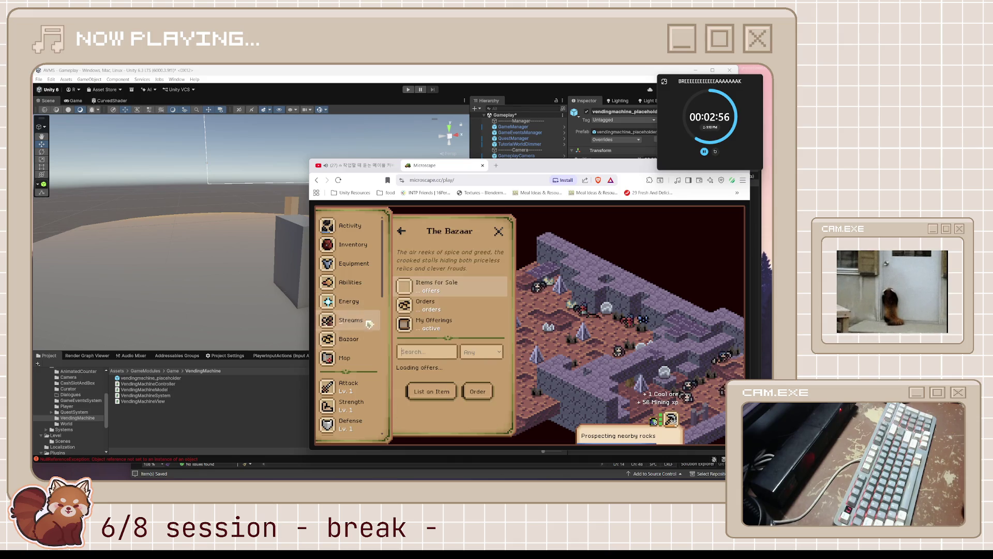
left_click(446, 316)
scroll(445, 321, "down", 1)
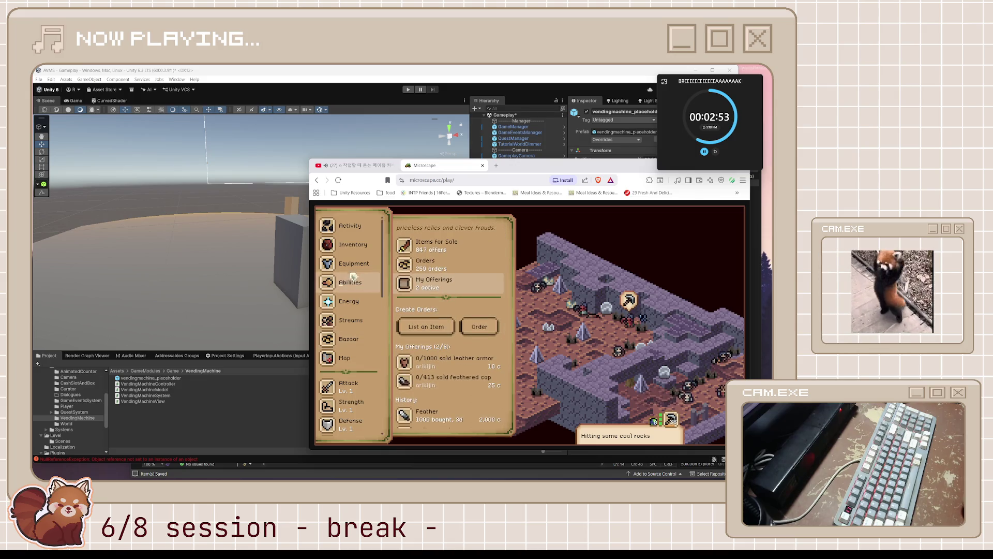
Review mining progress in Activity & Loot, then return to the YouTube stream's newest chat
left_click(349, 226)
scroll(350, 316, "down", 5)
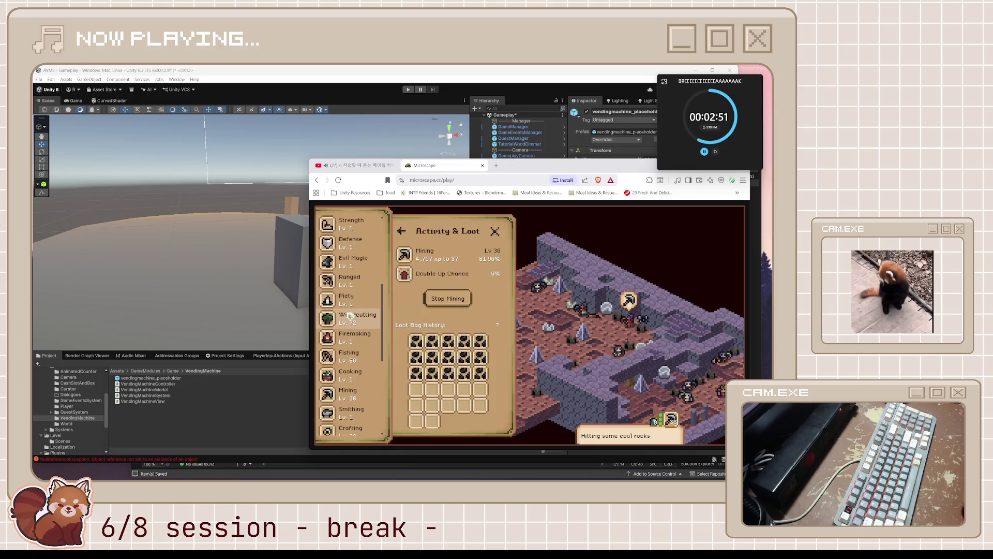
scroll(349, 316, "up", 5)
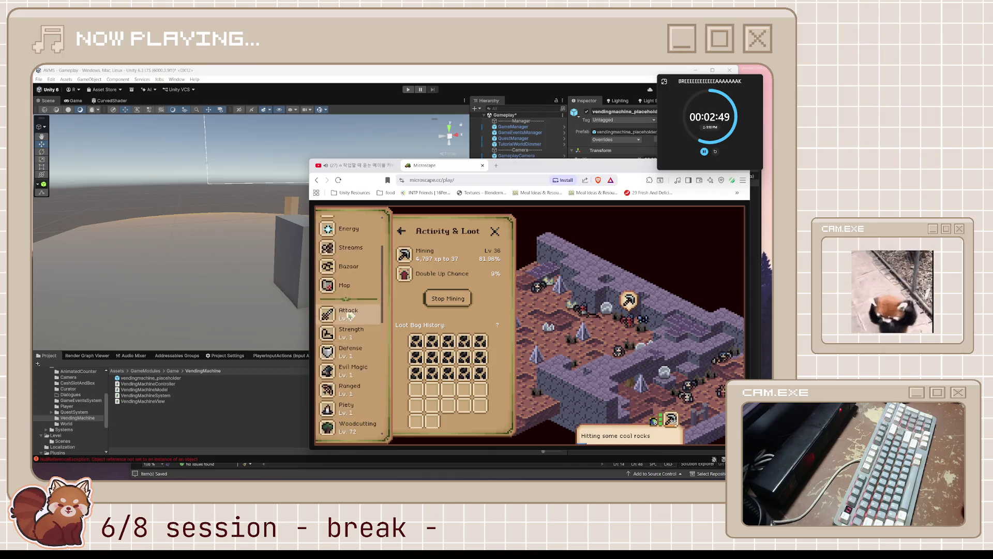
scroll(349, 316, "up", 3)
left_click(369, 232)
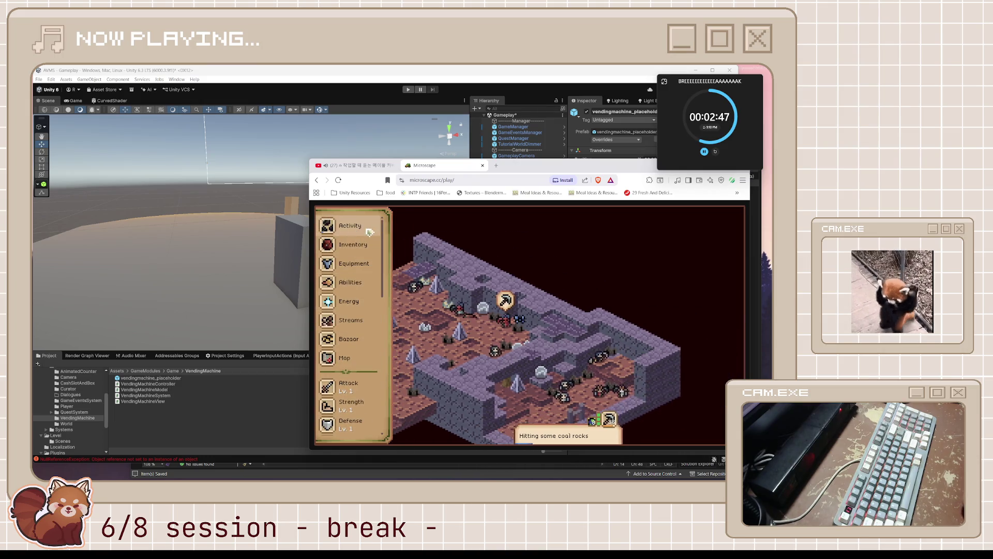
left_click(370, 232)
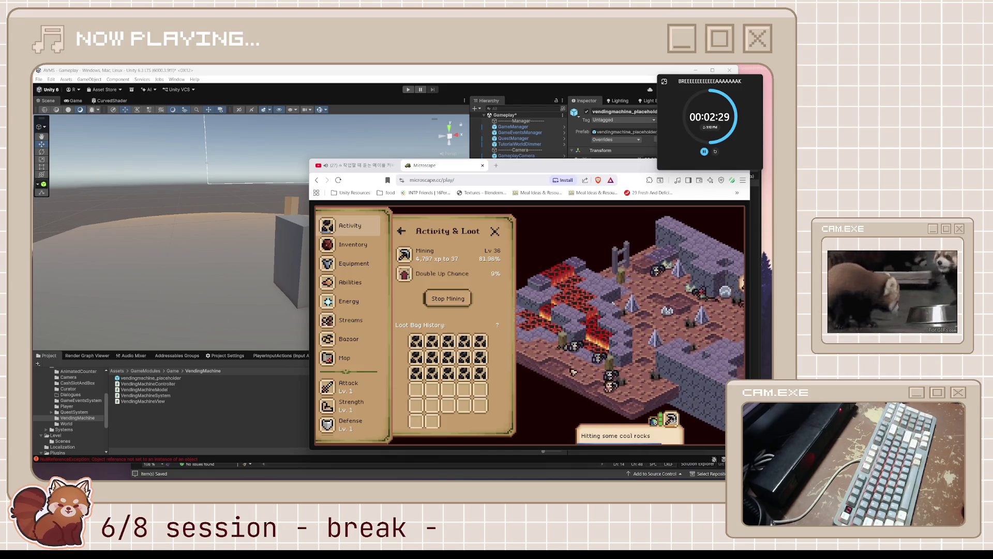
scroll(339, 361, "down", 5)
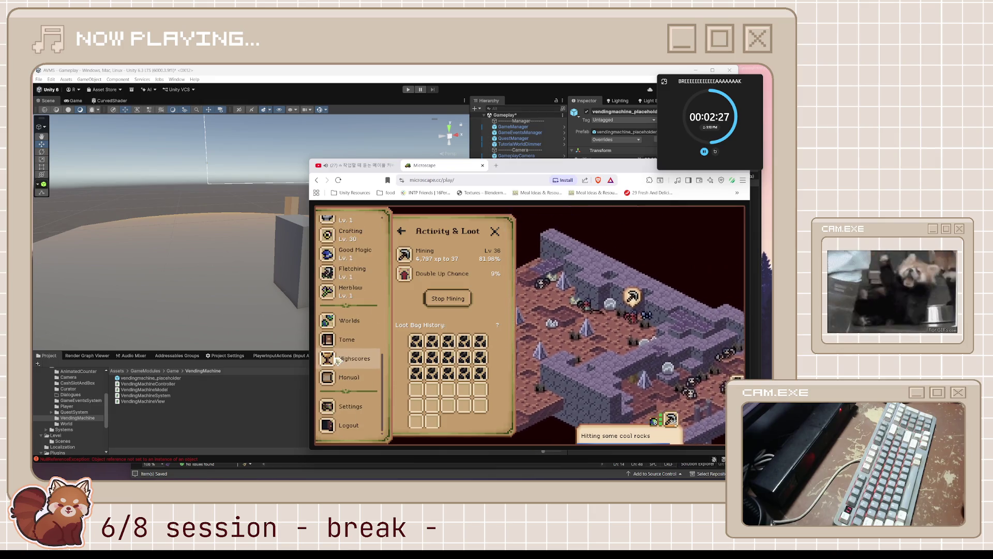
scroll(338, 360, "up", 5)
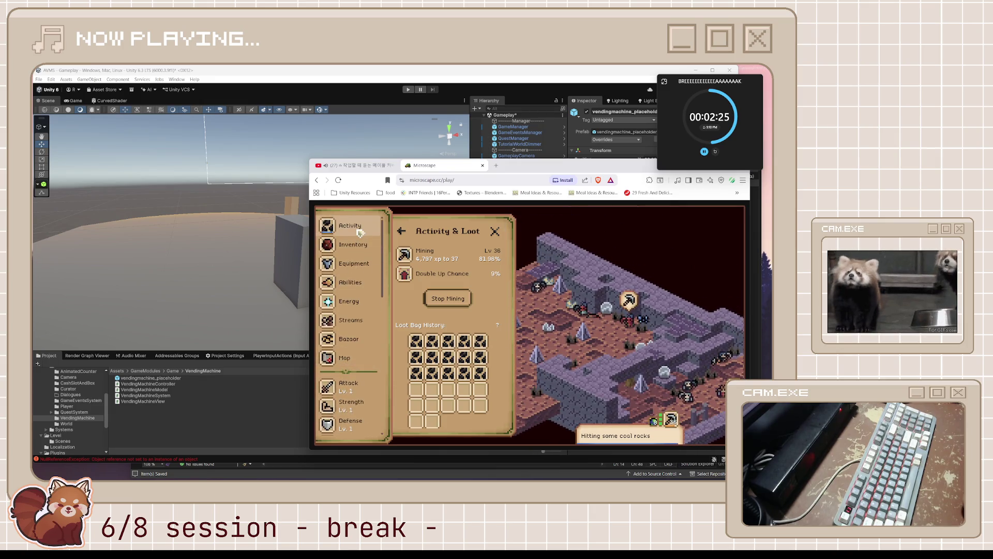
left_click(495, 231)
left_click(356, 165)
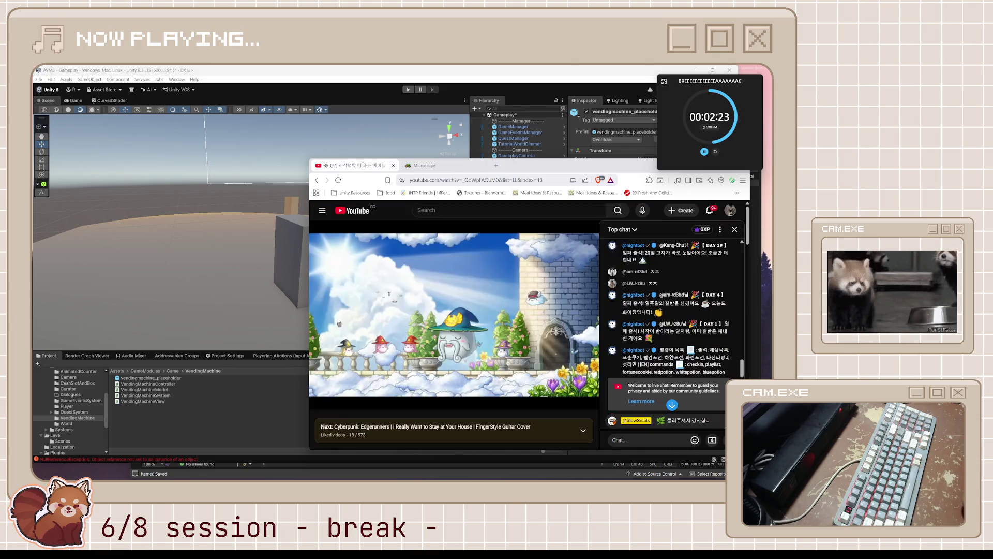
left_click(671, 405)
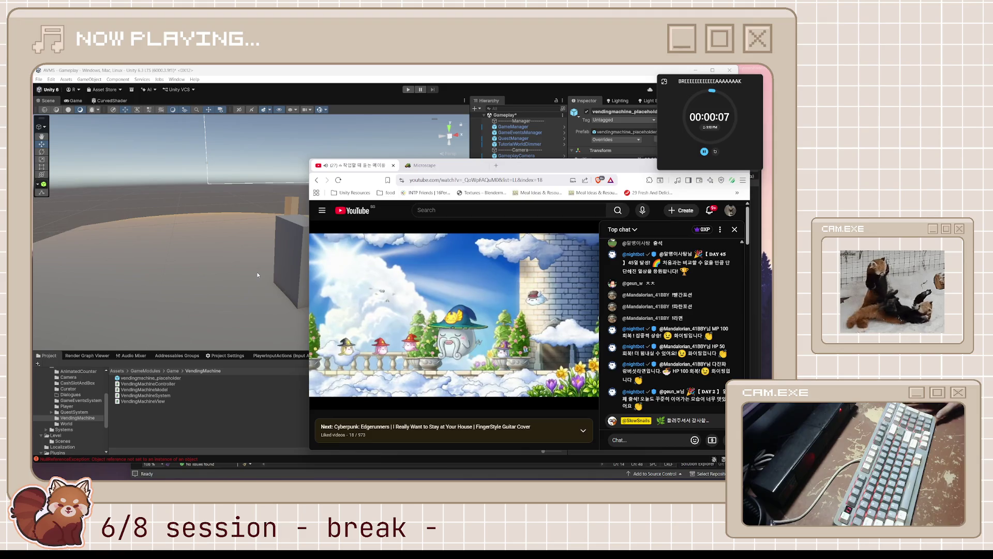
mouse_move(257, 478)
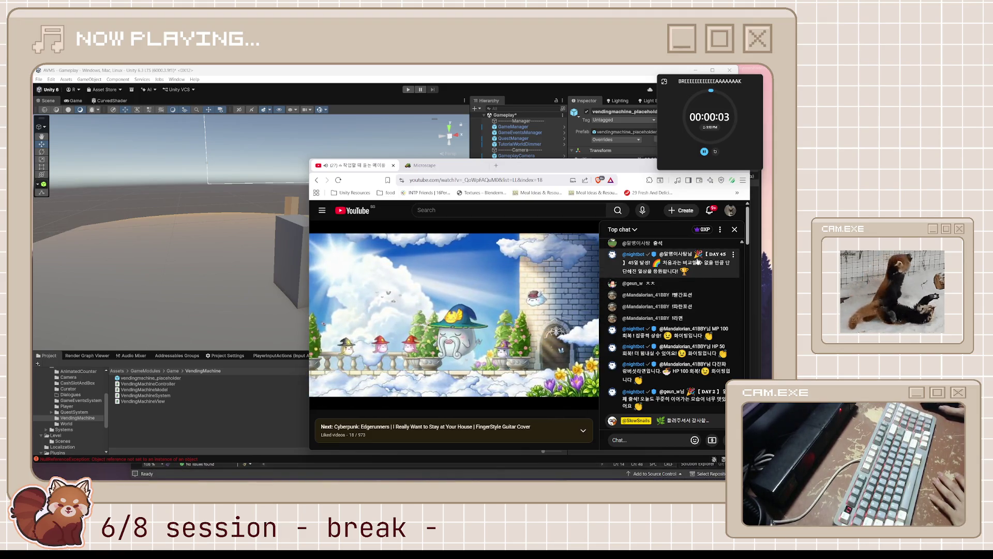
Reset the break timer, start the Focus timer as a compact overlay, and close Microscape
left_click(474, 168)
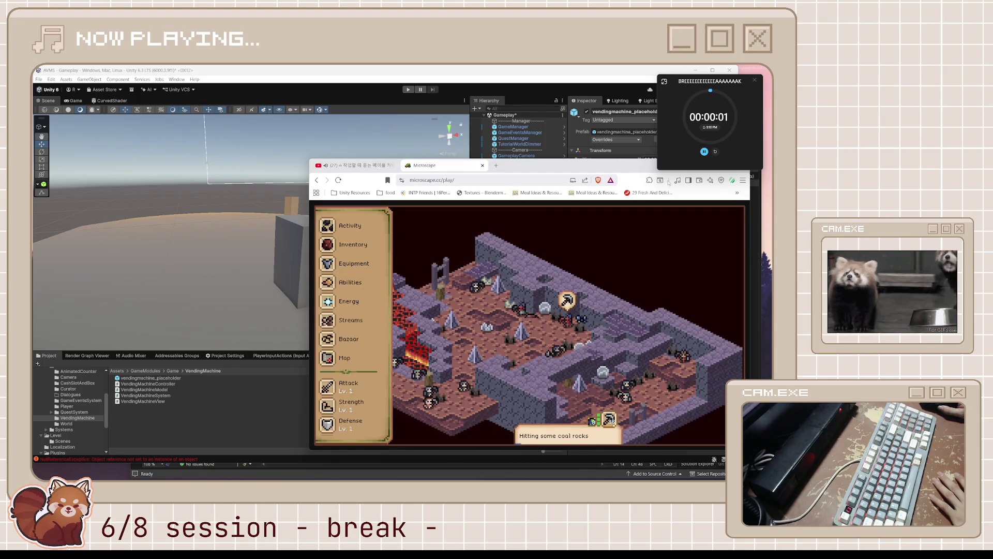
left_click(716, 152)
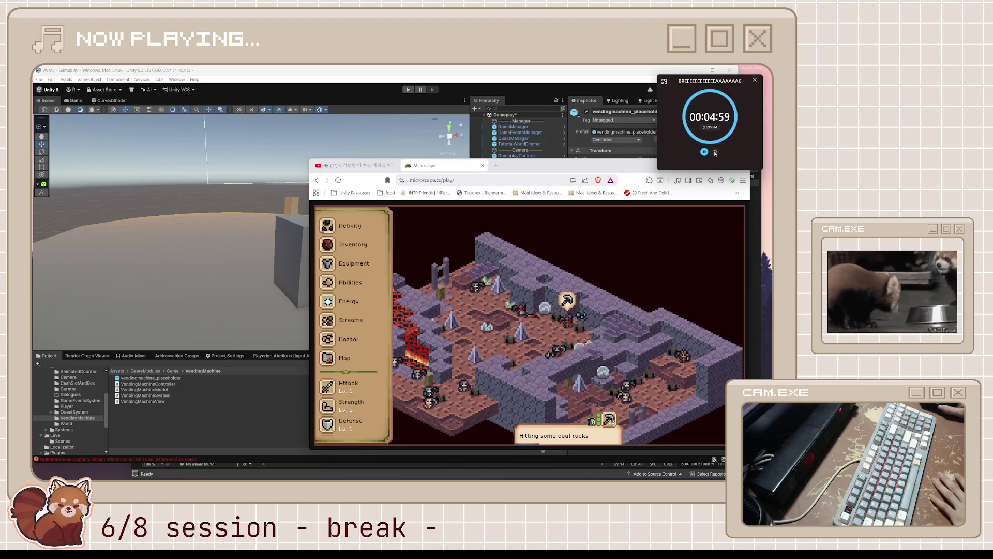
left_click(715, 152)
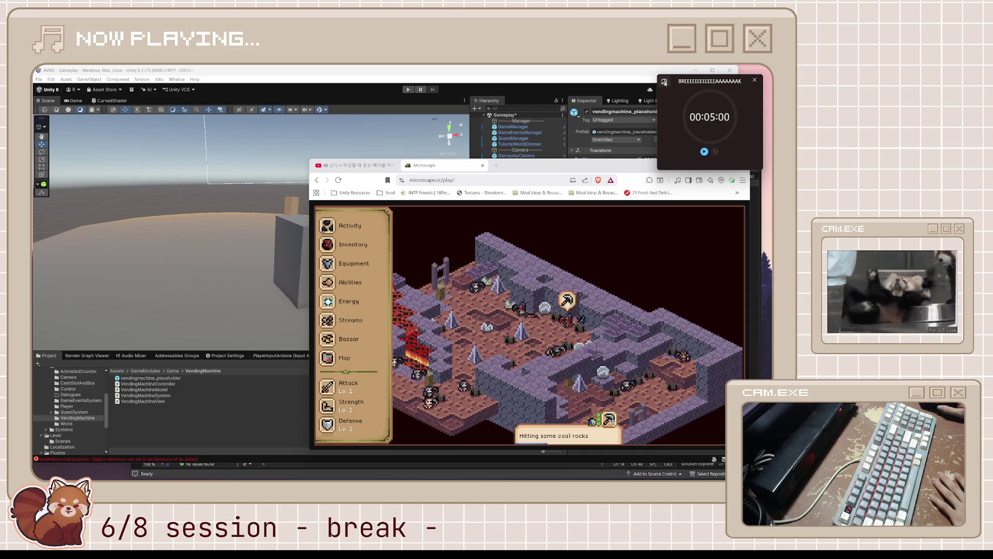
left_click(664, 81)
left_click(421, 233)
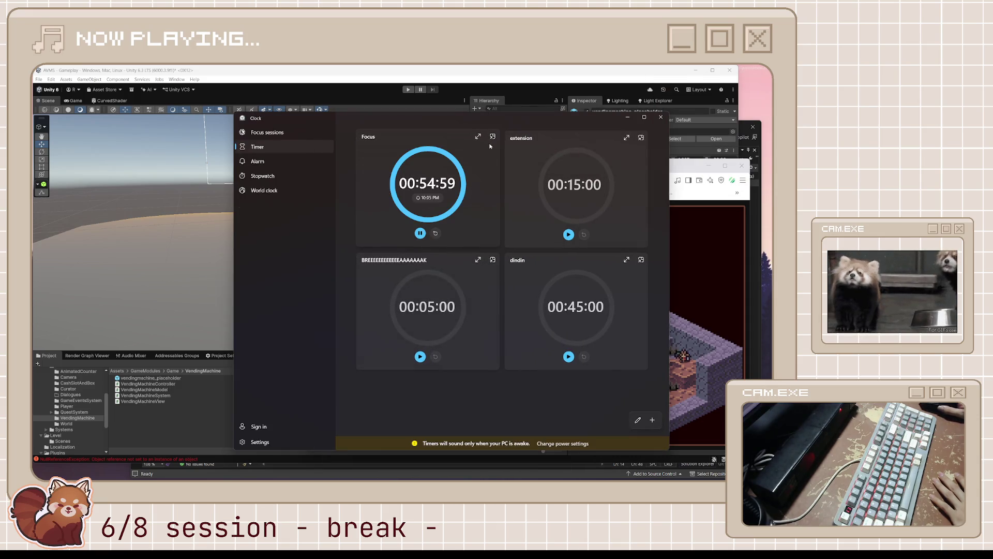
left_click(493, 136)
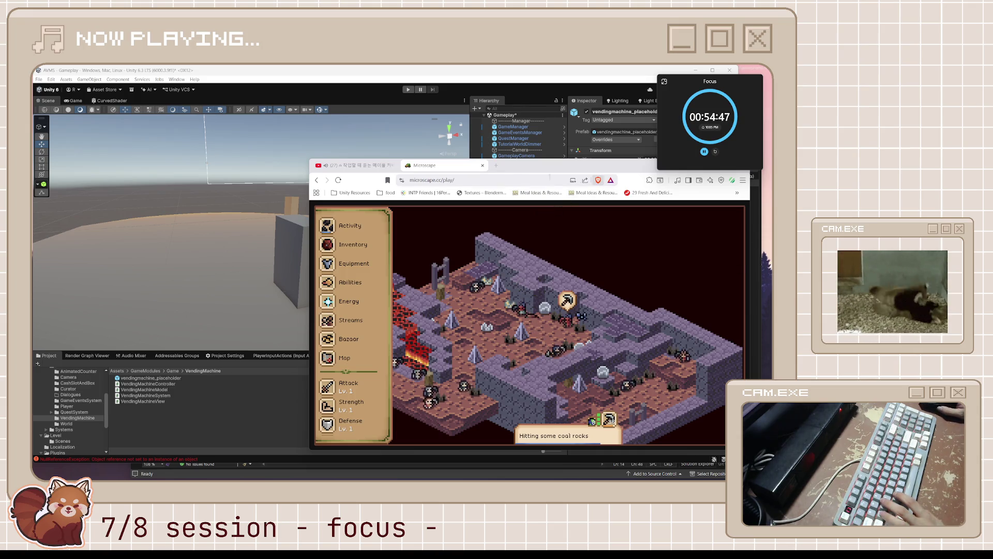
left_click(483, 166)
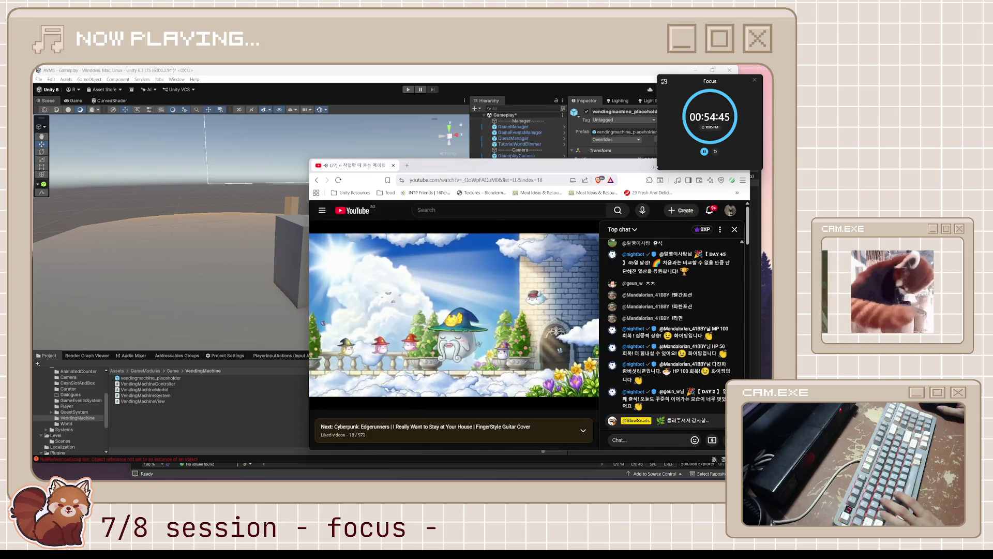
Minimize the browser and bring up the VendingMachineView script from Unity's Project panel
left_click_drag(611, 169, 626, 190)
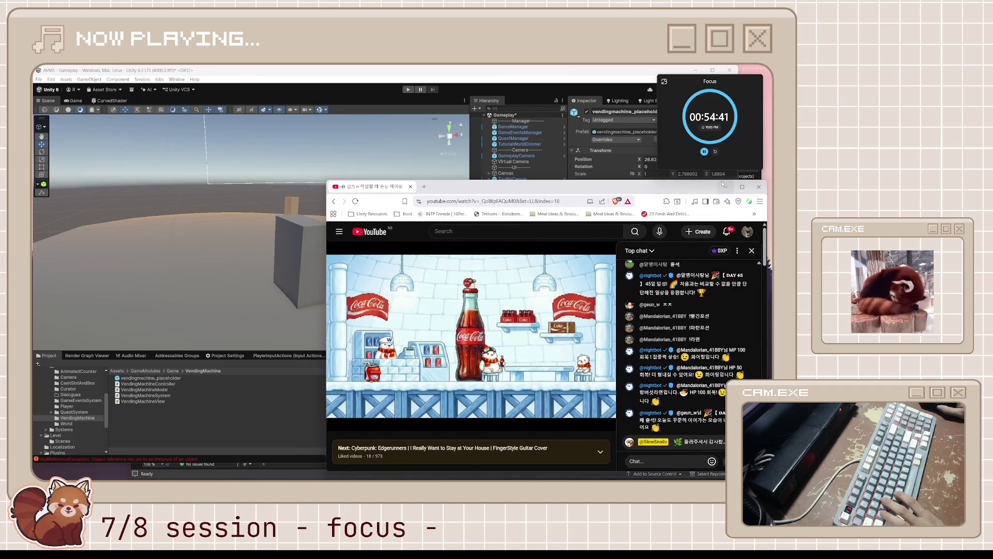
left_click(724, 187)
left_click(475, 401)
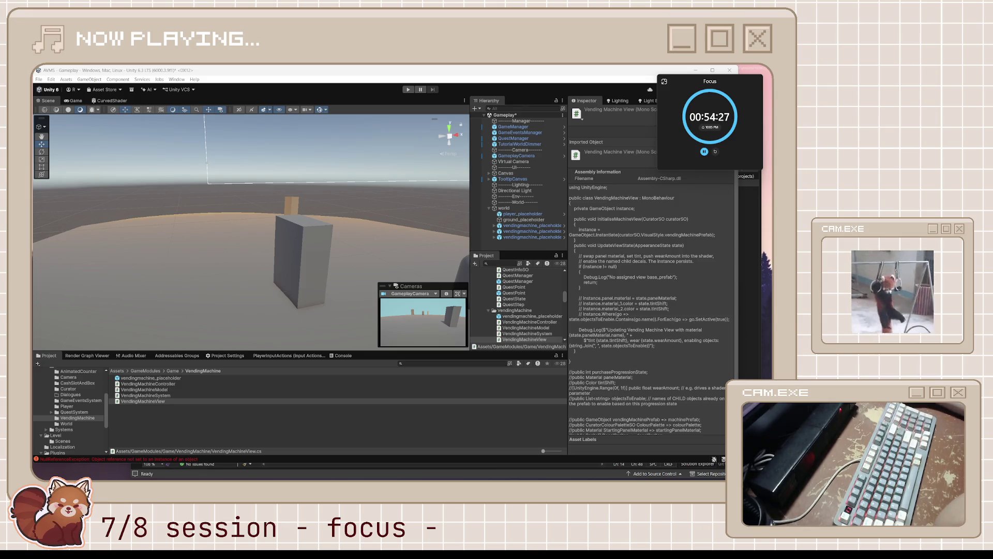
left_click(458, 472)
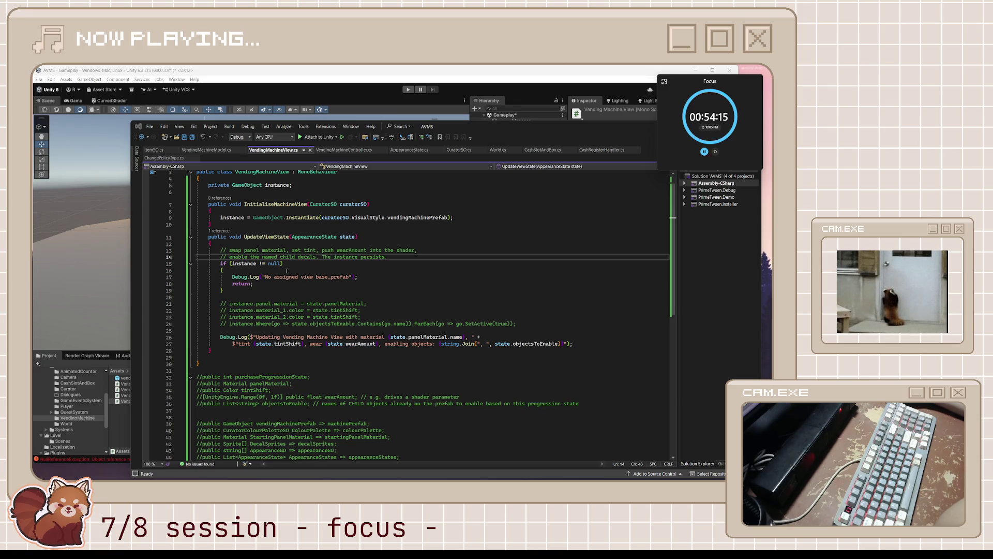
Change line 15's guard from 'instance != null' to 'instance == null', then return to Unity
left_click(262, 264)
key("BackSpace")
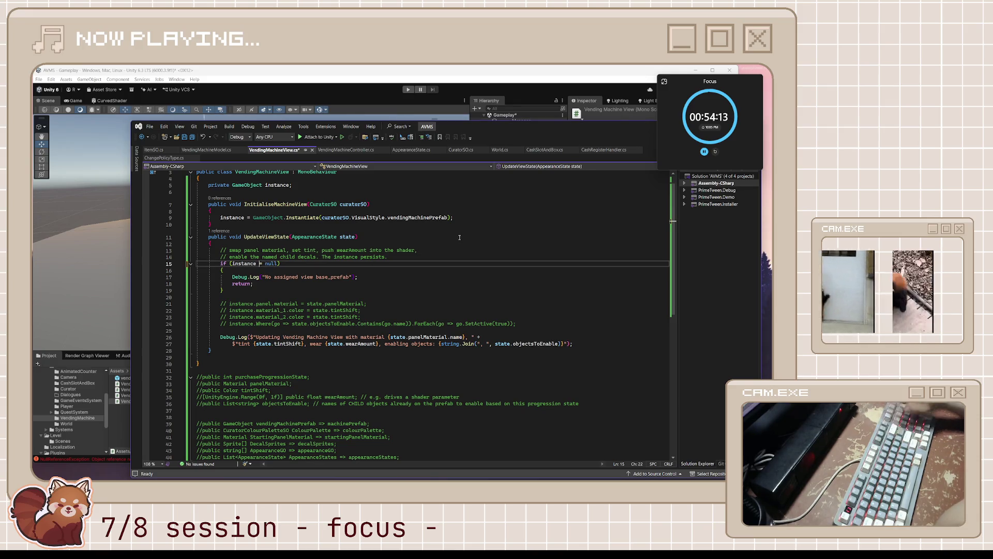
type("=")
left_click(496, 316)
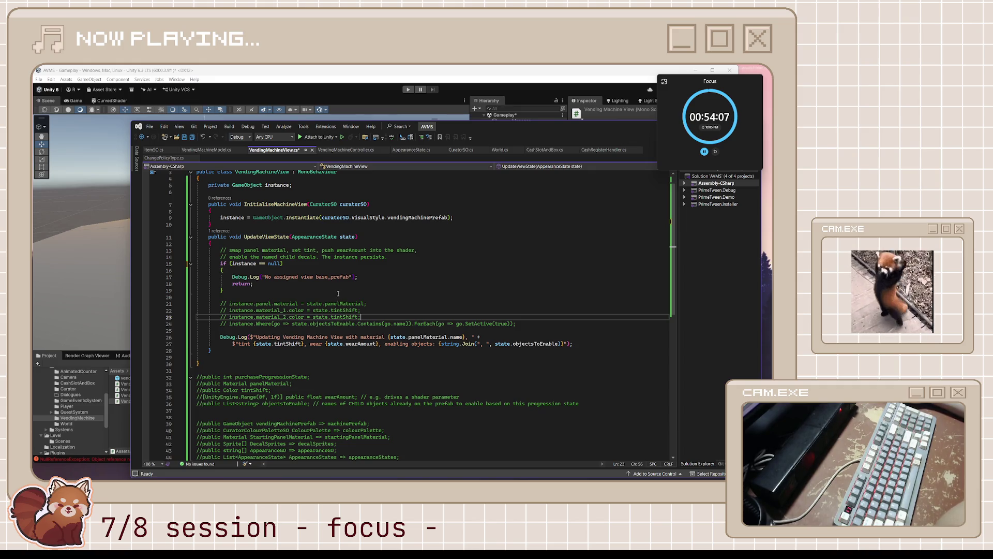
scroll(338, 293, "up", 1)
left_click_drag(350, 297, 271, 299)
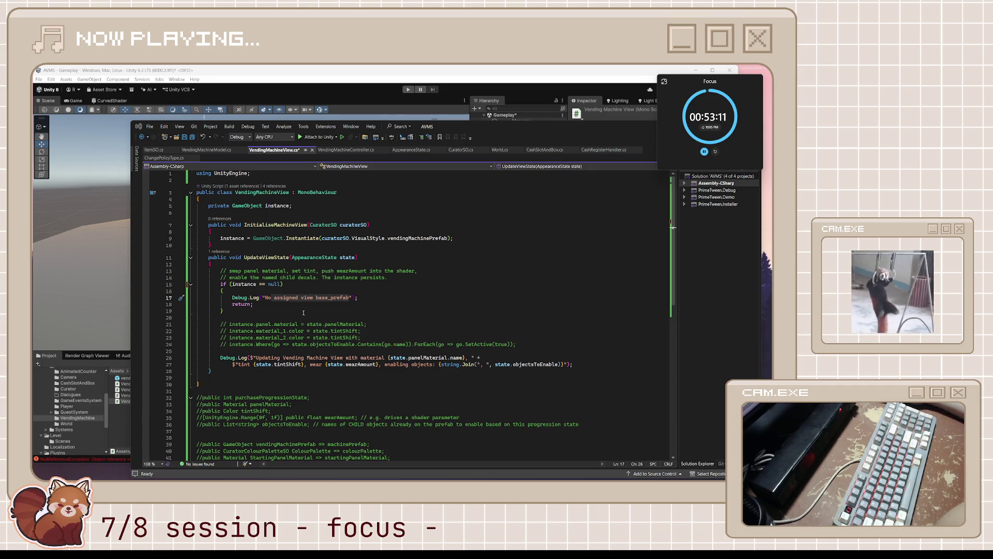
left_click(124, 417)
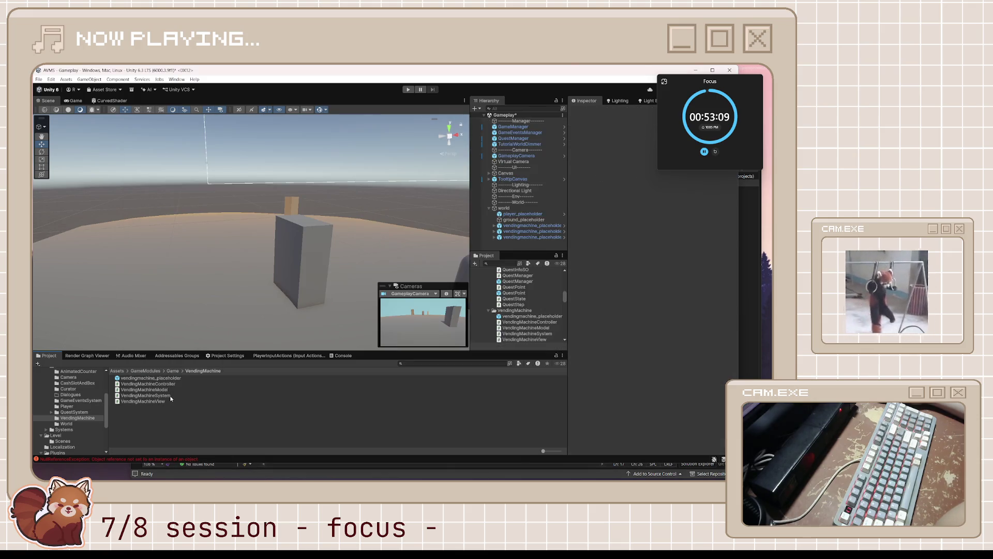
Create a new MonoBehaviour script named MachineParts in the VendingMachine folder
right_click(156, 420)
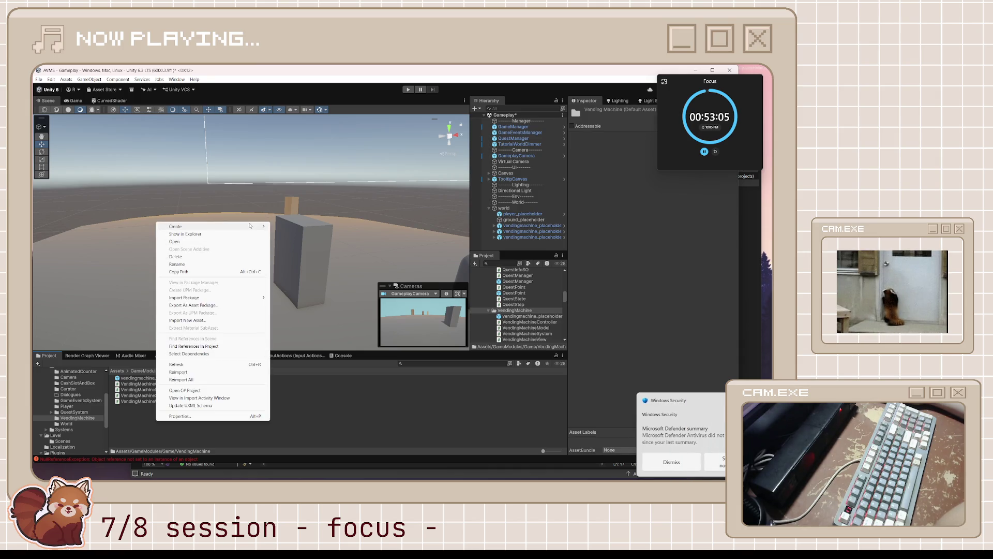
mouse_move(250, 226)
key("Escape")
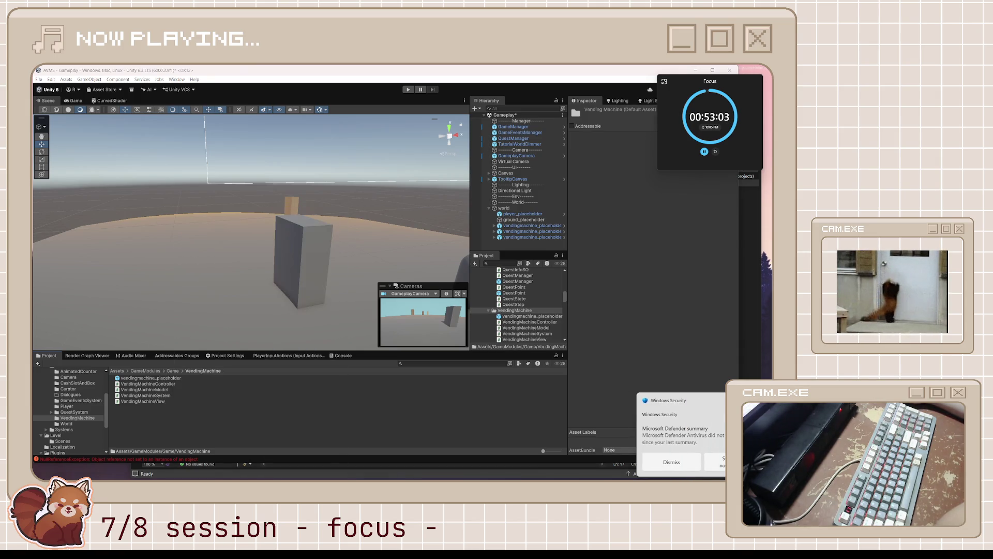
right_click(176, 439)
mouse_move(233, 246)
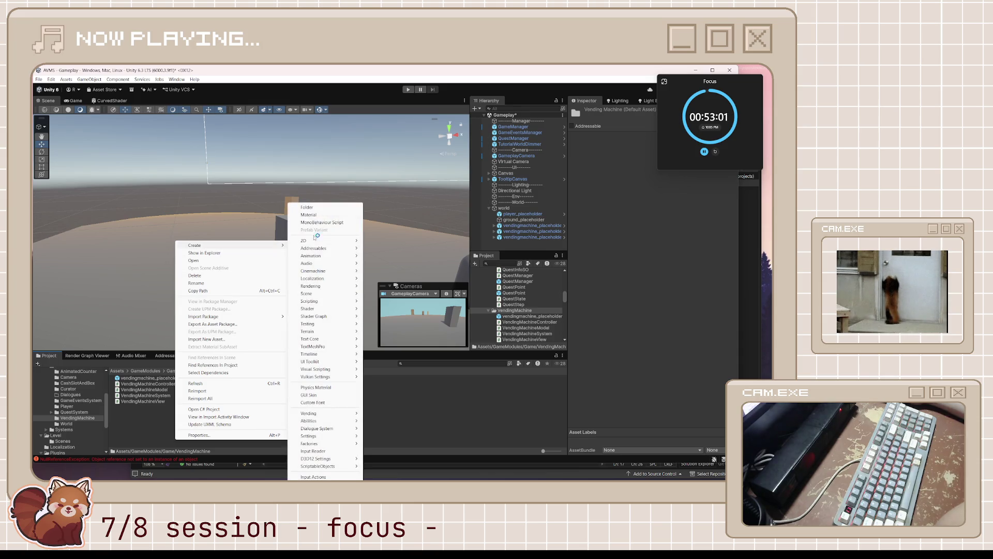
left_click(336, 223)
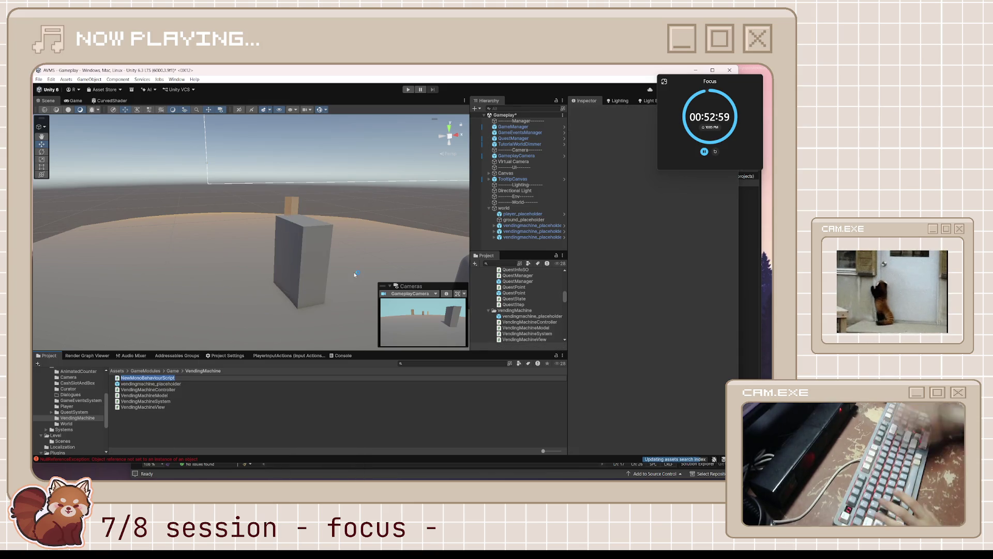
type("MachineParts")
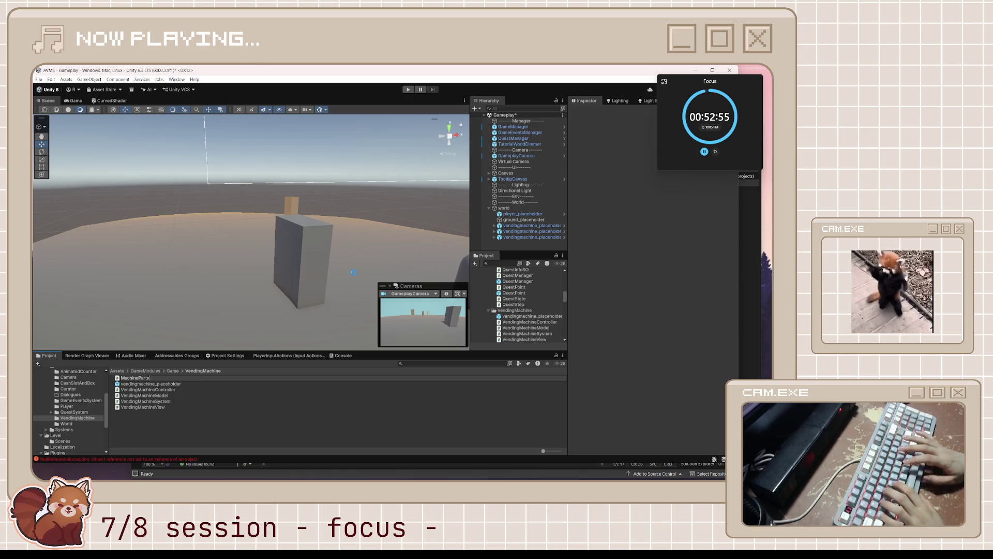
key("Return")
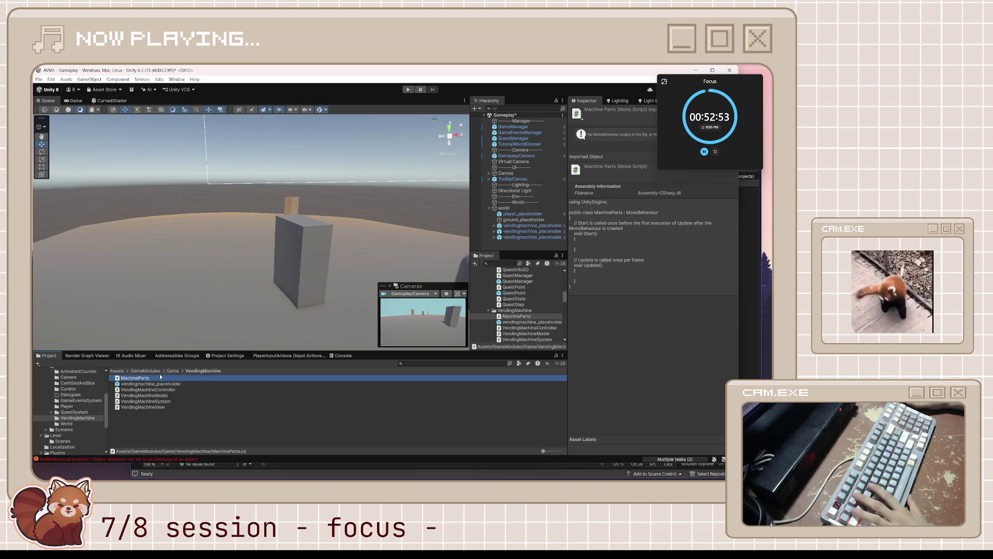
Rename the MachineParts script to MachineAppearanceParts
left_click(146, 378)
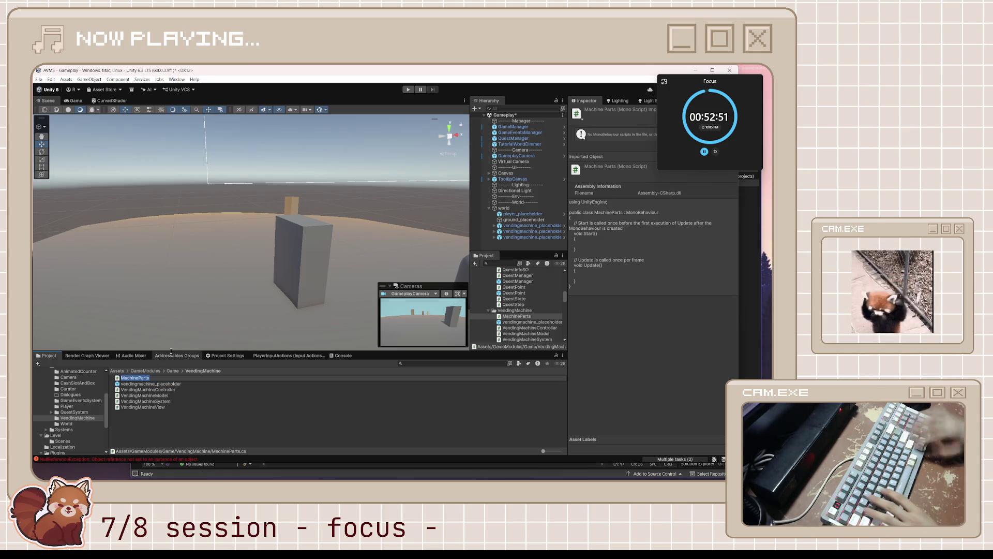
type("A")
key("Return")
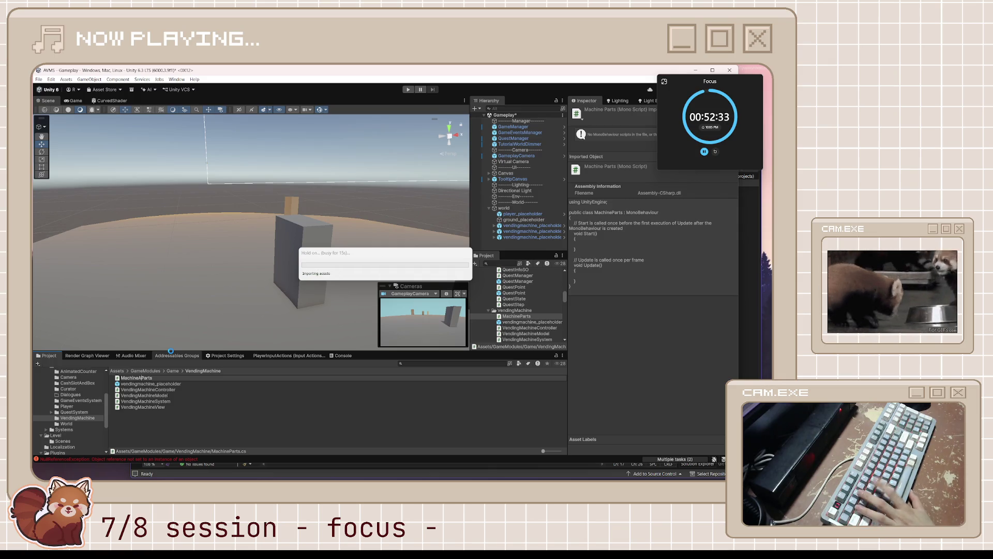
type("ppeartppear")
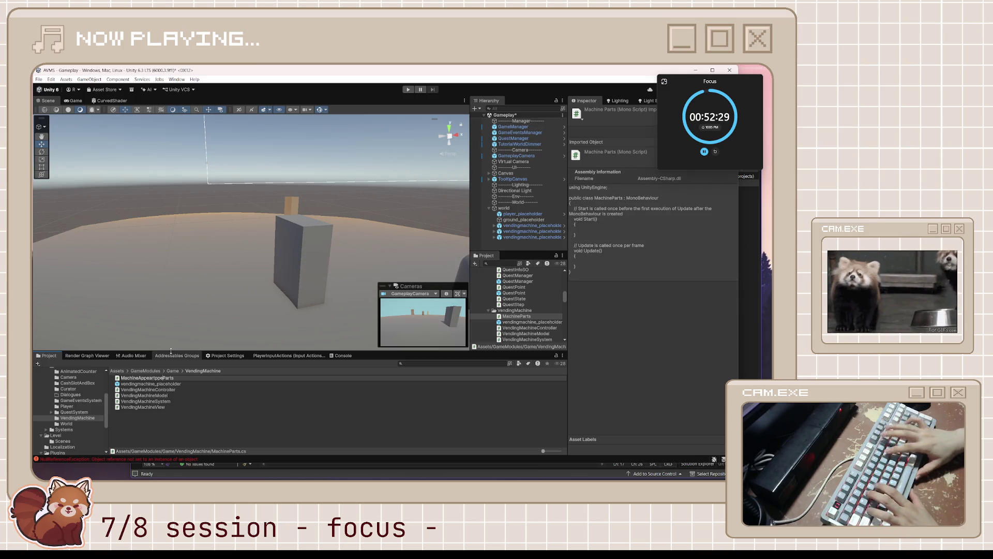
key("BackSpace")
key("BackSpace")
key("BackSpace")
type("ance")
key("Return")
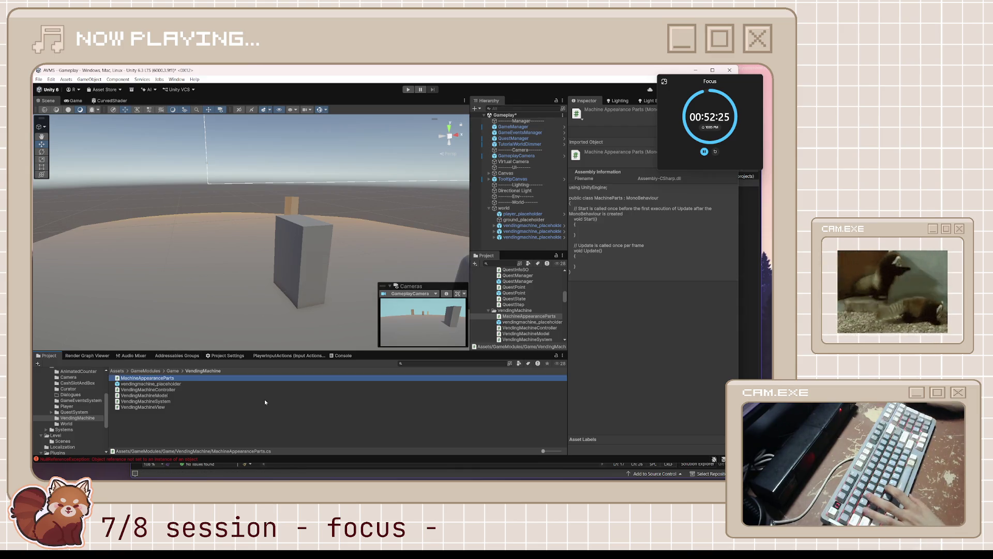
Rename the class to MachineAppearanceParts in the code editor and save
double_click(198, 378)
double_click(262, 193)
type("MachineAppearanceParts")
left_click(393, 238)
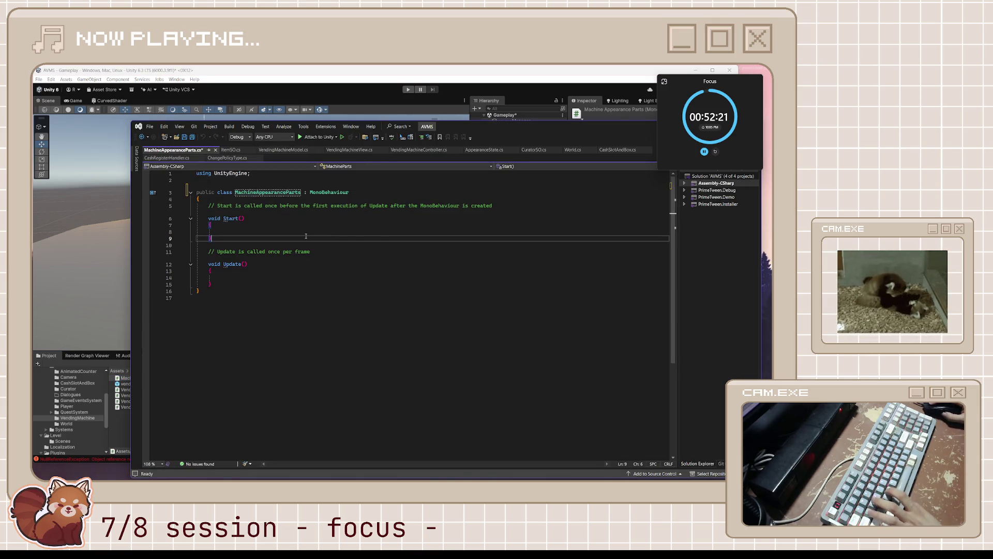
key("ctrl+s")
Replace the Start/Update body with an empty class body and add the comment 'place on vending machine prefab itself'
mouse_move(201, 291)
left_mouse_down()
mouse_move(191, 217)
mouse_move(163, 200)
left_mouse_up()
type("{")
key("Return")
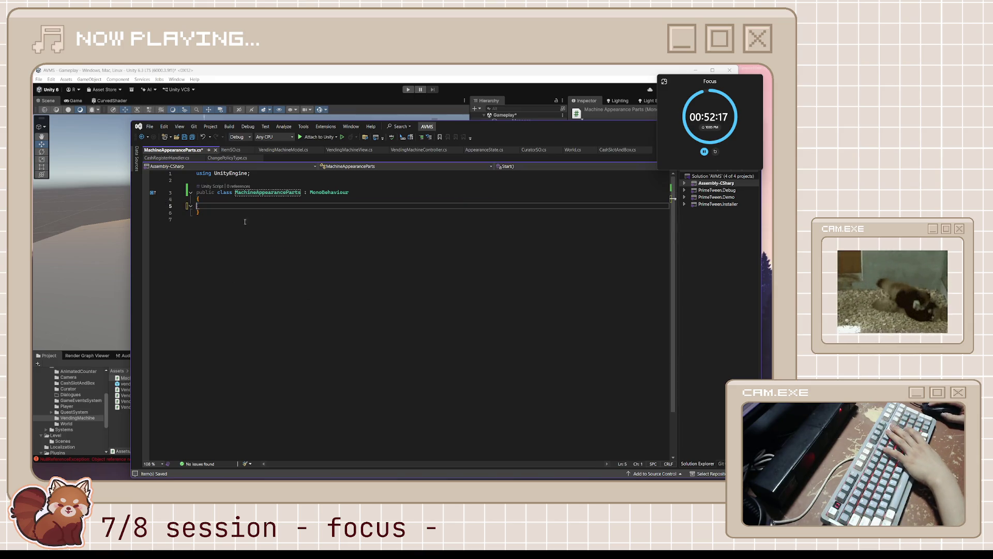
left_click(372, 187)
key("Return")
type("/")
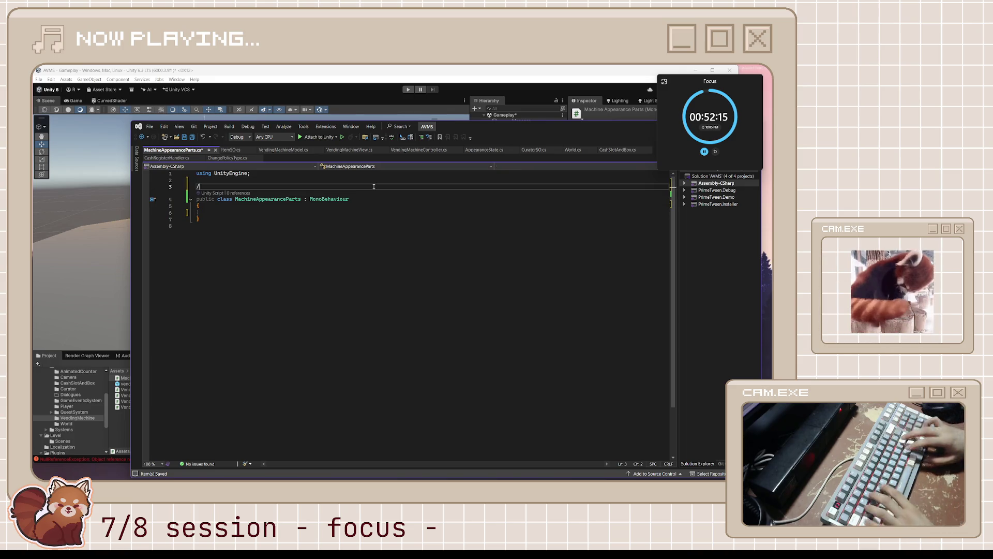
type(" pl")
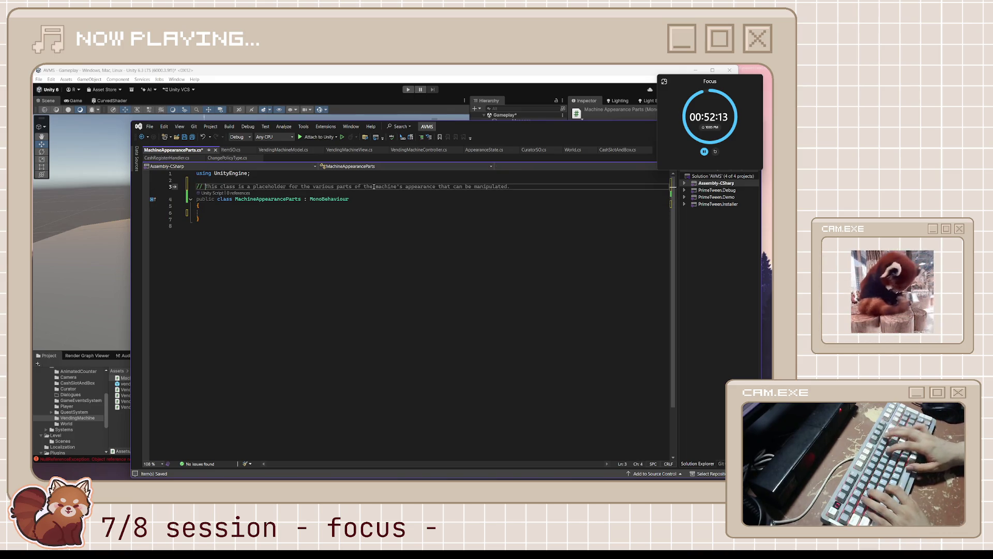
type("ace on ")
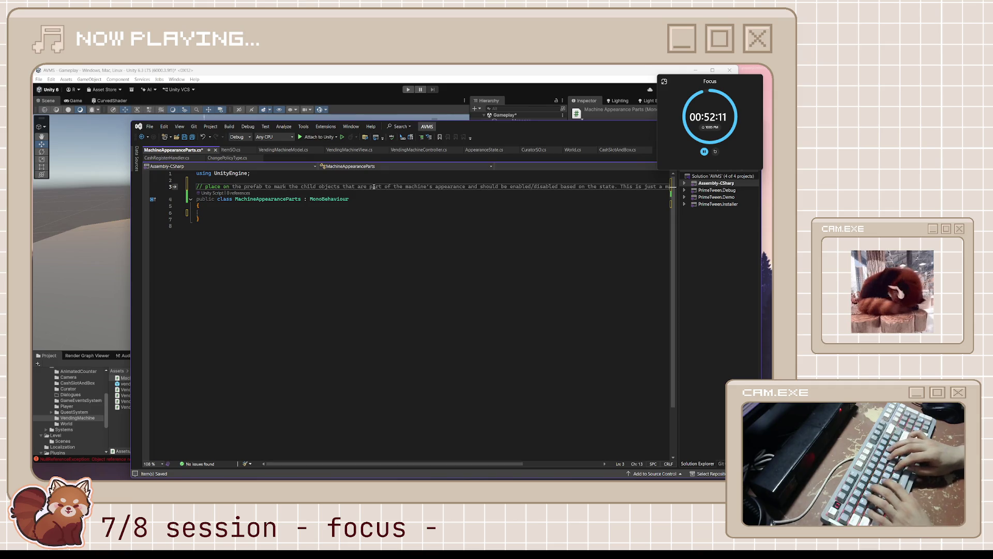
type("vending ")
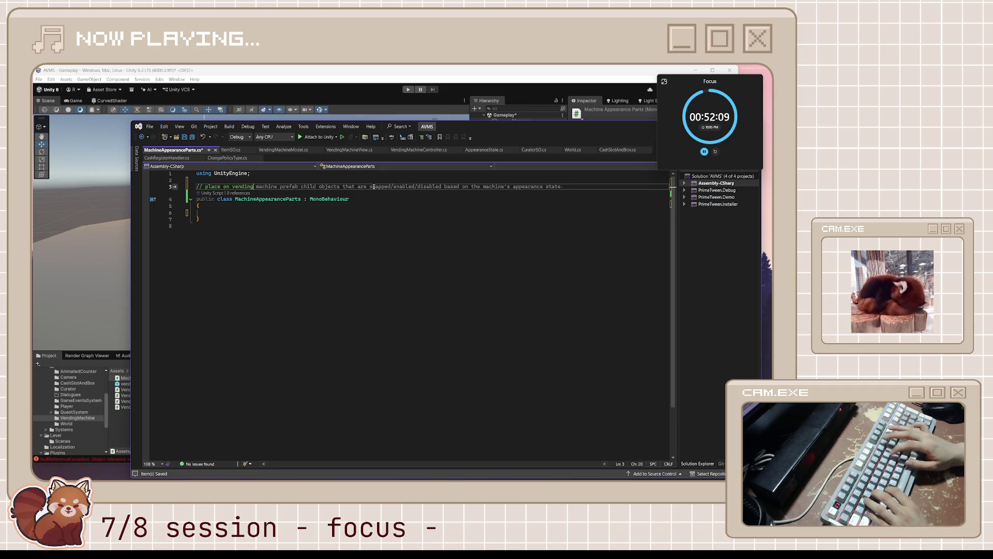
type("machine prefab")
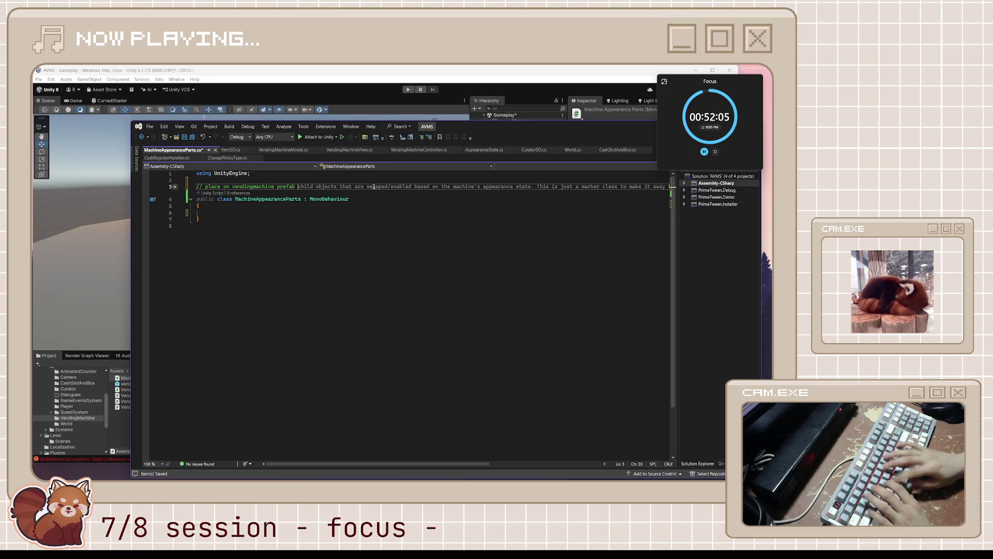
type("itself")
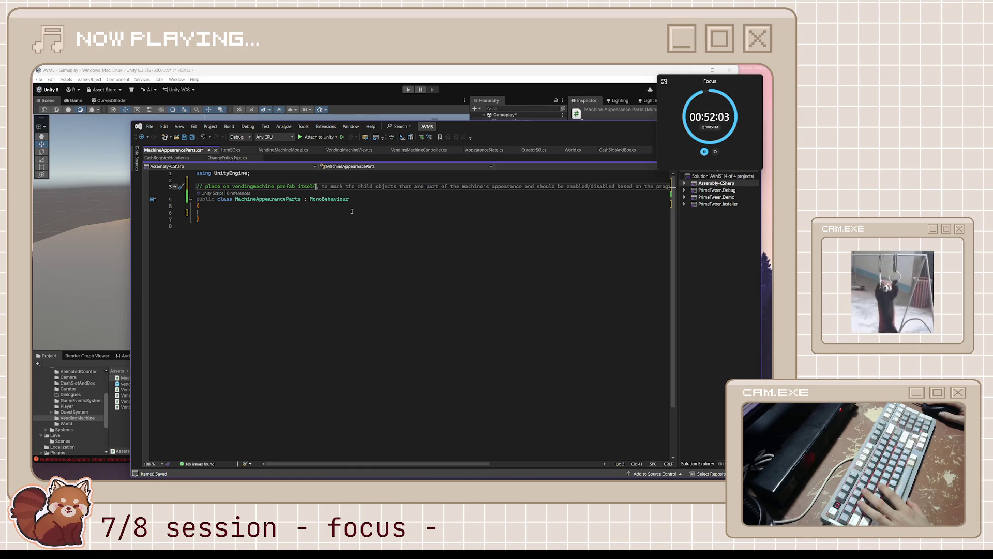
Add public fields Renderer panelRenderer, Renderer[] tintedRenderers and Transform decalRoot, then save
left_click(351, 212)
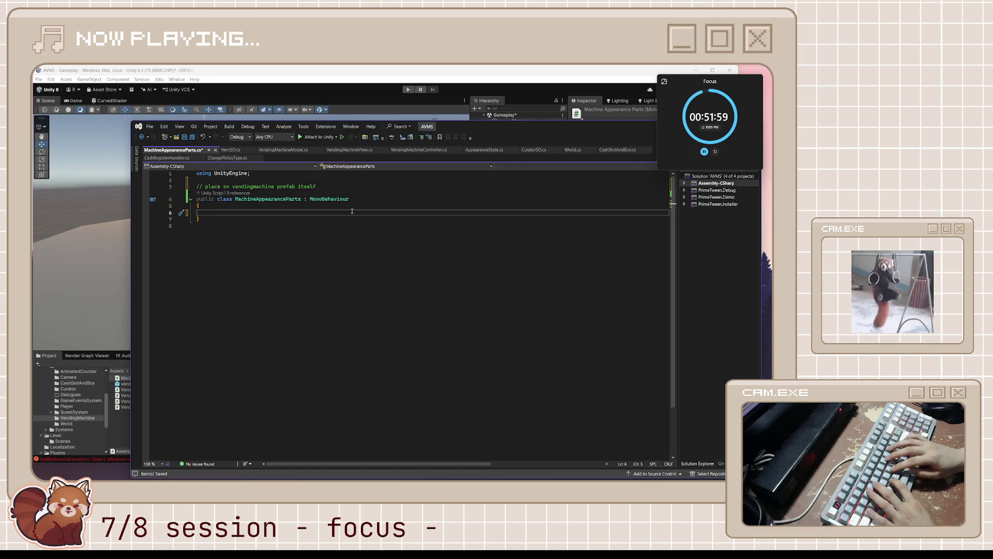
type("public ren")
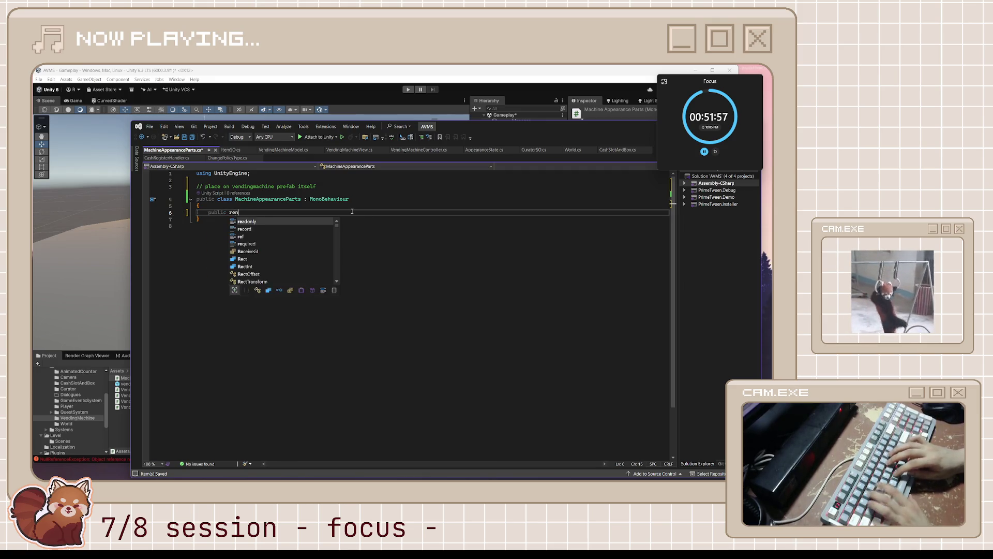
type("de")
key("Tab")
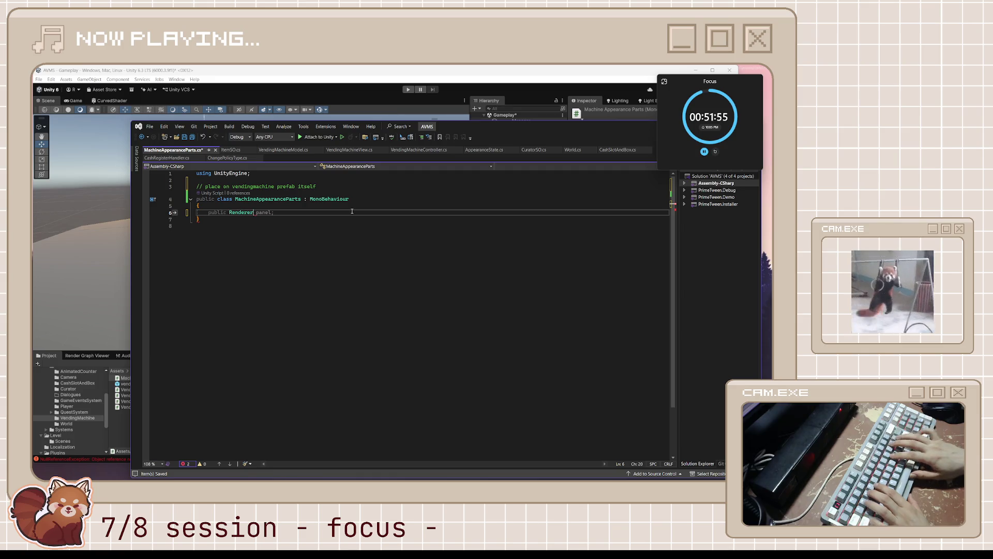
type(" panel")
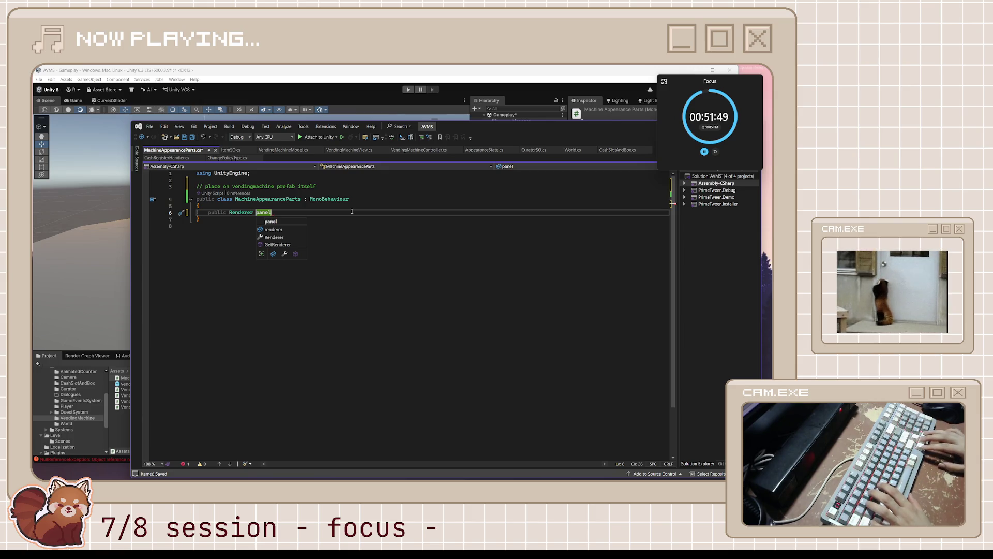
type("Render")
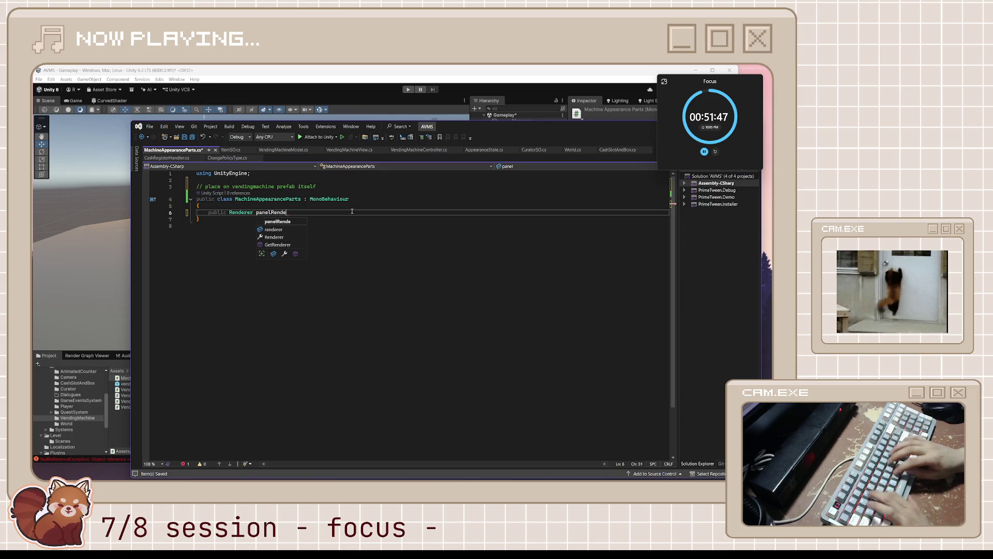
type("er;")
key("Return")
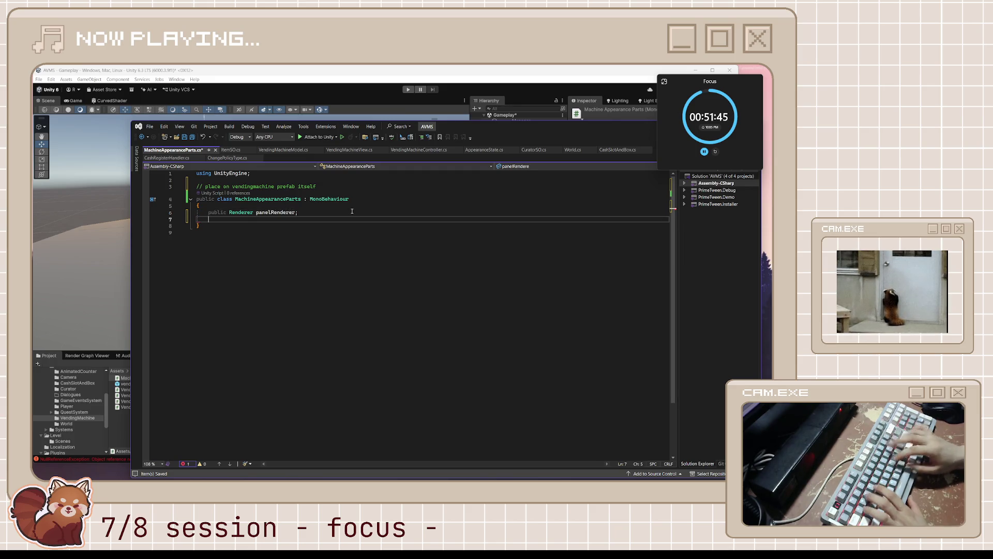
type("public Re")
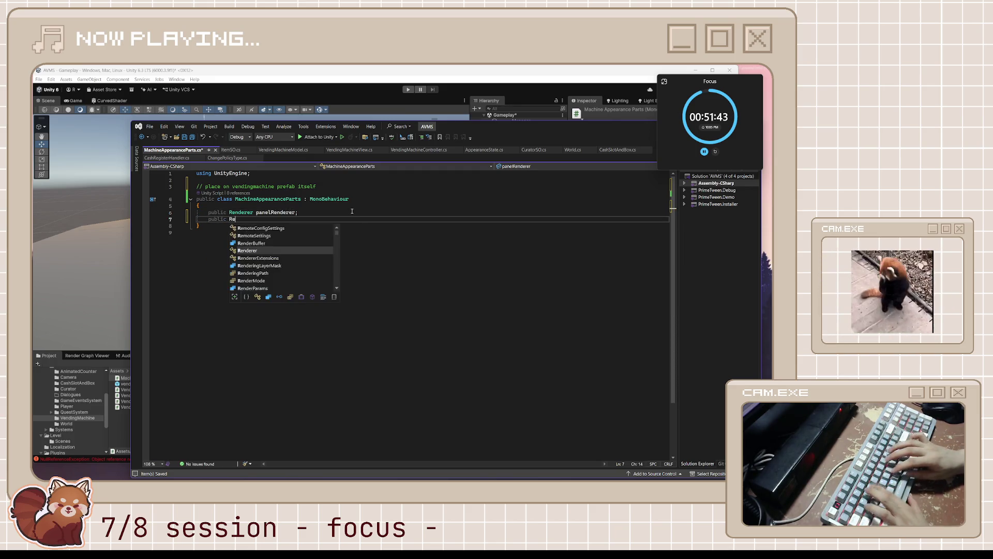
type("nderer")
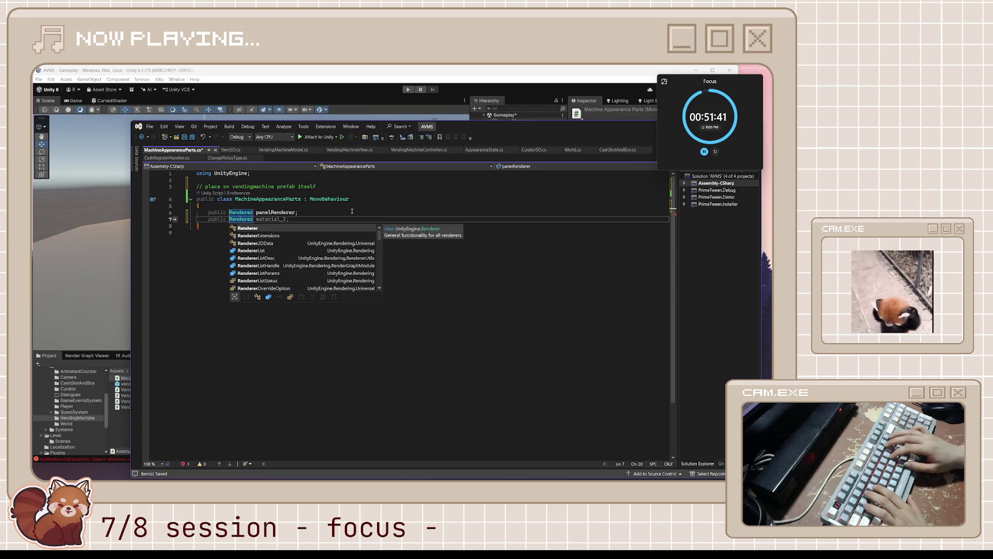
type("[] ")
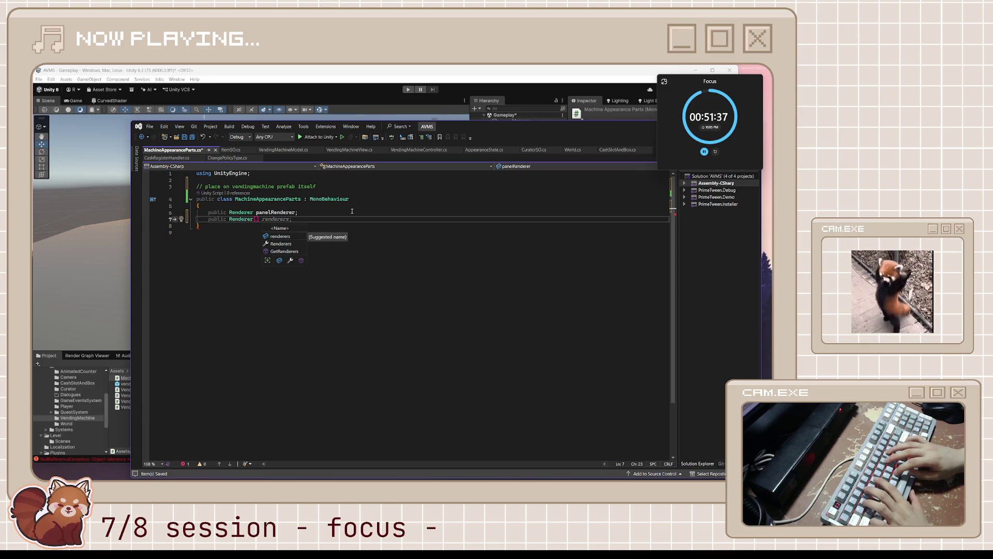
type("tintedRenderers;")
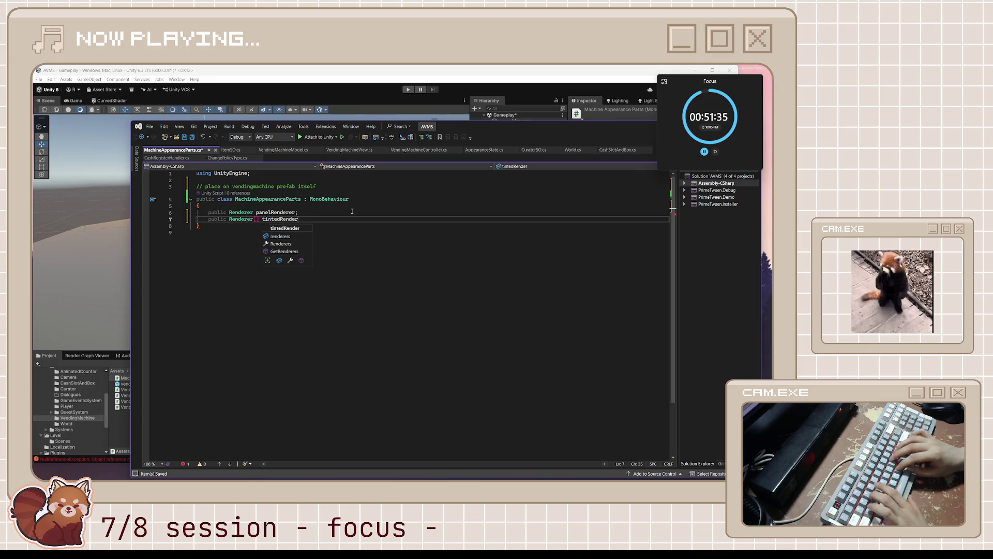
key("Return")
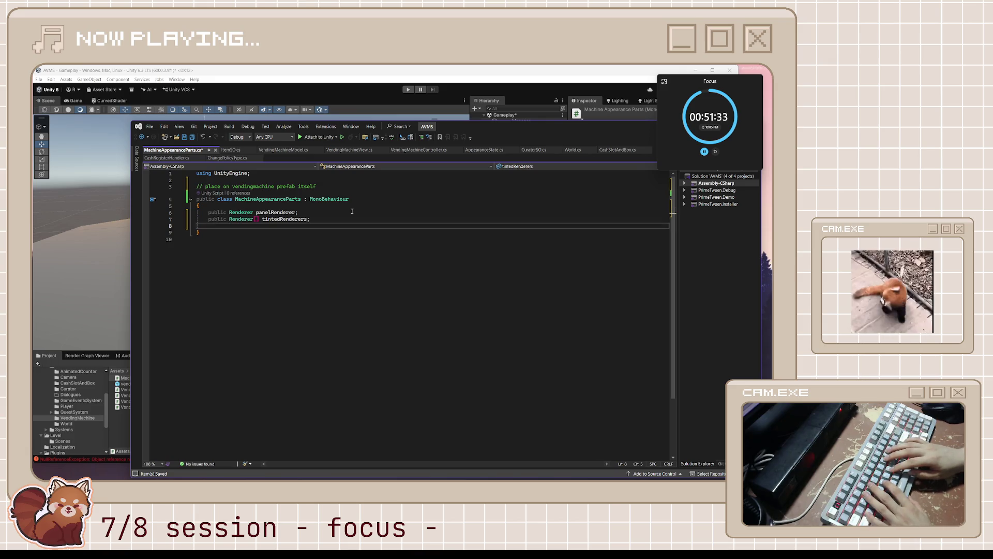
type("p")
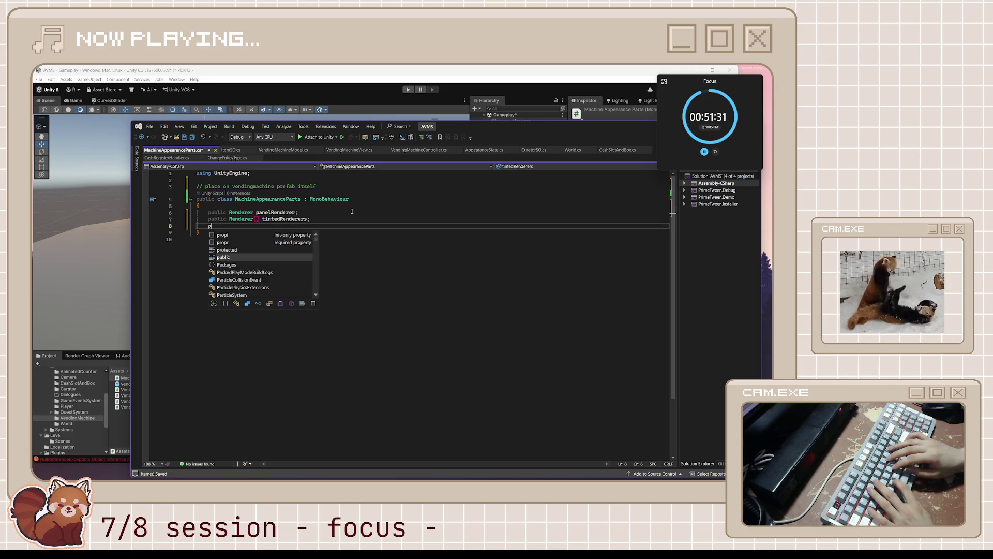
type("ublic Transf")
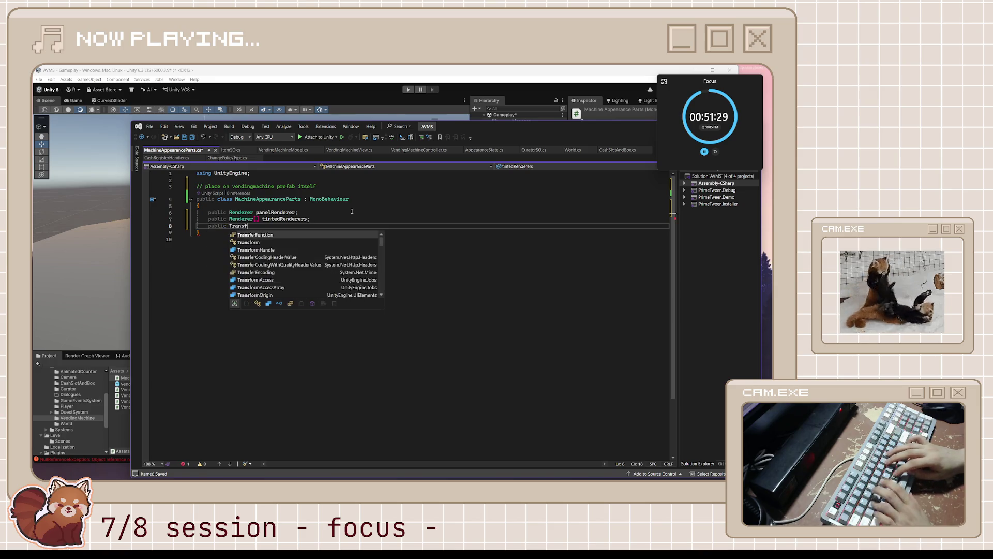
type("orm decalRoot;")
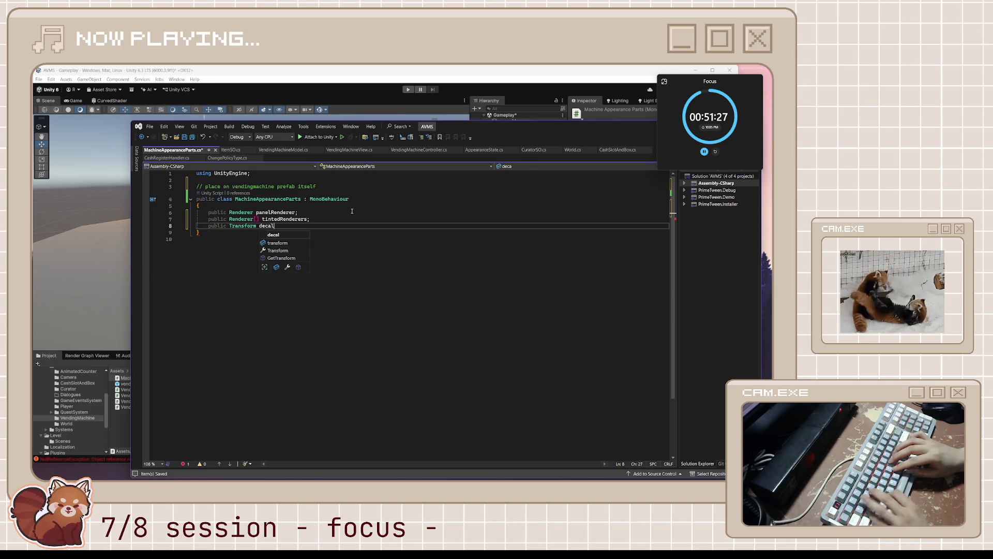
key("ctrl+s")
left_click(352, 212)
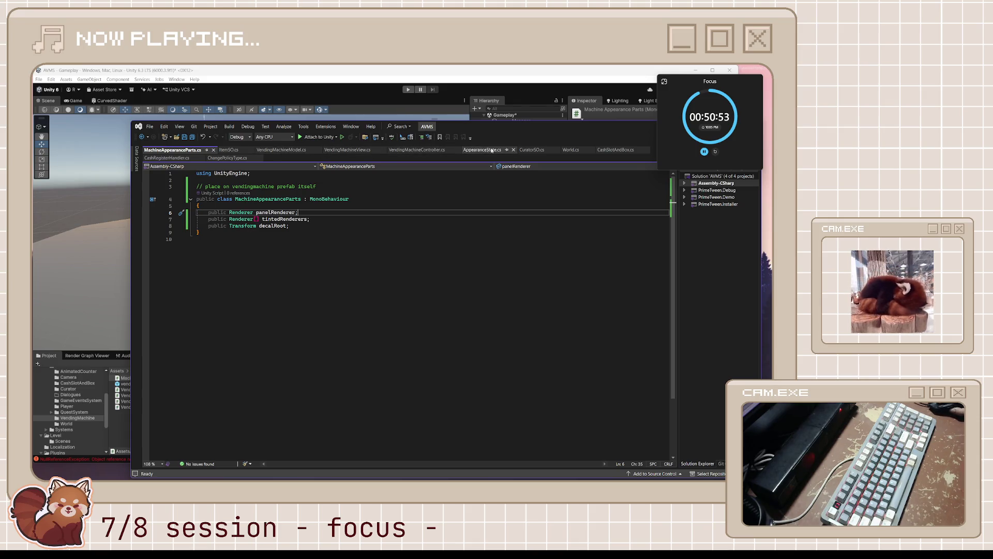
left_click(532, 150)
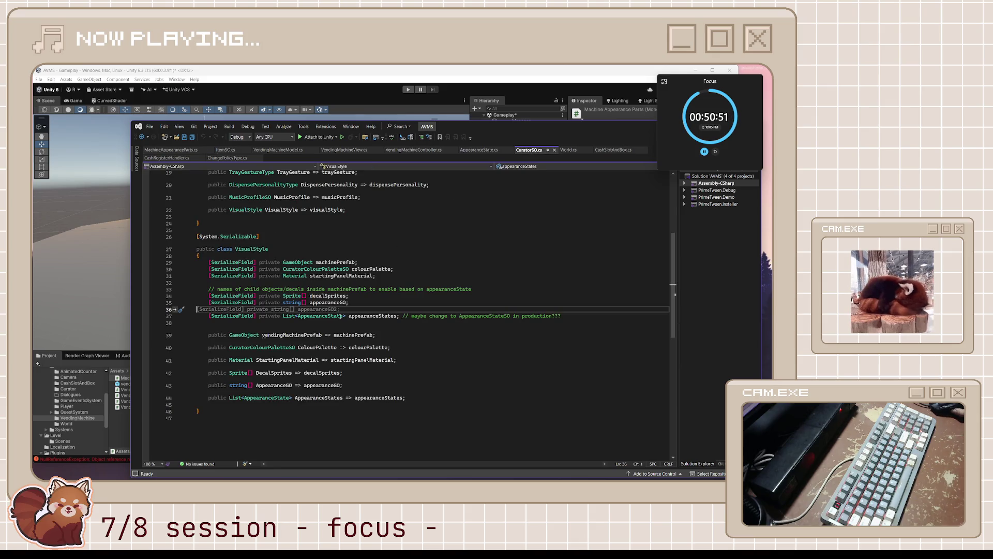
Select the decalSprites and appearanceGO field lines in CuratorSO.cs's VisualStyle class
left_click(364, 296)
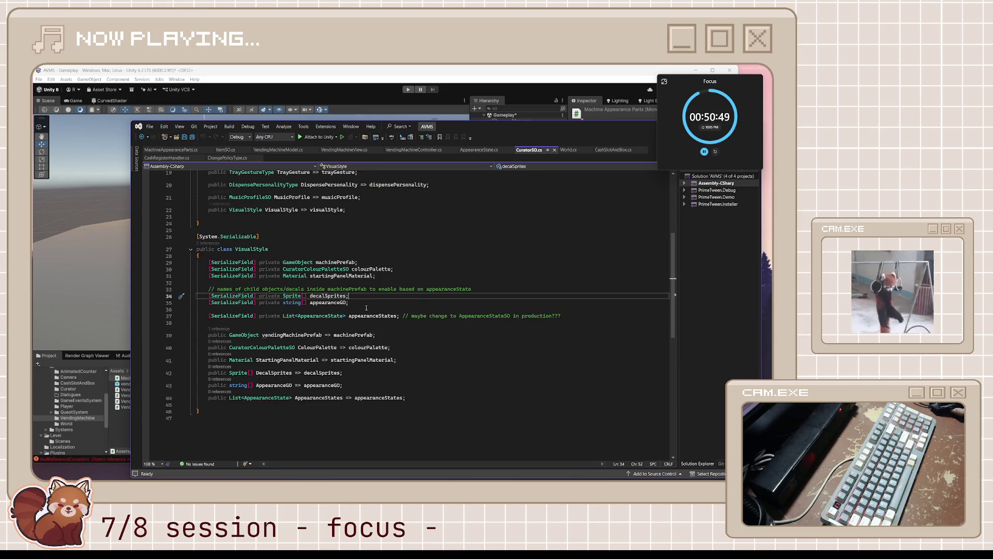
left_click_drag(349, 303, 111, 294)
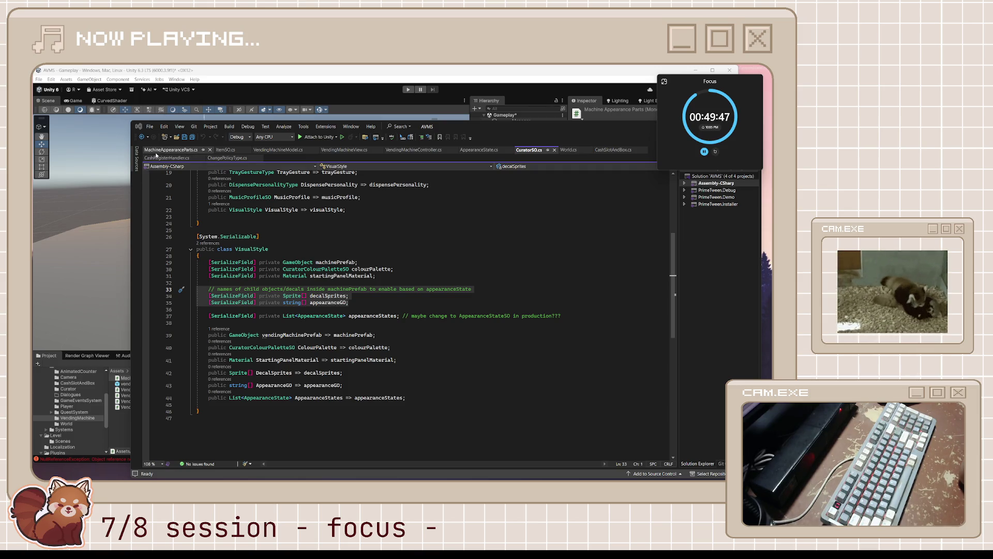
Delete the decal comment and the decalSprites and appearanceGO fields from VisualStyle
left_click(383, 305)
left_click_drag(382, 304, 182, 291)
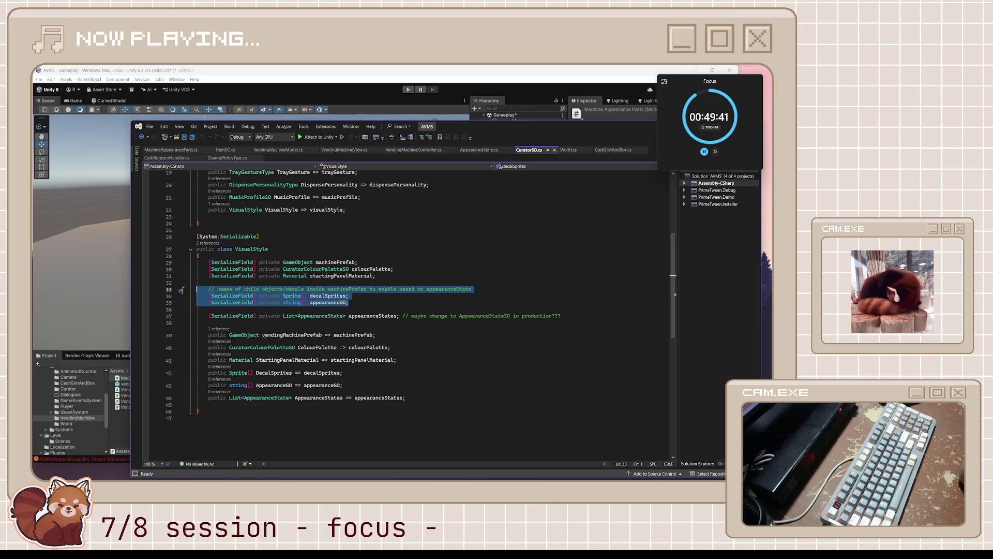
left_click(478, 149)
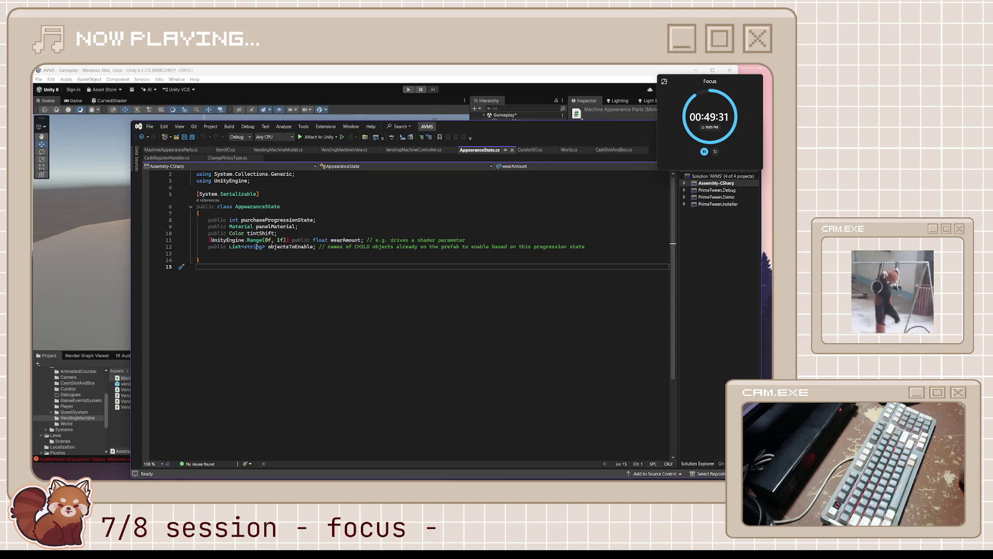
left_click(529, 149)
left_click_drag(382, 304, 156, 292)
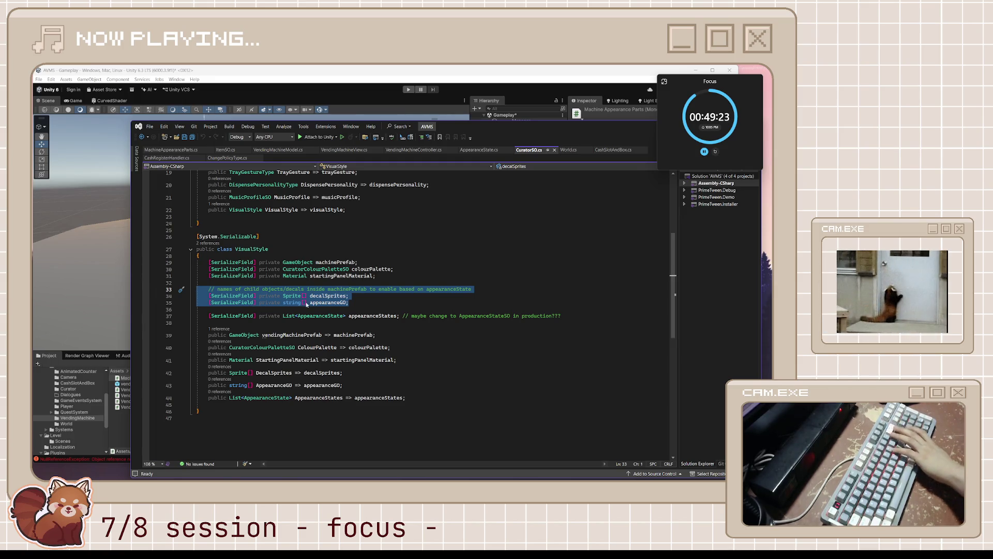
key("Delete")
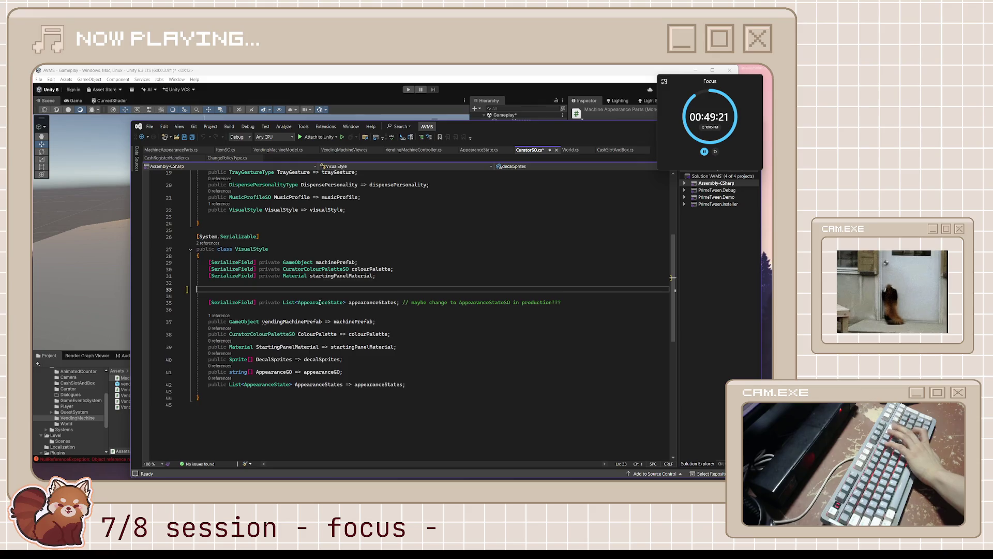
key("Delete")
key("Delete")
Delete the DecalSprites and AppearanceGO properties and save CuratorSO.cs
left_click_drag(343, 358, 130, 344)
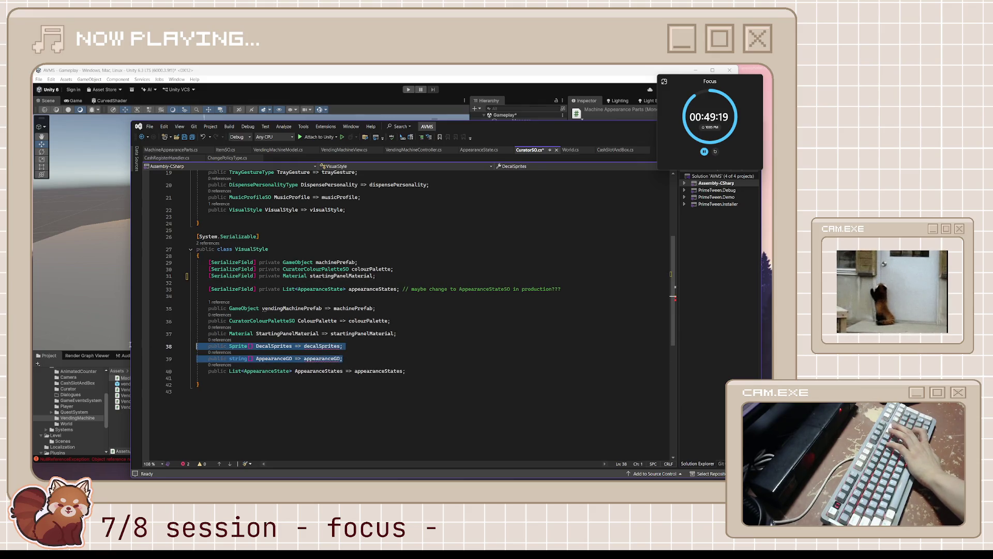
key("Delete")
key("BackSpace")
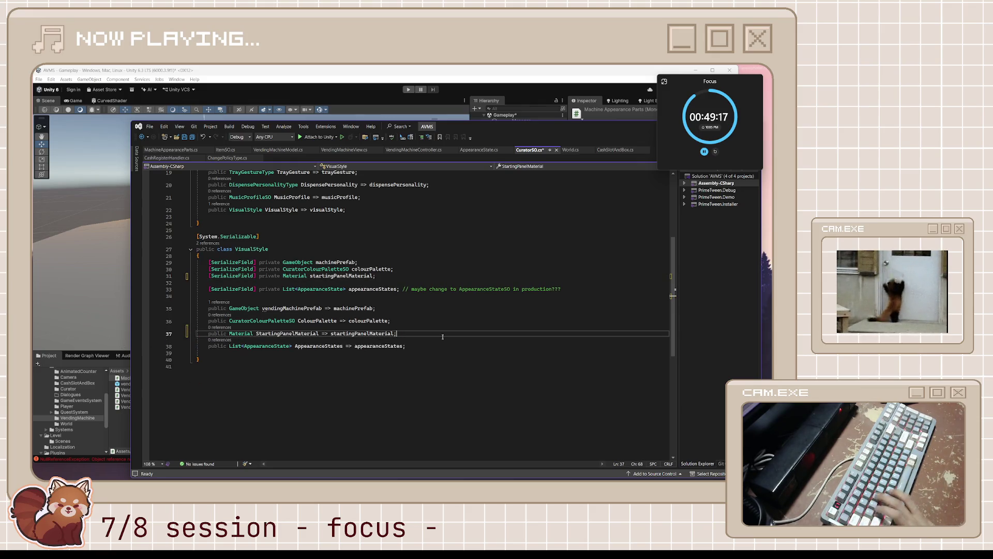
key("ctrl+s")
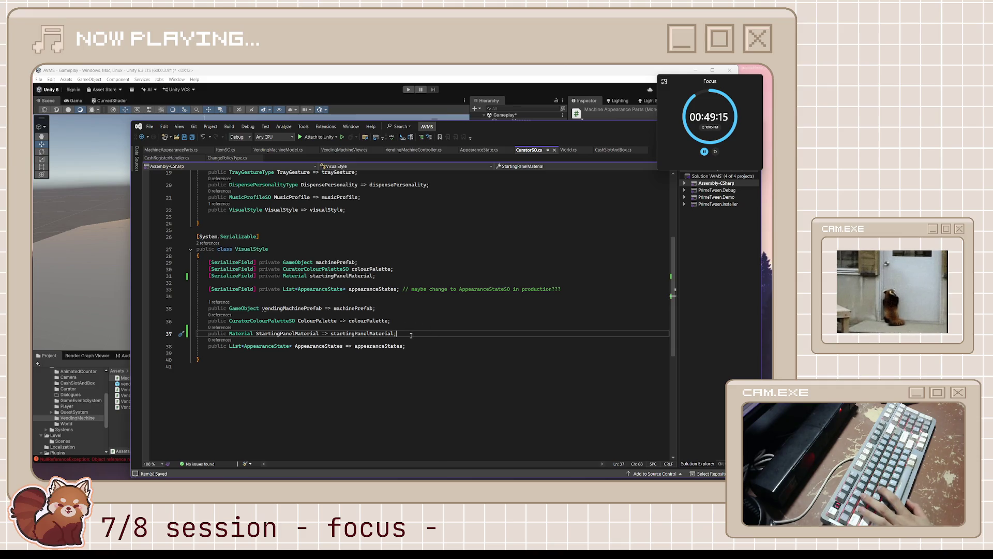
mouse_move(411, 335)
left_mouse_down()
mouse_move(180, 332)
mouse_move(269, 283)
mouse_move(362, 263)
mouse_move(391, 278)
mouse_move(383, 335)
mouse_move(311, 346)
mouse_move(227, 308)
mouse_move(255, 269)
mouse_move(362, 331)
mouse_move(290, 336)
mouse_move(258, 264)
mouse_move(330, 327)
mouse_move(311, 309)
left_mouse_up()
left_click(181, 150)
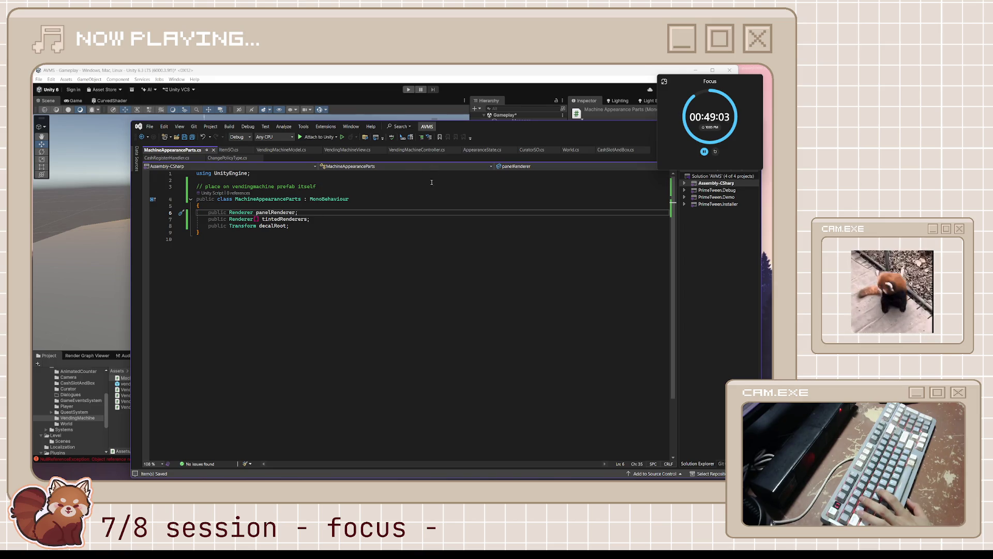
Inspect the decalRoot field in MachineAppearanceParts.cs
left_click(304, 228)
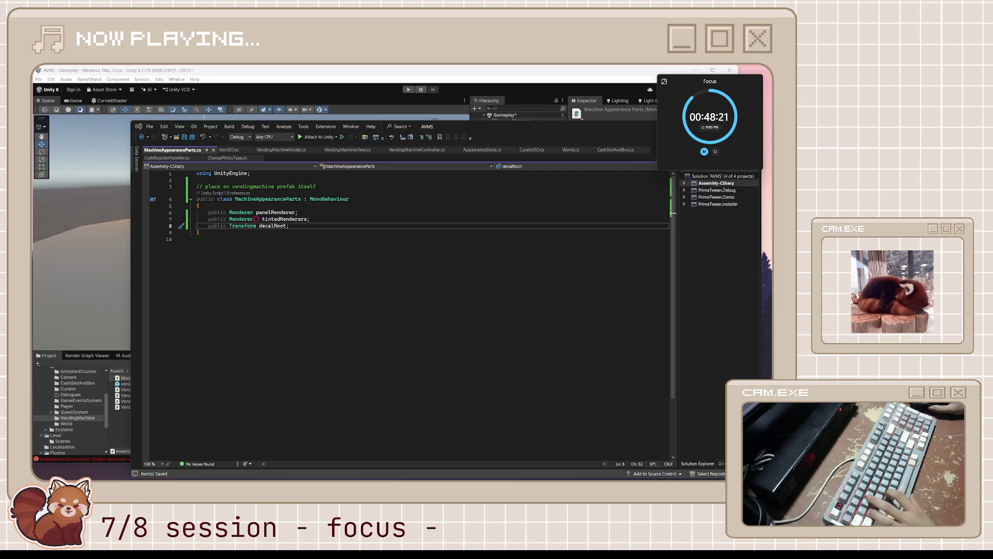
left_click(347, 150)
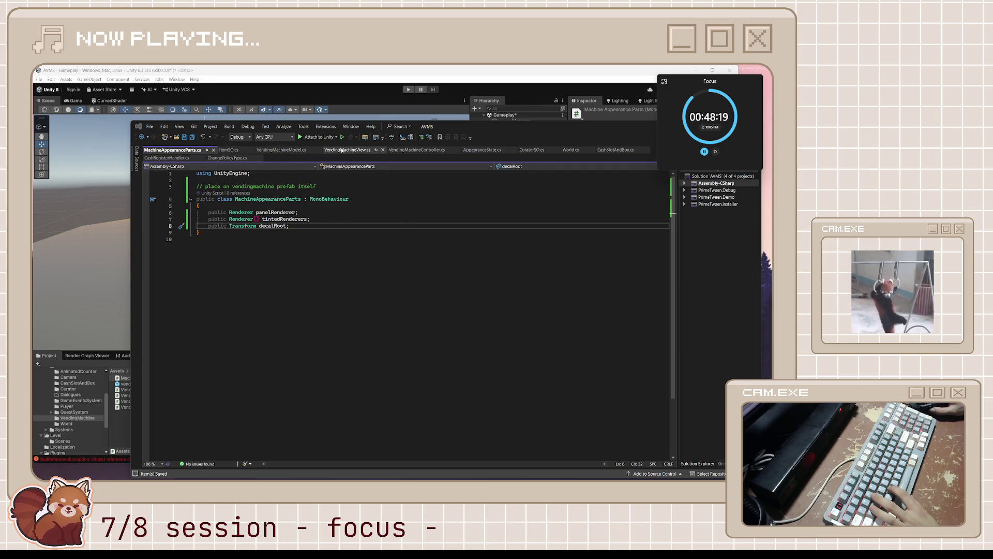
Add UpdateViewState(curatorSO.VisualStyle.AppearanceStates[0]); after the Instantiate call and save
left_click(471, 239)
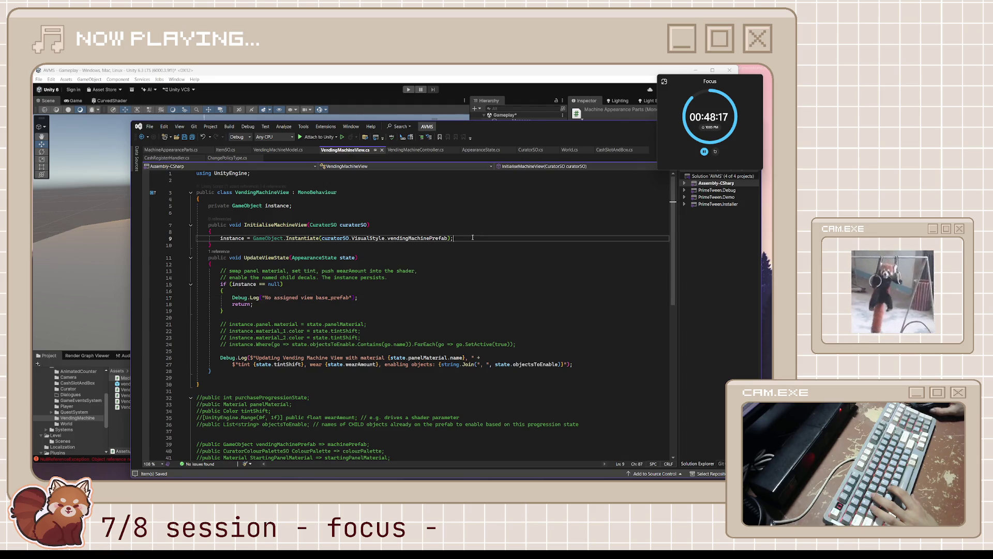
key("Return")
key("Tab")
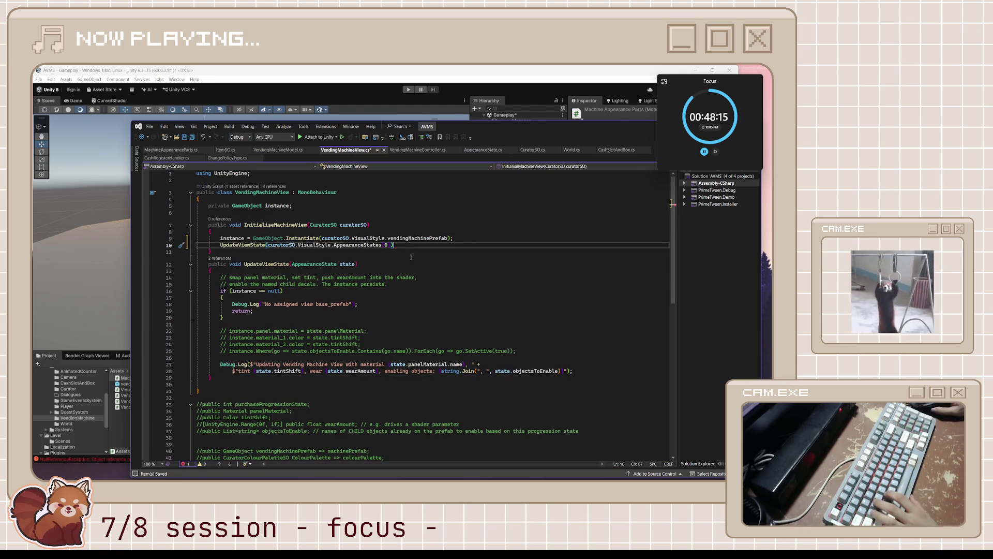
type(";")
key("Down")
key("Down")
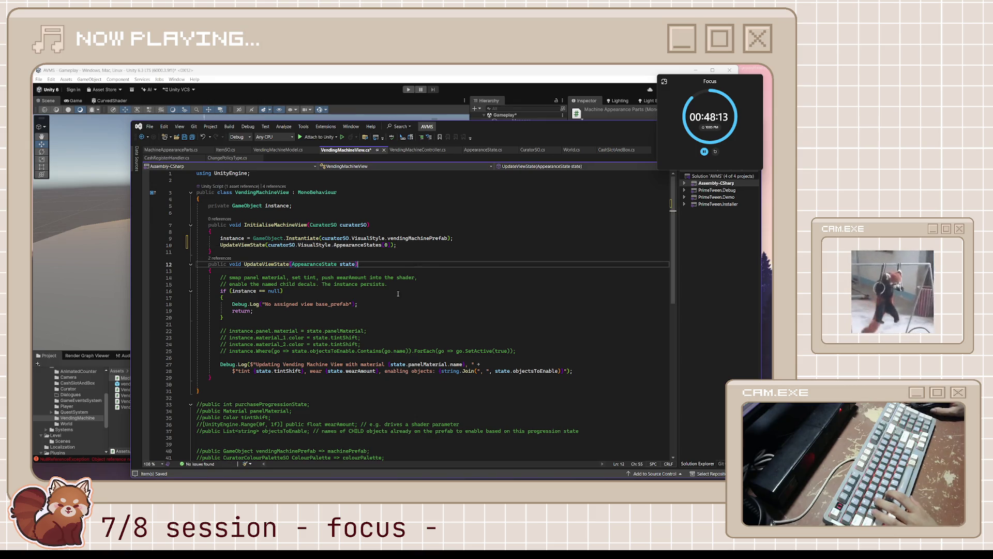
key("ctrl+s")
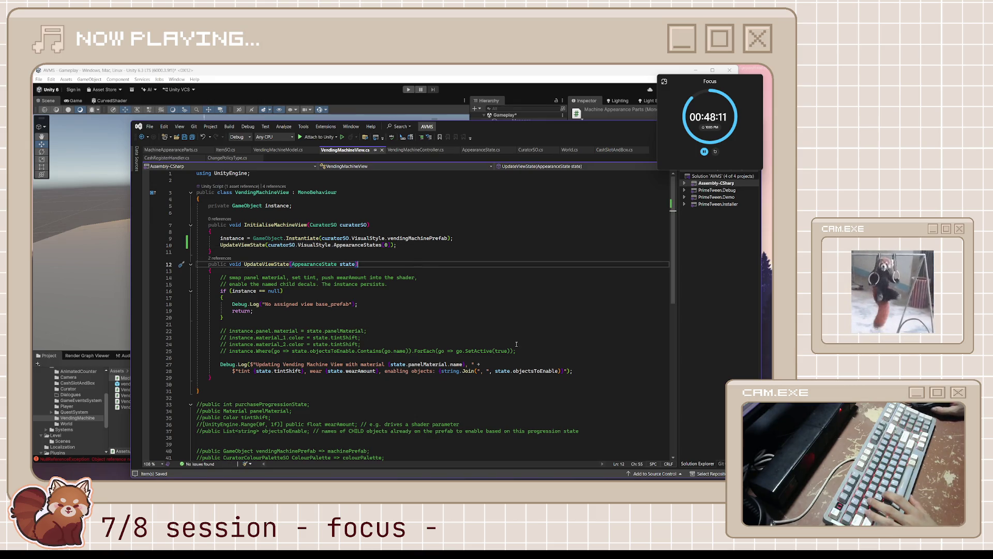
Delete the commented-out material/tint lines and the commented DecalSprites and AppearanceGO lines
left_click_drag(535, 351, 149, 335)
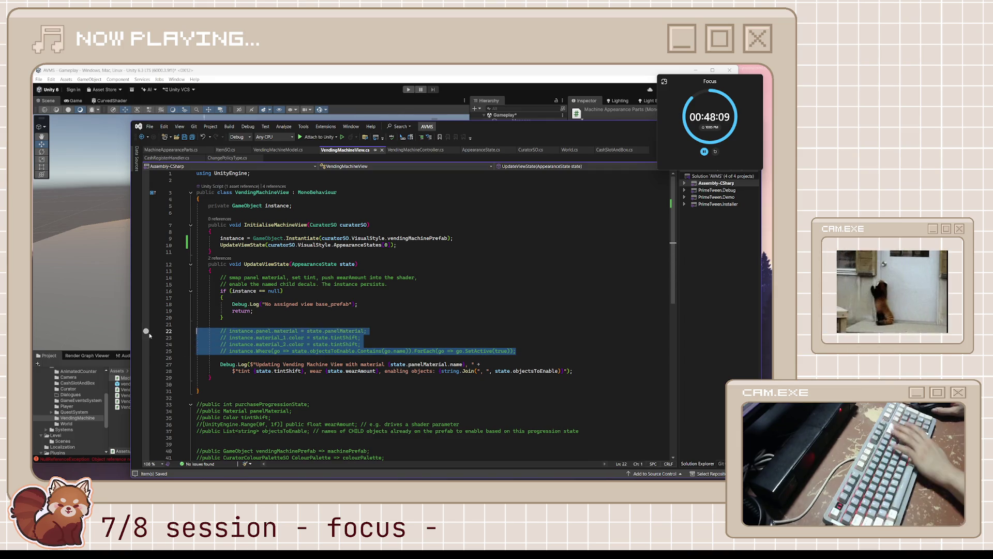
key("Delete")
scroll(150, 335, "down", 3)
mouse_move(400, 404)
left_mouse_down()
mouse_move(196, 371)
mouse_move(143, 323)
left_mouse_up()
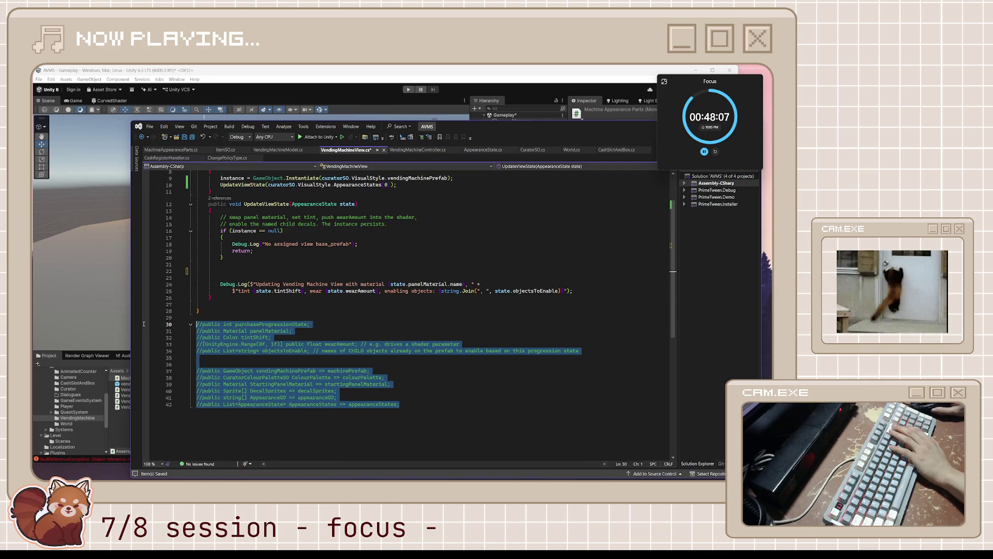
left_click(285, 356)
left_click_drag(336, 398, 197, 390)
key("Delete")
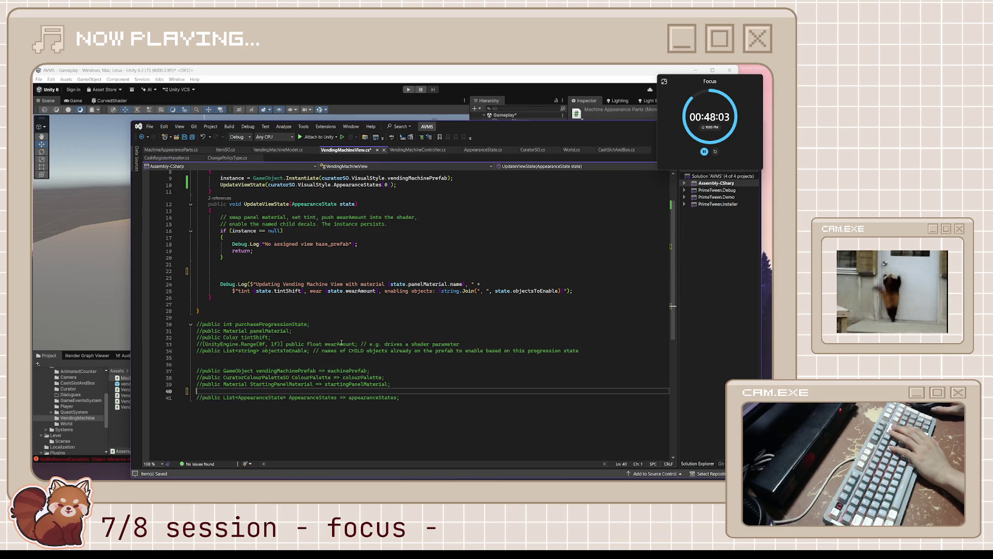
Move the commented field declarations below the commented properties and save
left_click(333, 333)
mouse_move(579, 350)
left_mouse_down()
mouse_move(425, 350)
mouse_move(197, 323)
left_mouse_up()
key("ctrl+c")
key("Delete")
left_click(448, 358)
left_click(447, 366)
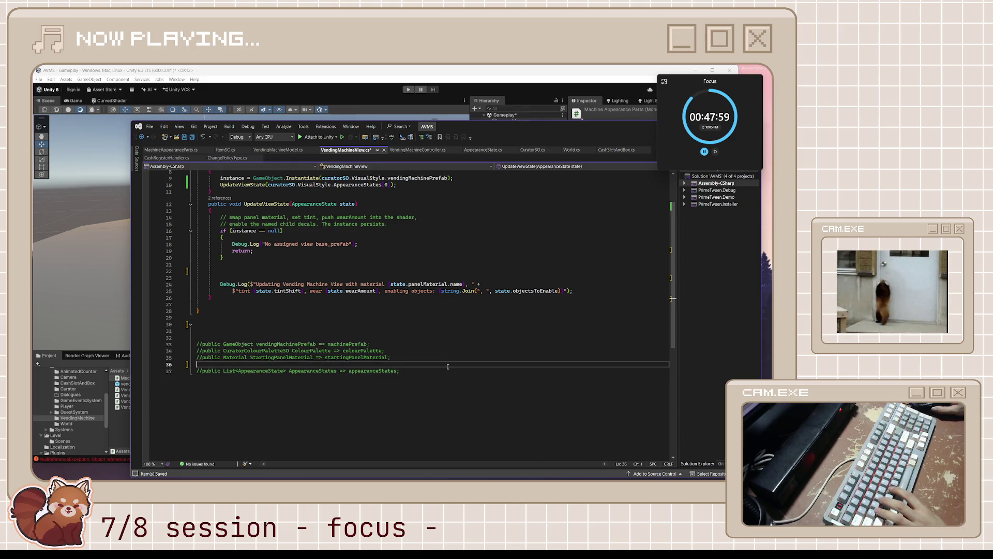
key("Return")
key("Return")
key("ctrl+v")
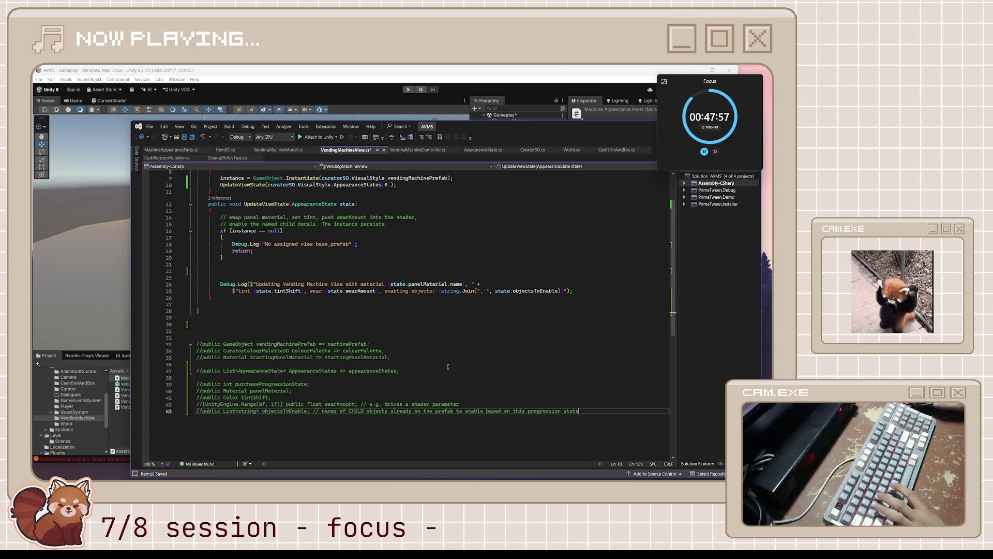
left_click(367, 351)
key("ctrl+s")
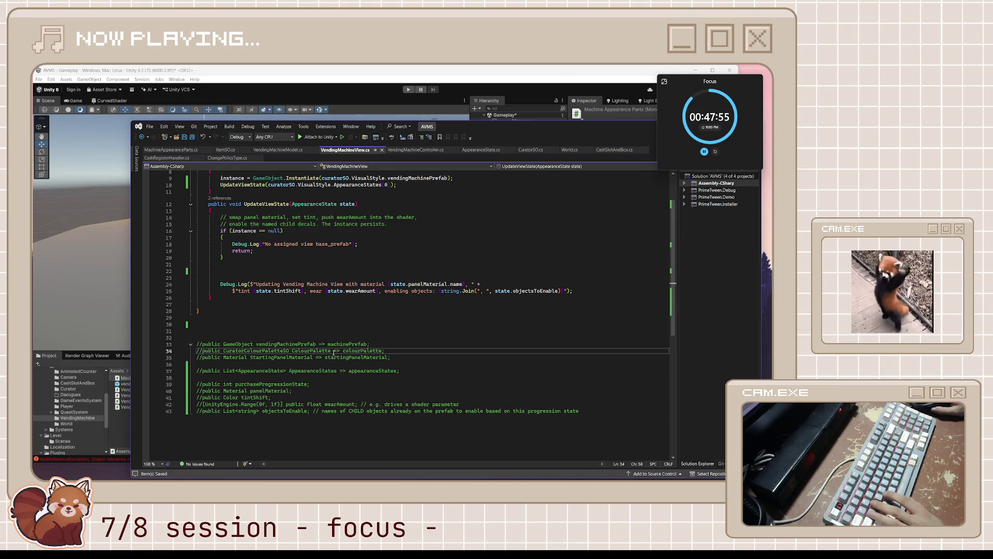
Remove the blank lines above the commented block, save, and select the AppearanceStates line
scroll(333, 352, "up", 1)
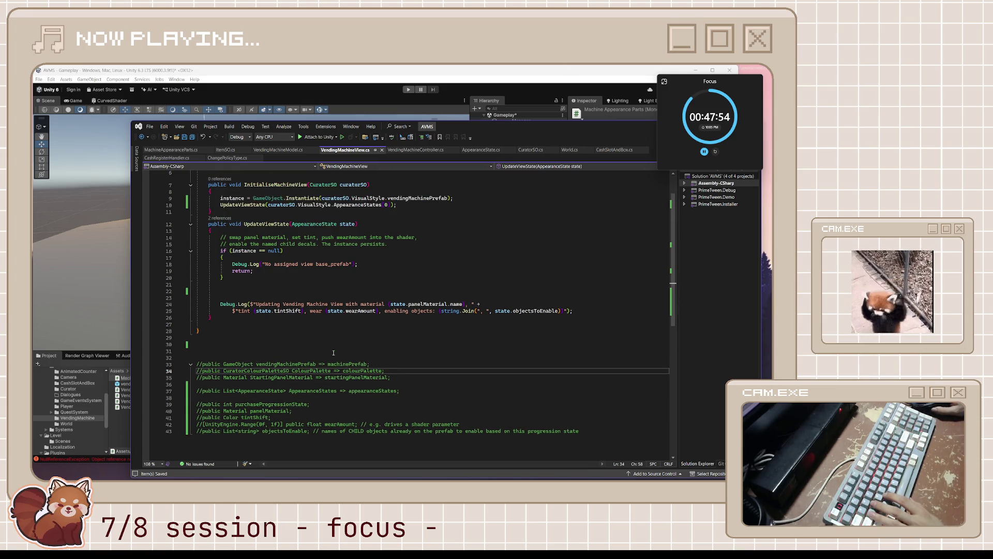
left_click(254, 357)
key("BackSpace")
key("BackSpace")
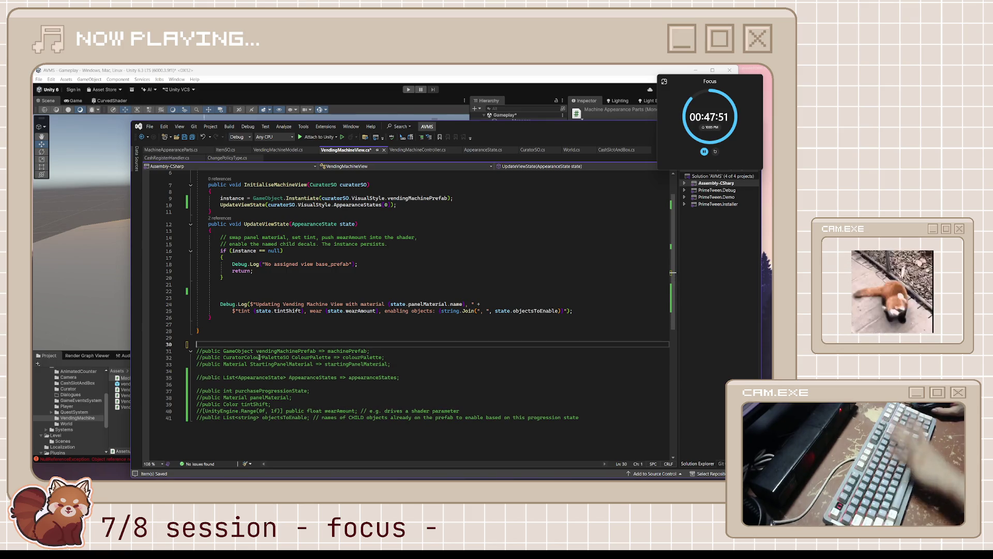
key("ctrl+s")
left_click(390, 364)
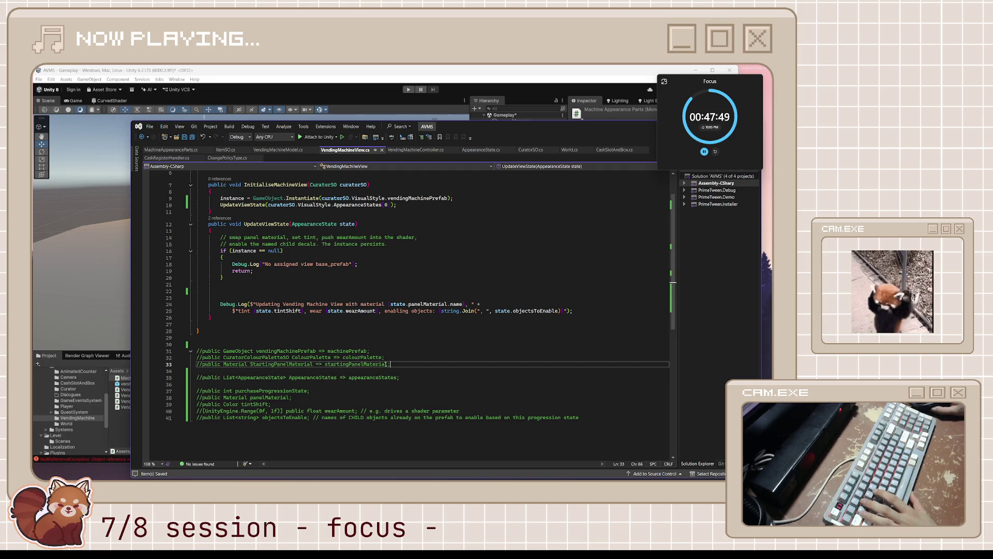
left_click(255, 378)
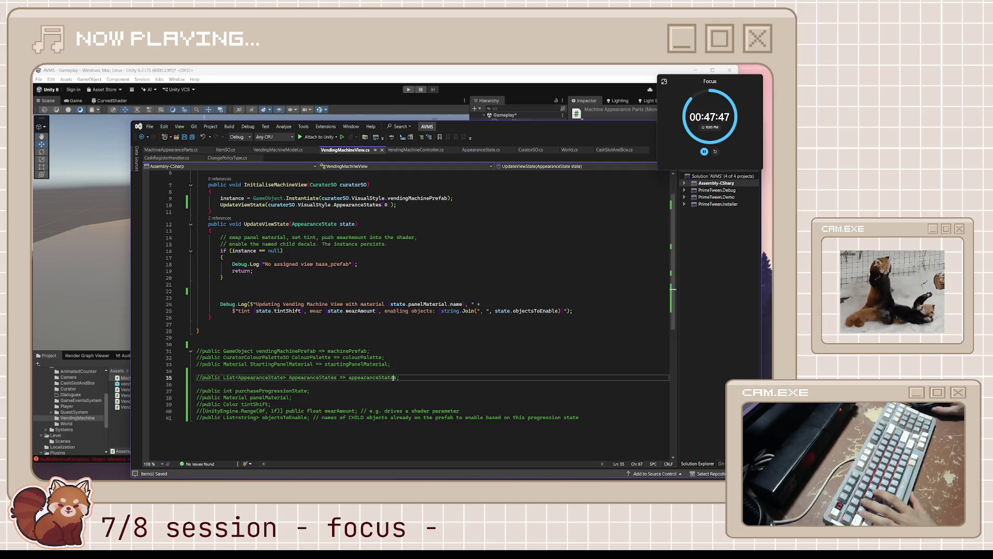
key("shift+End")
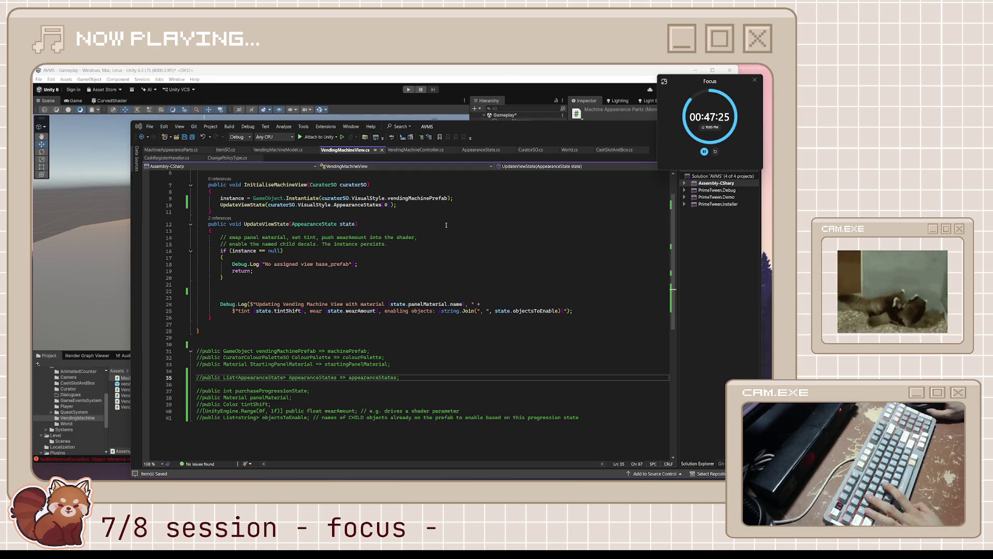
Review UpdateViewState's instance null guard, its material/tint/decal comments and references
left_click(448, 251)
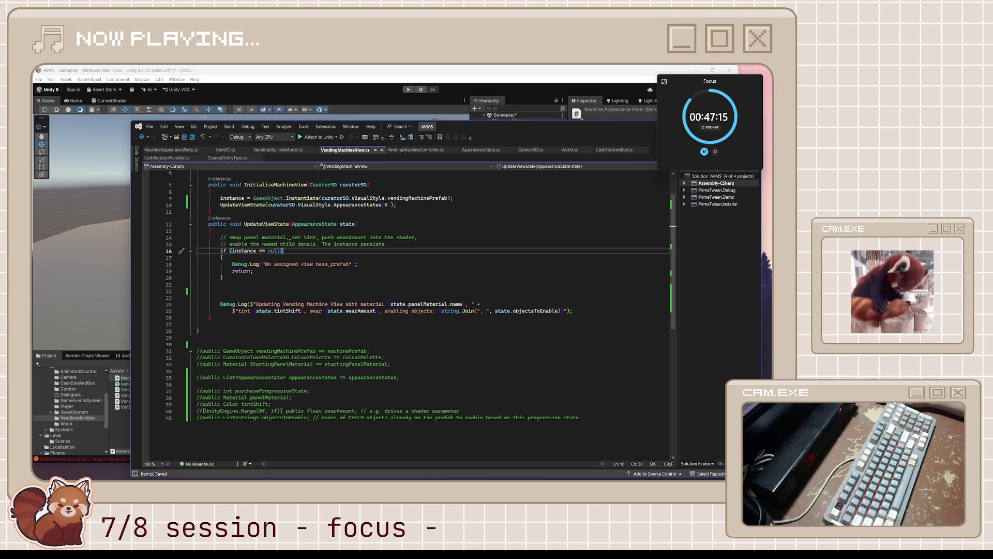
left_click(281, 224)
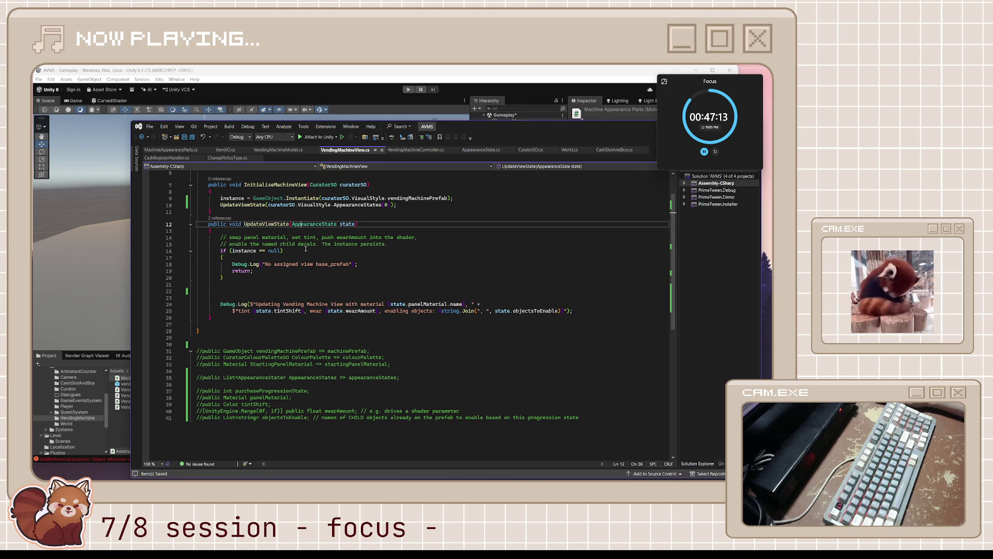
left_click_drag(283, 251, 210, 251)
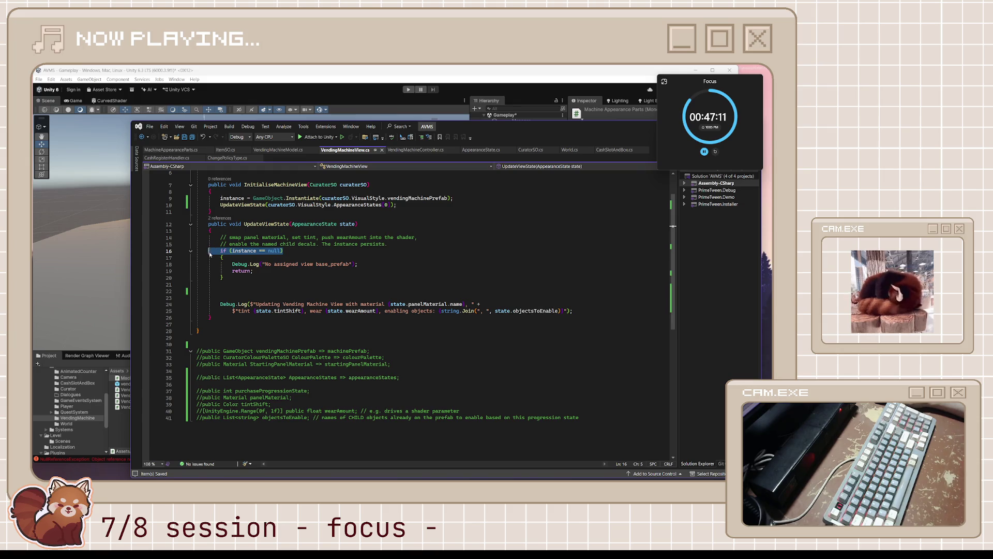
left_click(241, 245)
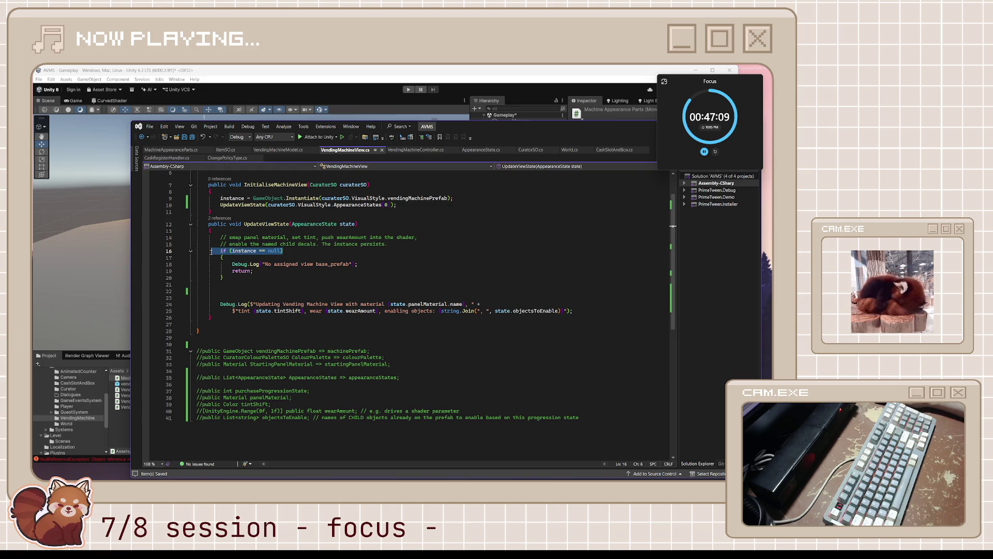
left_click(231, 237)
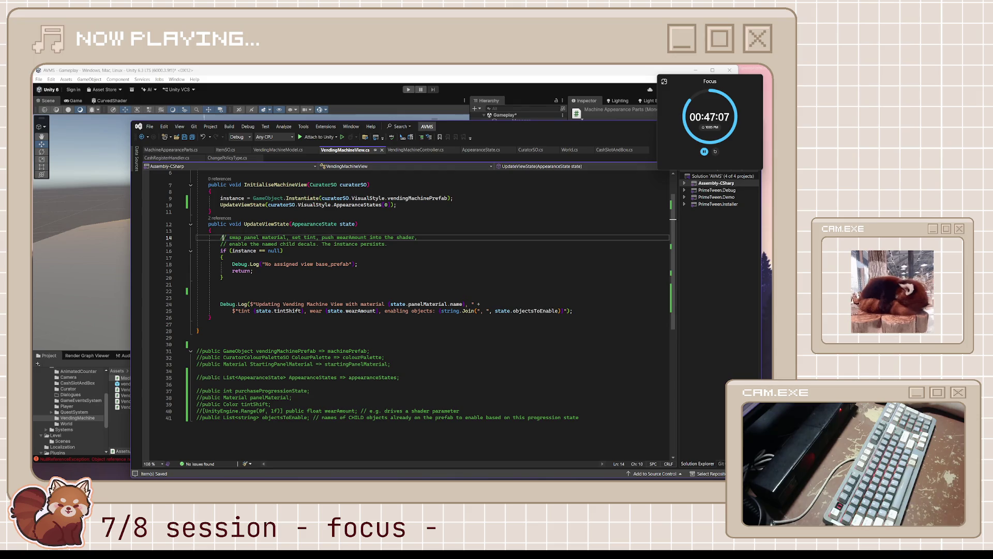
left_click(262, 237)
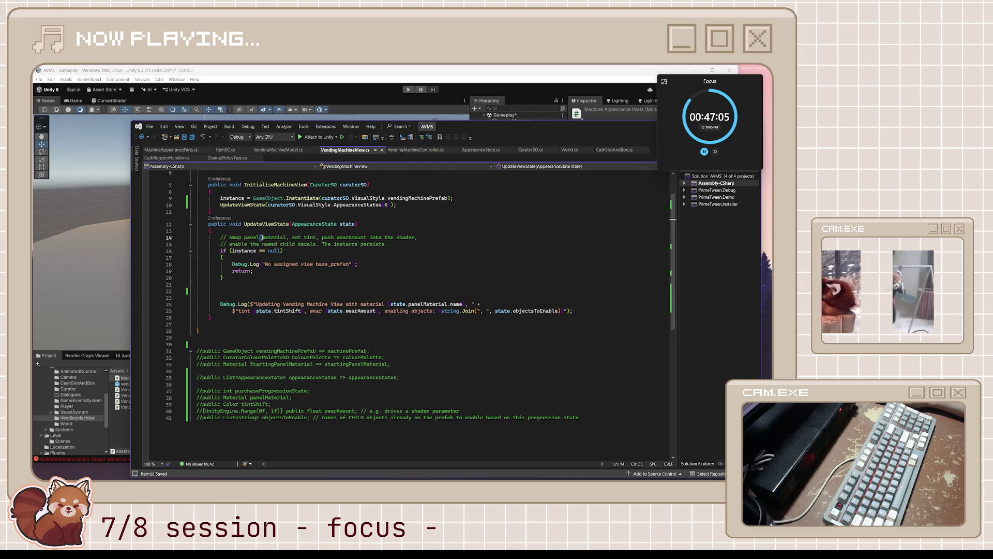
left_click(290, 250)
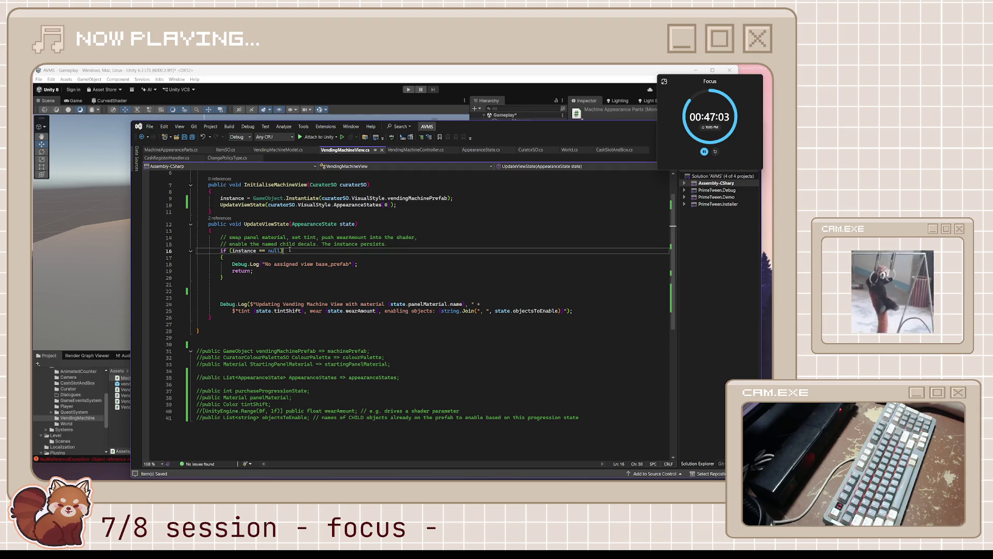
left_click(293, 284)
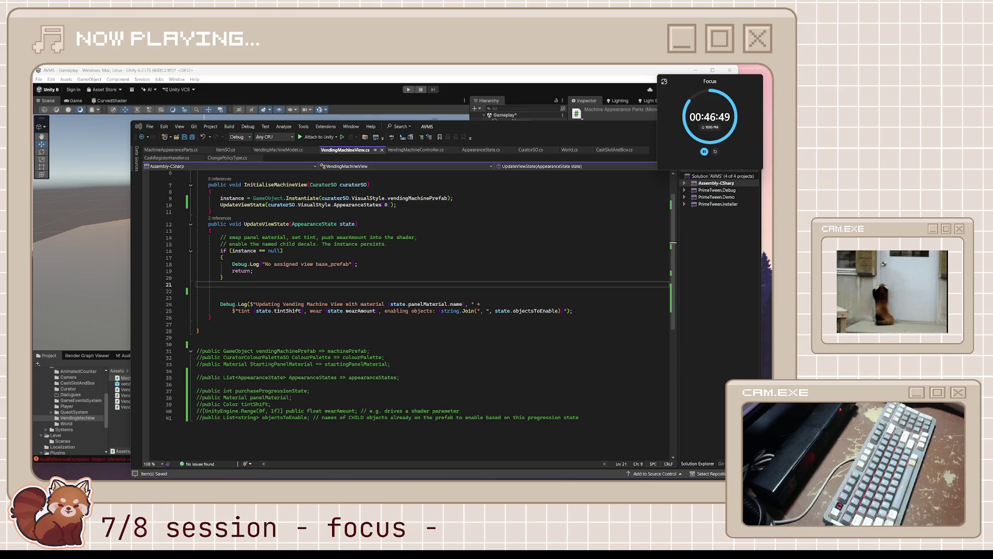
left_click(587, 277)
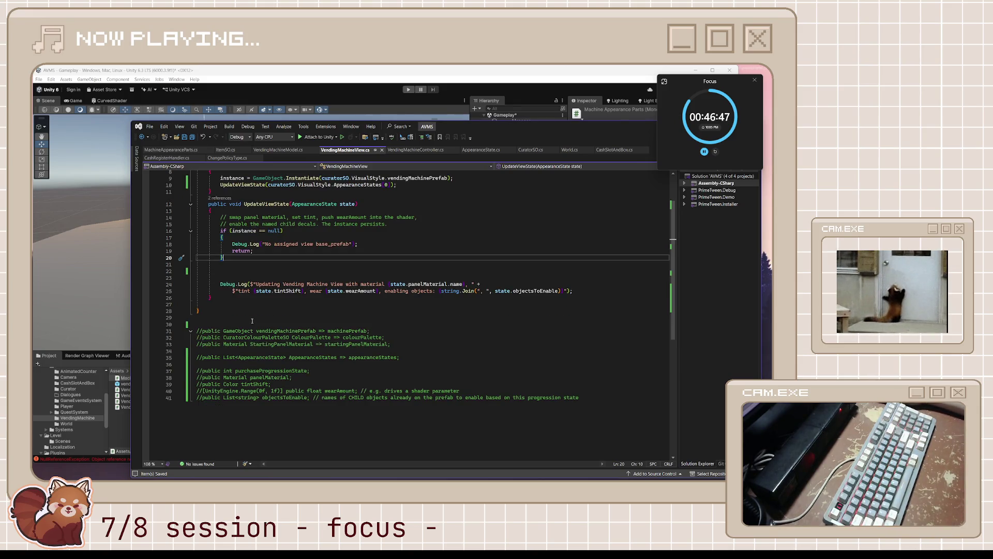
scroll(288, 345, "down", 1)
scroll(354, 339, "up", 3)
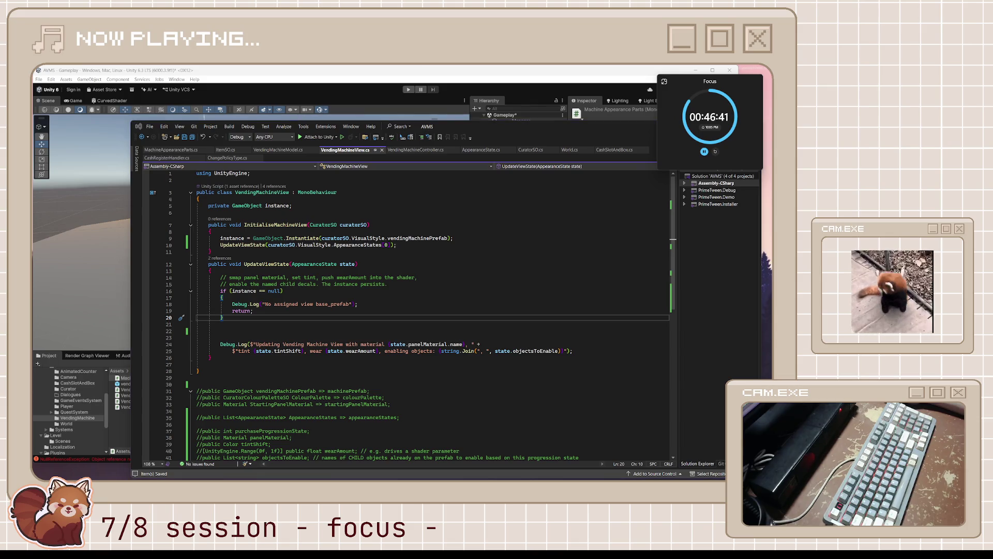
left_click(418, 277)
Paste the new VendingMachineView class below the commented-out code
scroll(353, 367, "down", 5)
left_click(270, 357)
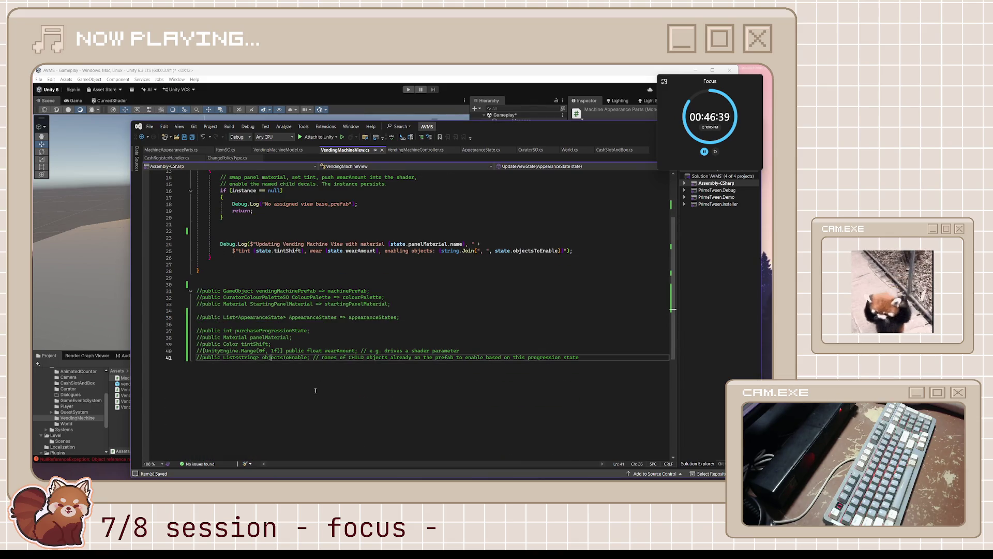
key("Return")
key("Return")
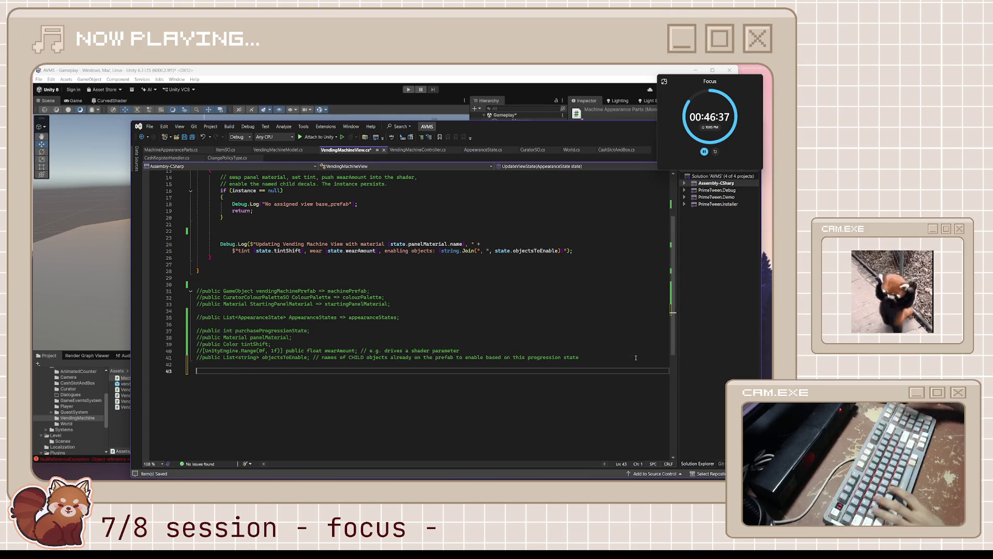
key("ctrl+v")
scroll(575, 343, "up", 4)
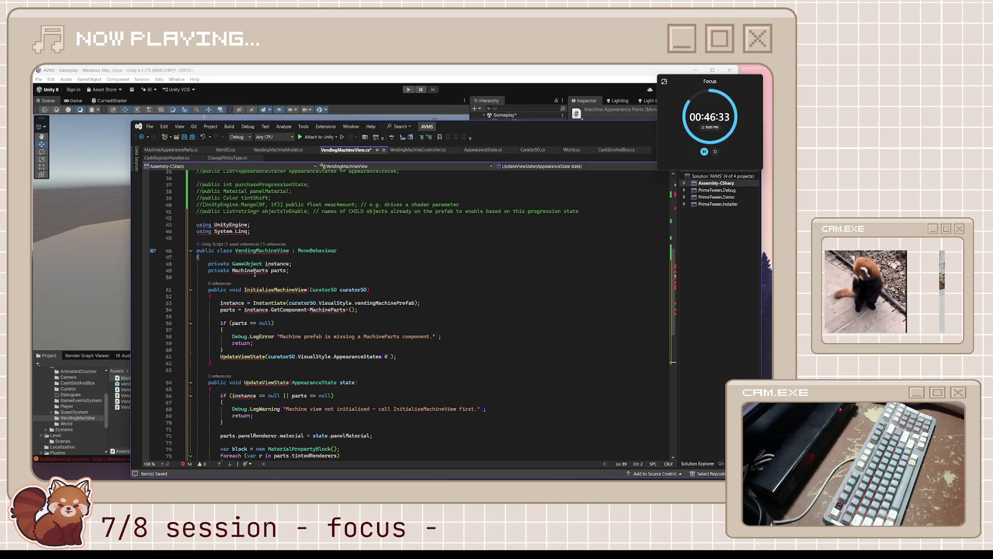
Check where the parts field and the MachineParts type are used in the new class
left_click(277, 270)
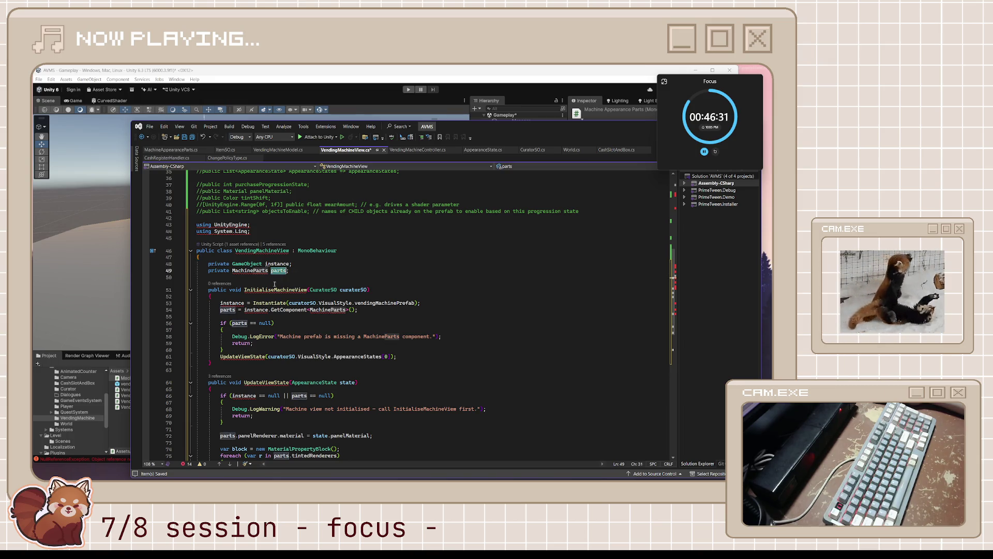
left_click(347, 309)
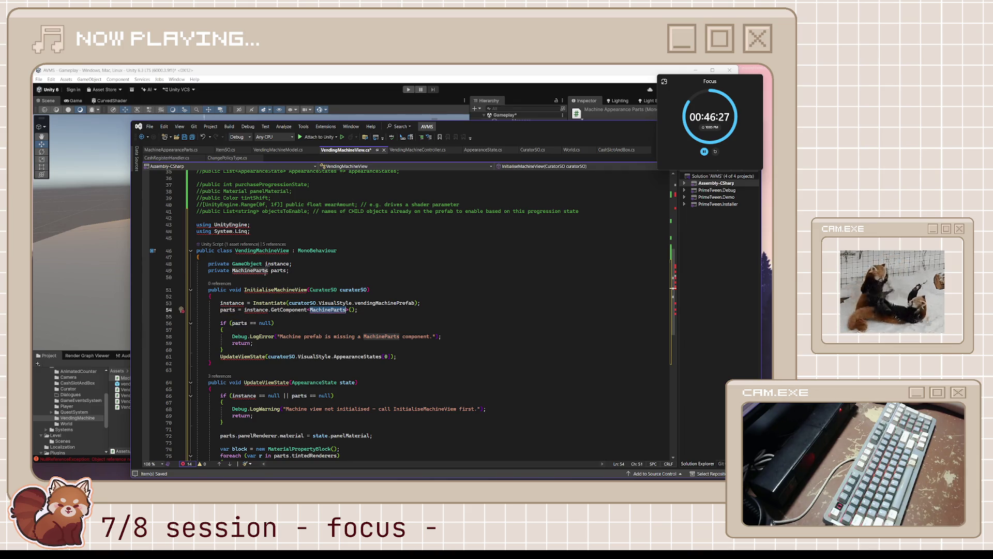
left_click(264, 271)
key("ctrl+z")
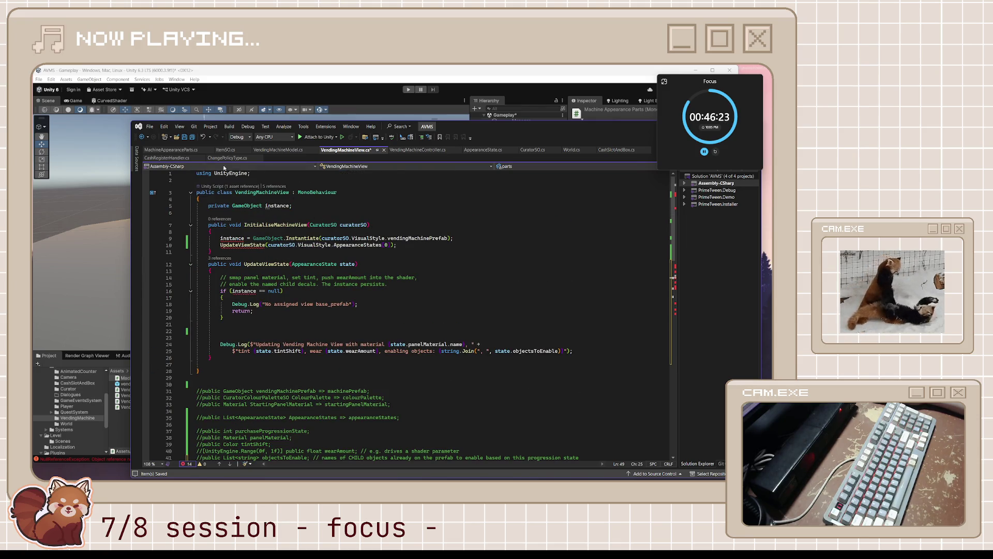
scroll(254, 357, "down", 8)
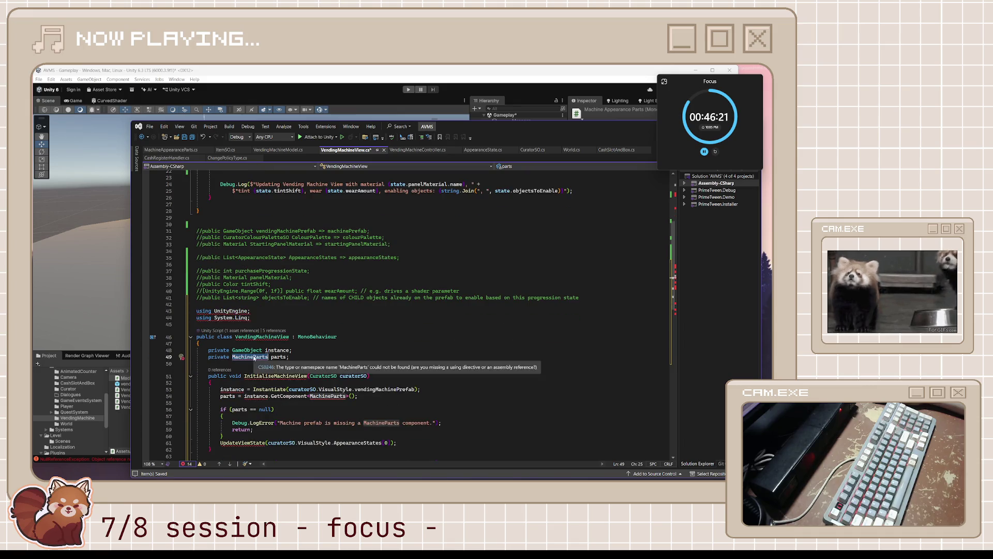
Rename MachineParts to MachineAppearanceParts in the field type and the GetComponent call
left_click(253, 357)
type("Appearance")
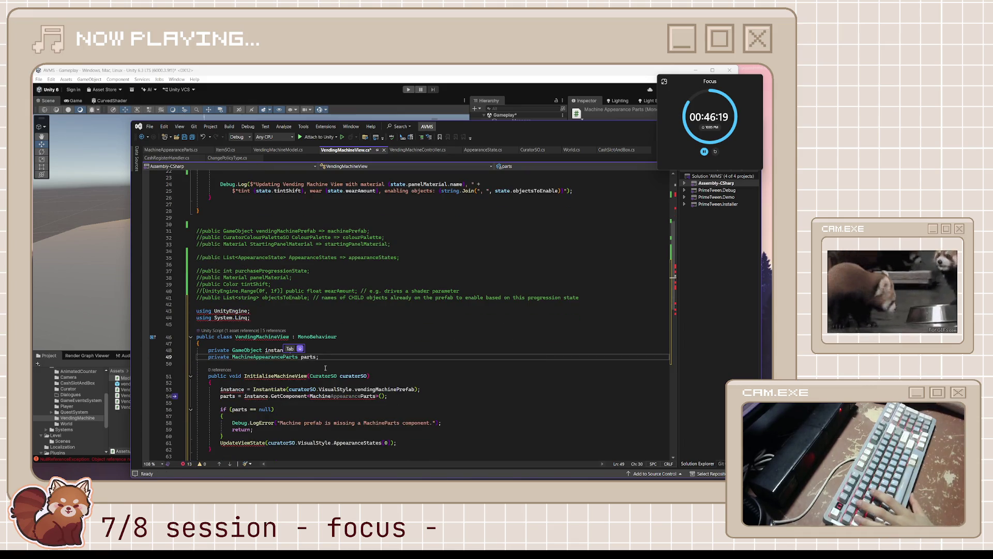
key("Tab")
key("Tab")
scroll(321, 305, "down", 4)
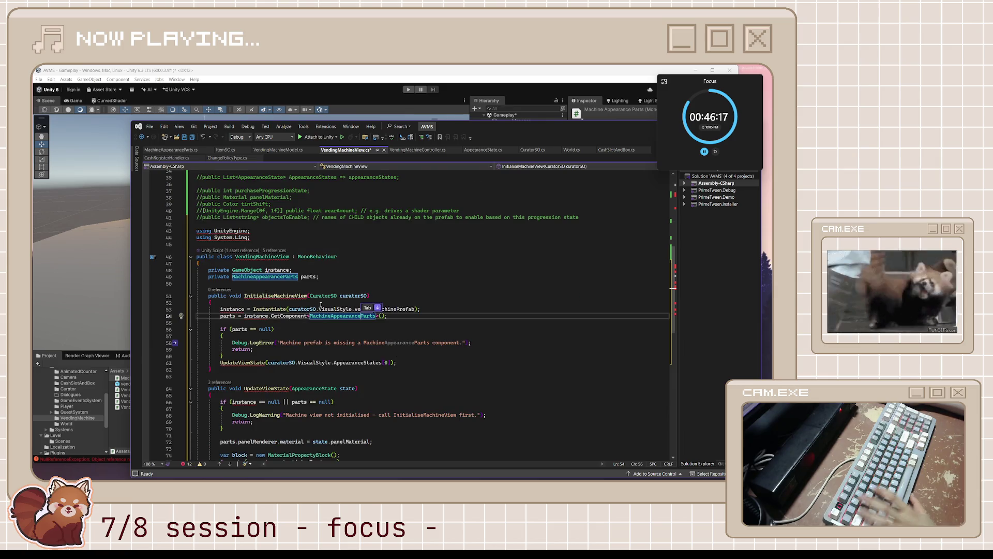
key("Tab")
scroll(319, 289, "up", 2)
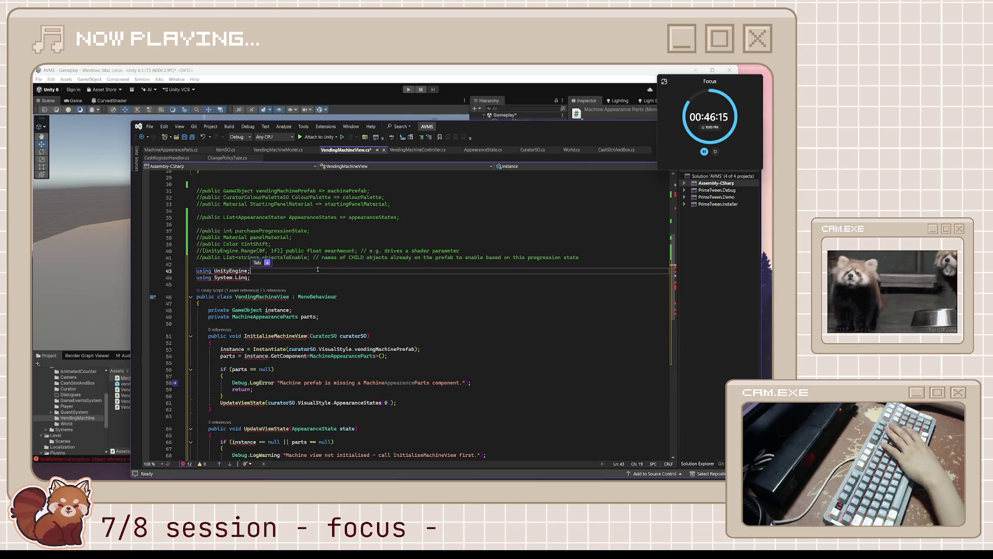
Select the whole old class from the top of the file and comment it out with Ctrl+K, Ctrl+C
key("shift+Up")
key("shift+Up")
key("shift+Up")
scroll(256, 271, "up", 7)
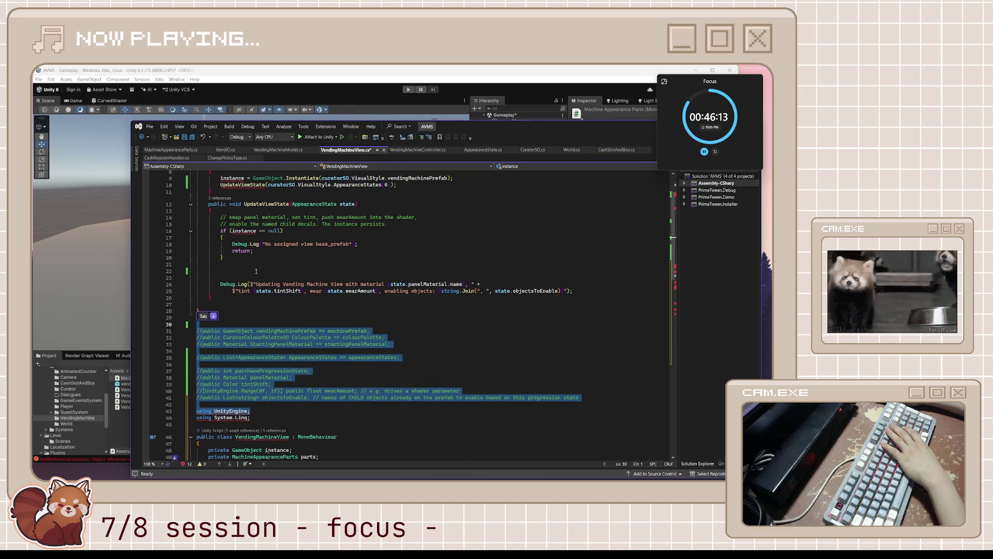
left_click(251, 305)
key("Down")
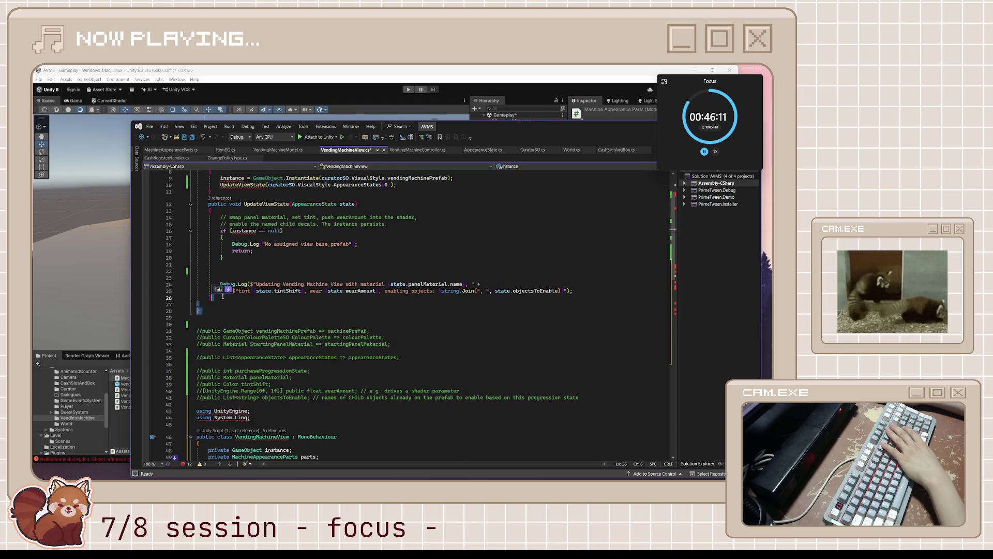
key("ctrl+shift+Home")
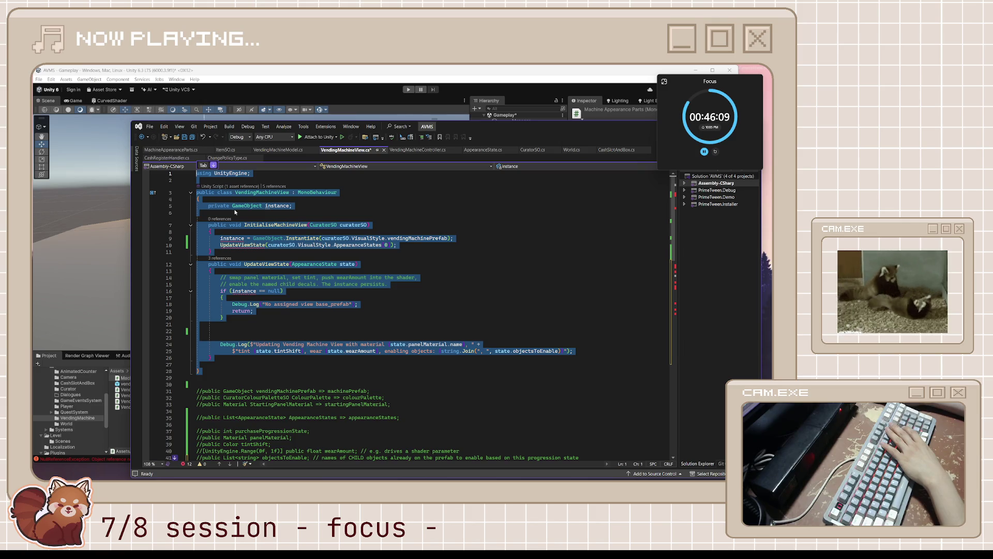
key("ctrl+k")
key("ctrl+c")
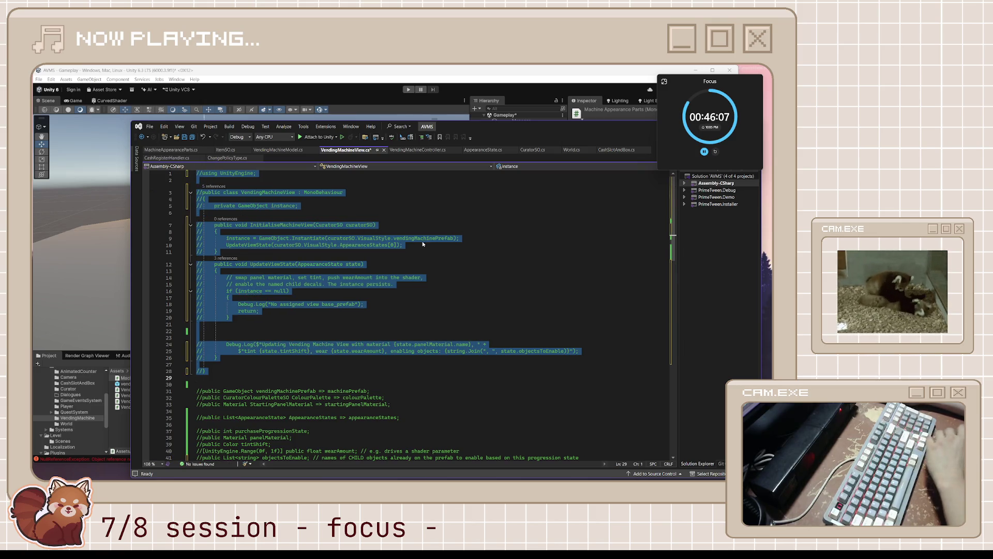
scroll(362, 238, "down", 9)
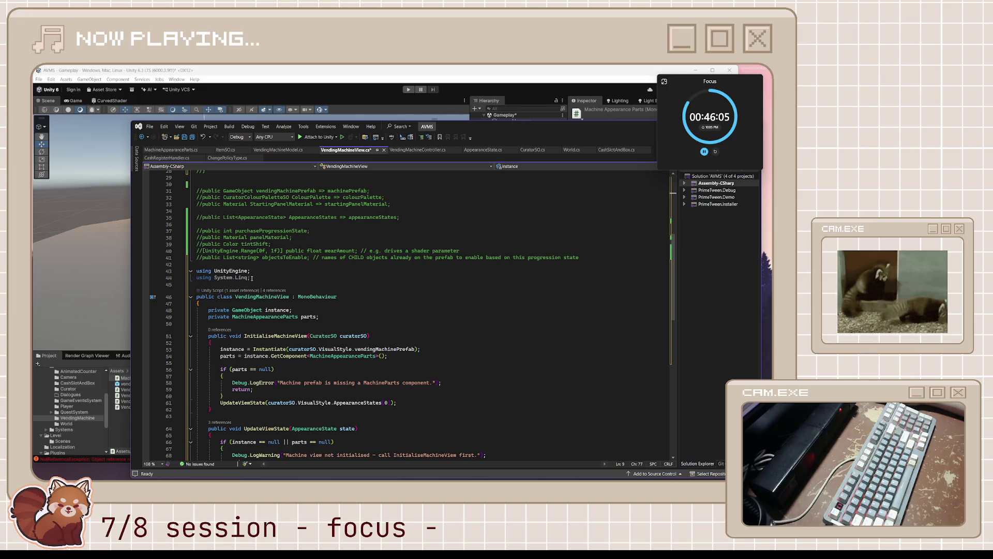
scroll(264, 279, "down", 2)
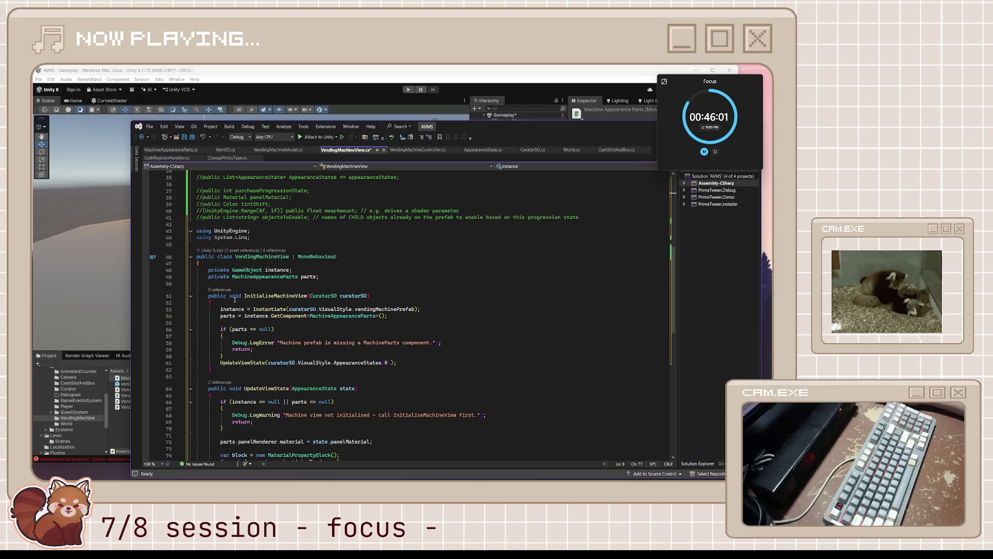
Review the new InitialiseMachineView code, then bring up CuratorSO.cs at the VisualStyle class
left_click(290, 296)
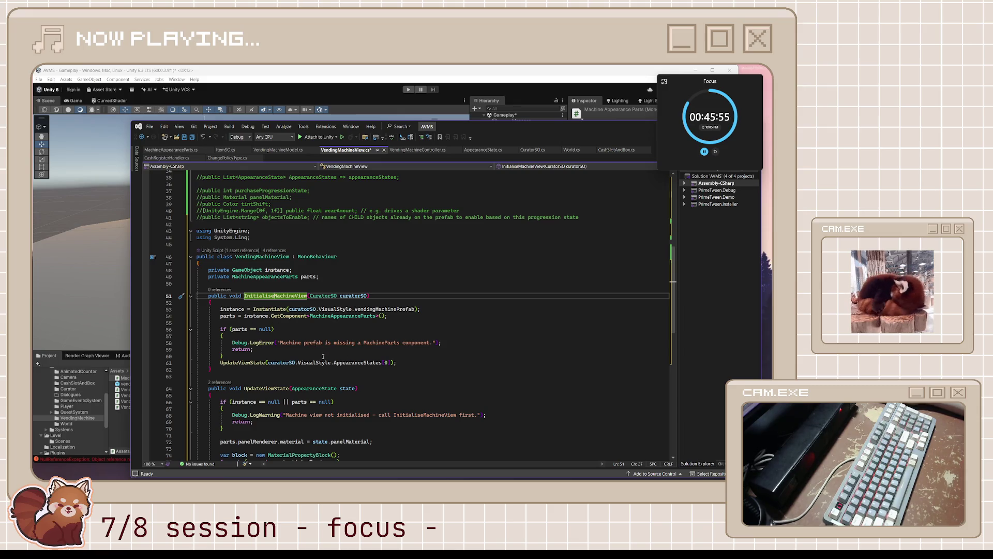
scroll(217, 331, "down", 3)
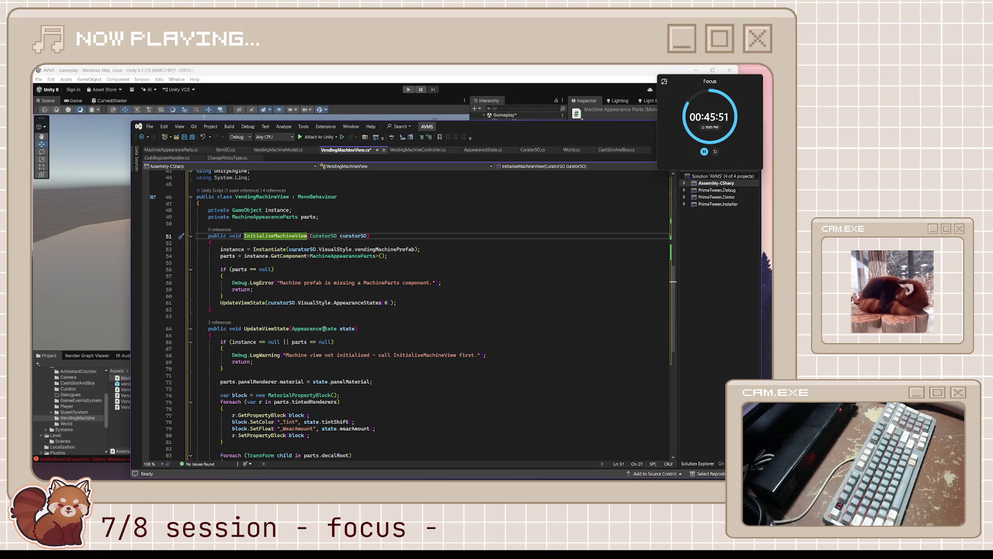
scroll(324, 328, "up", 4)
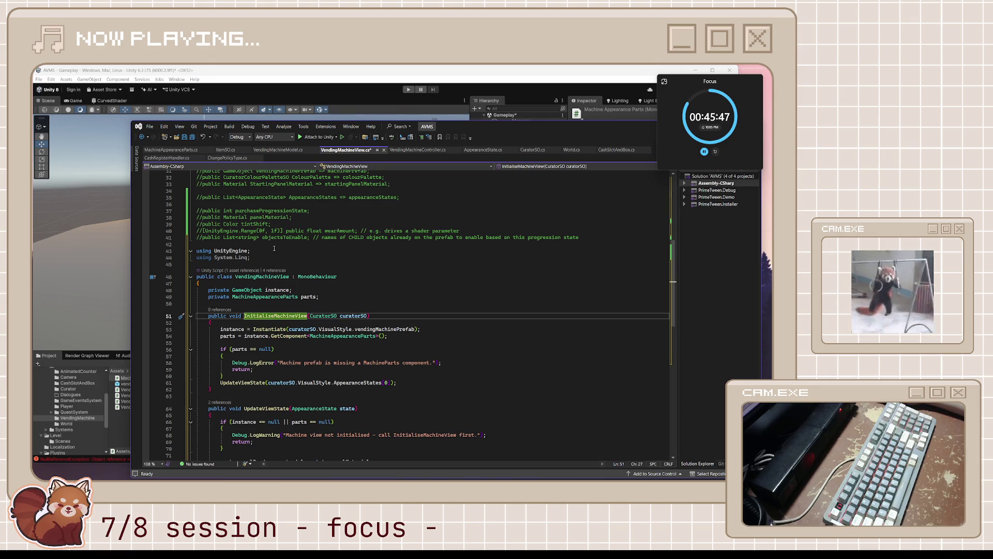
scroll(328, 376, "down", 2)
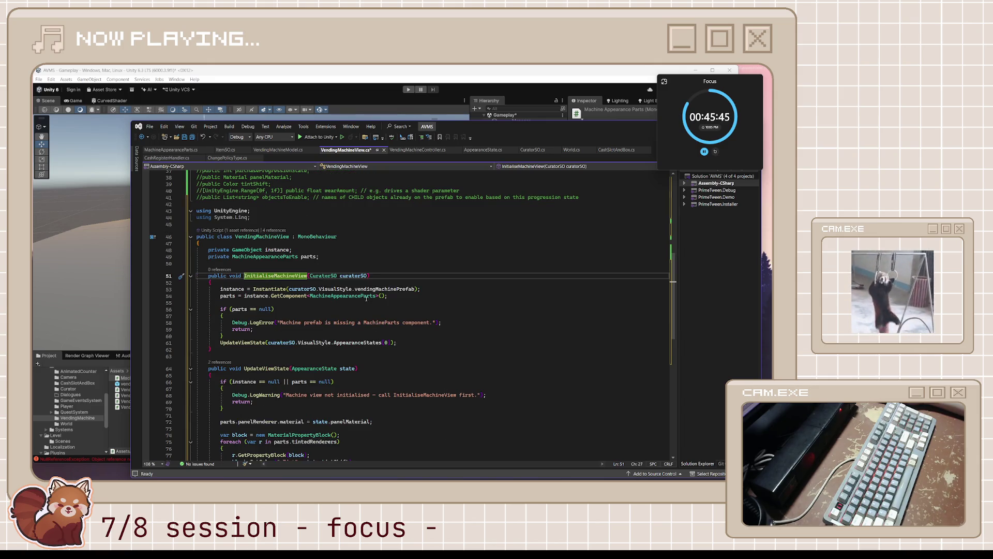
left_click(524, 150)
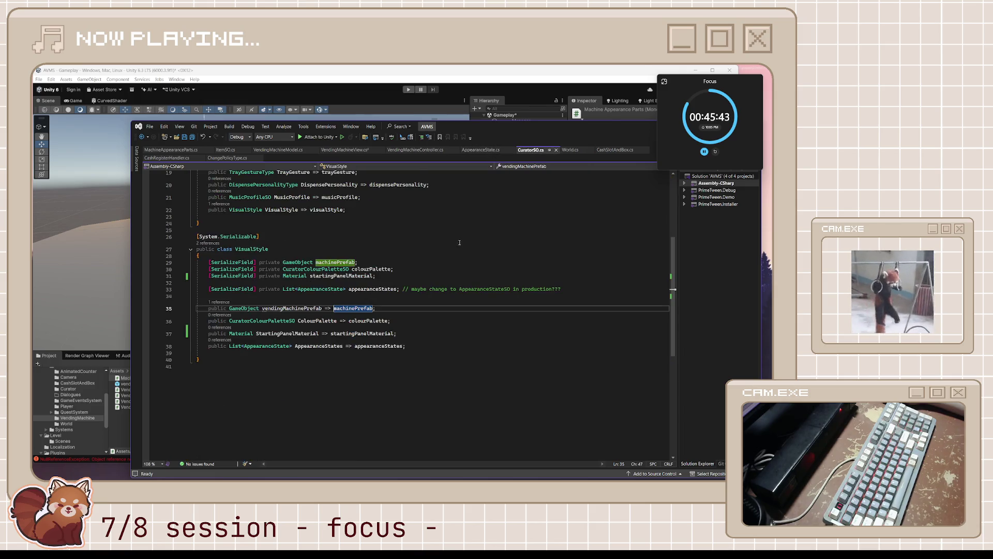
Change the AppearanceStates property to return an AppearanceState array and save CuratorSO.cs
left_click(244, 346)
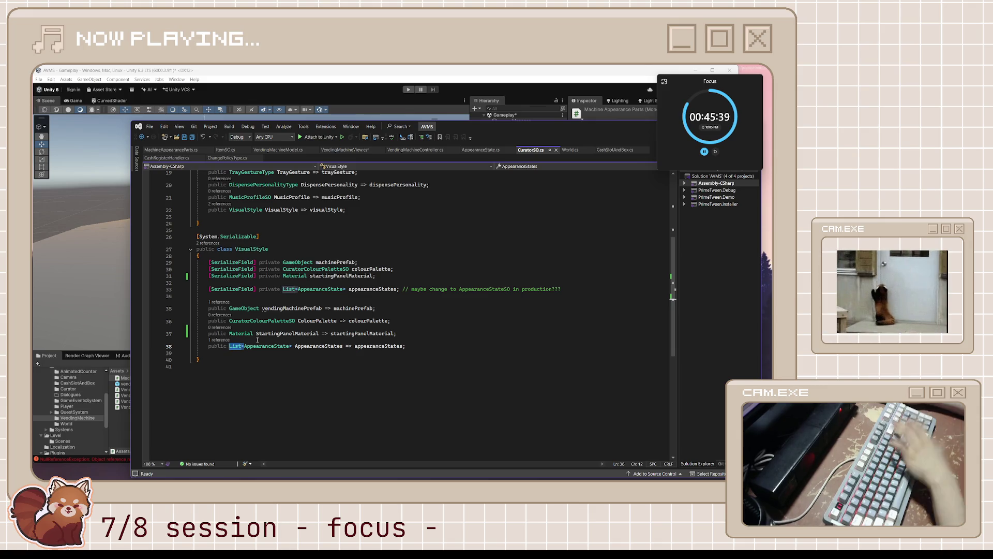
key("Delete")
key("Delete")
key("Delete")
left_click(278, 346)
key("BackSpace")
type("[")
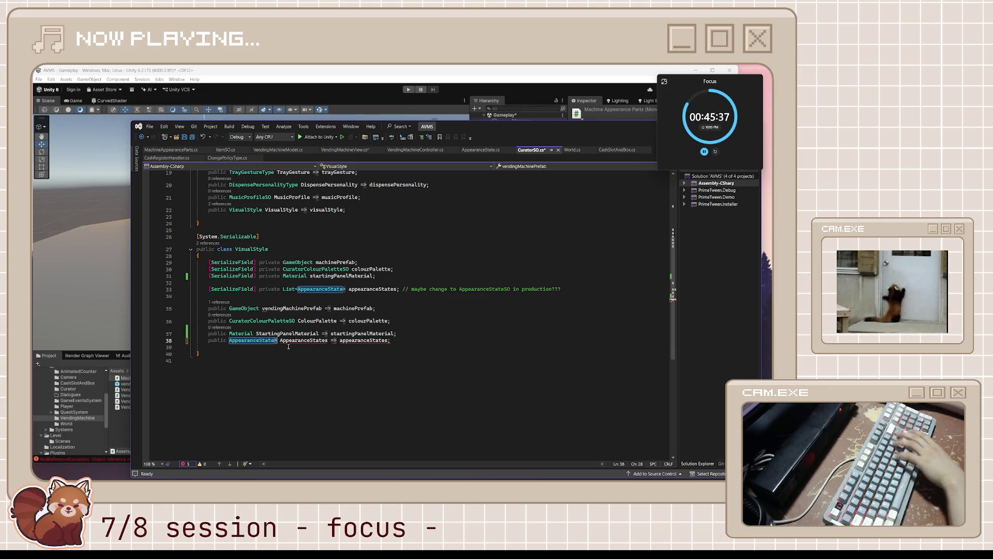
left_click(410, 309)
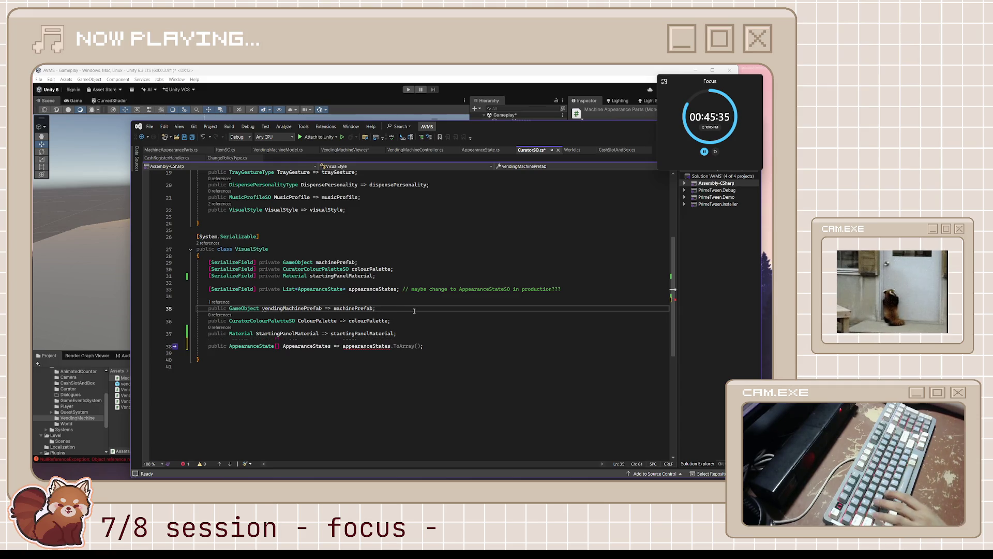
key("ctrl+s")
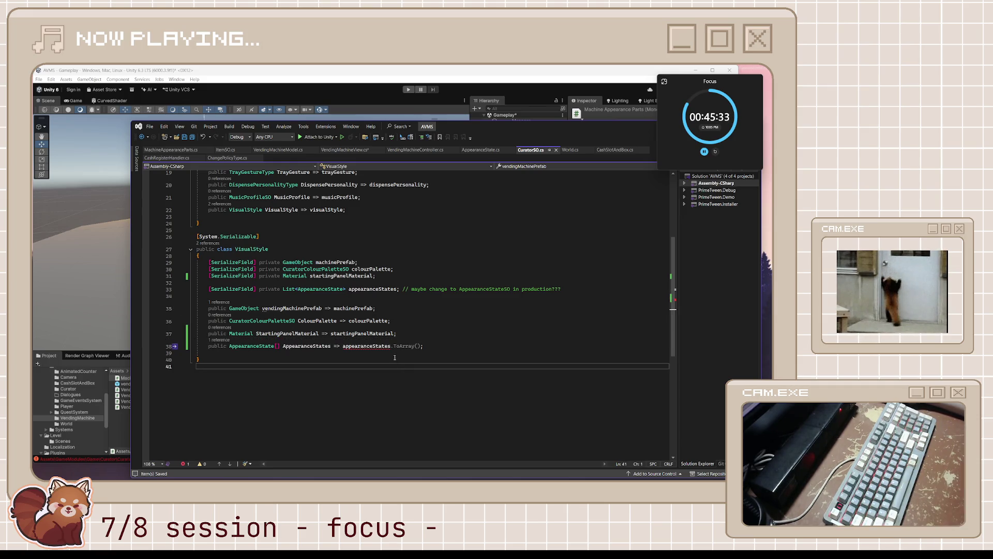
Inspect the colourPalette field and the AppearanceStates property on line 38
left_click(395, 352)
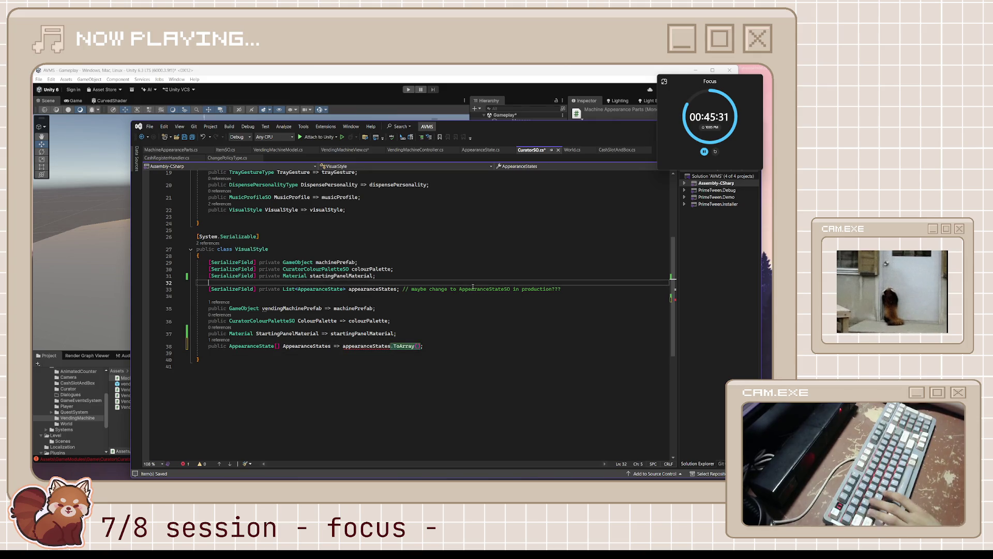
left_click(433, 282)
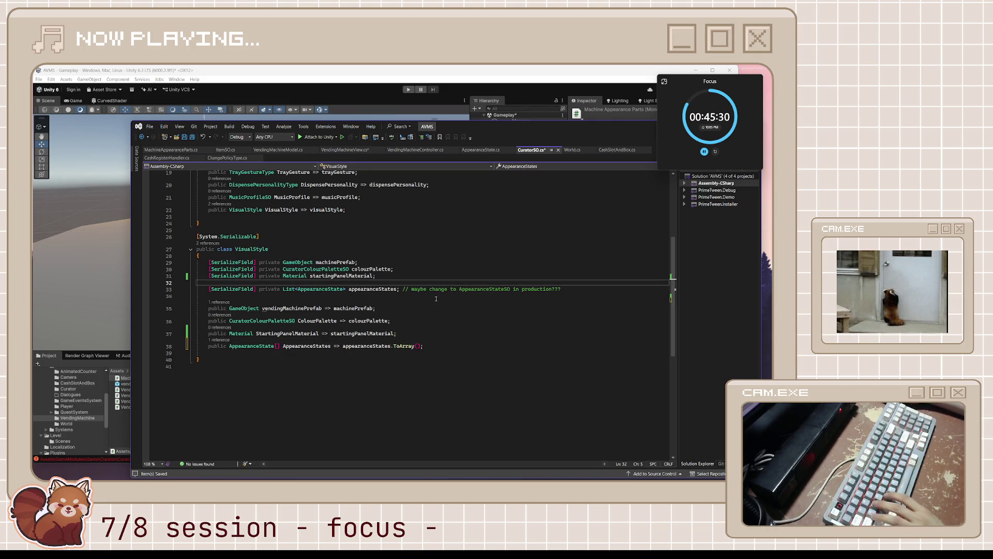
left_click(396, 270)
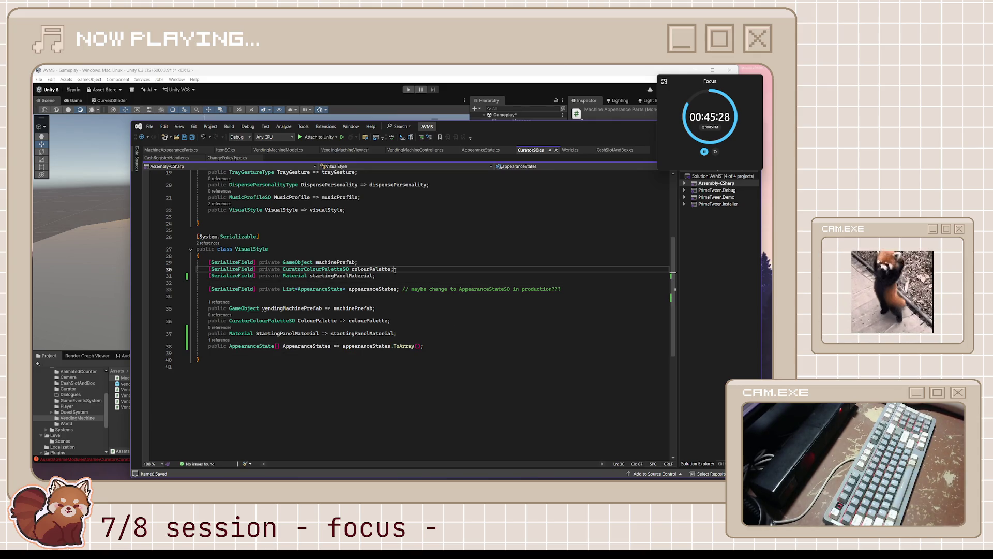
left_click(300, 346)
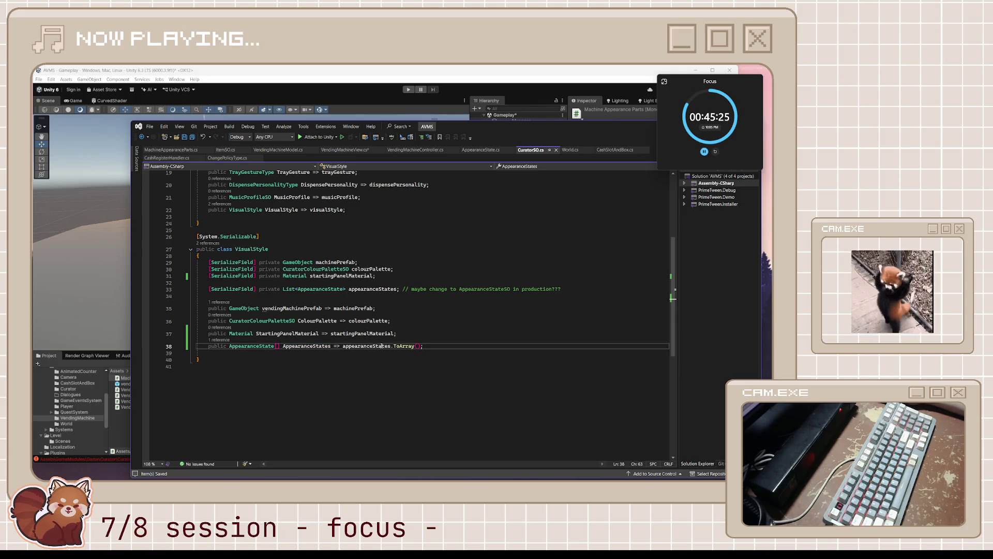
left_click(268, 346)
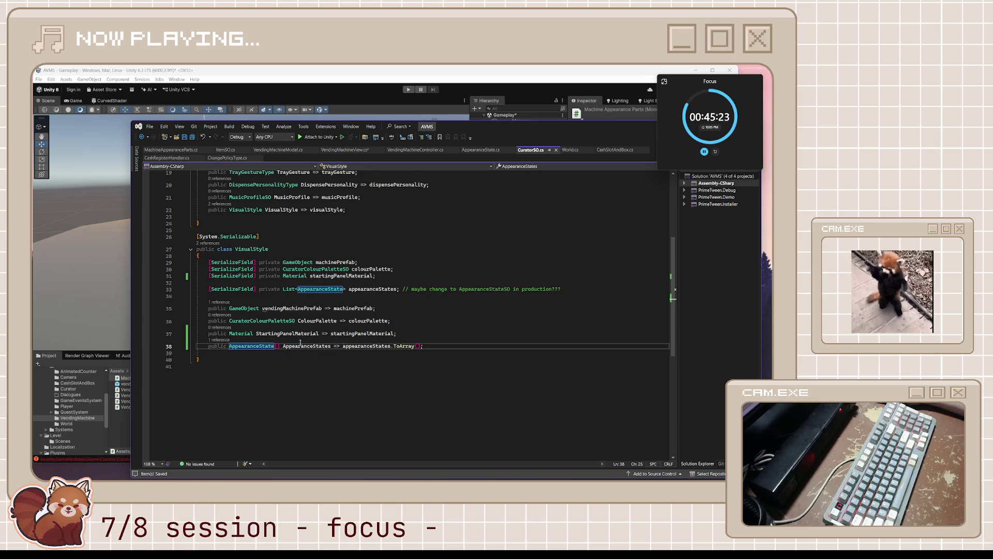
left_click(327, 346)
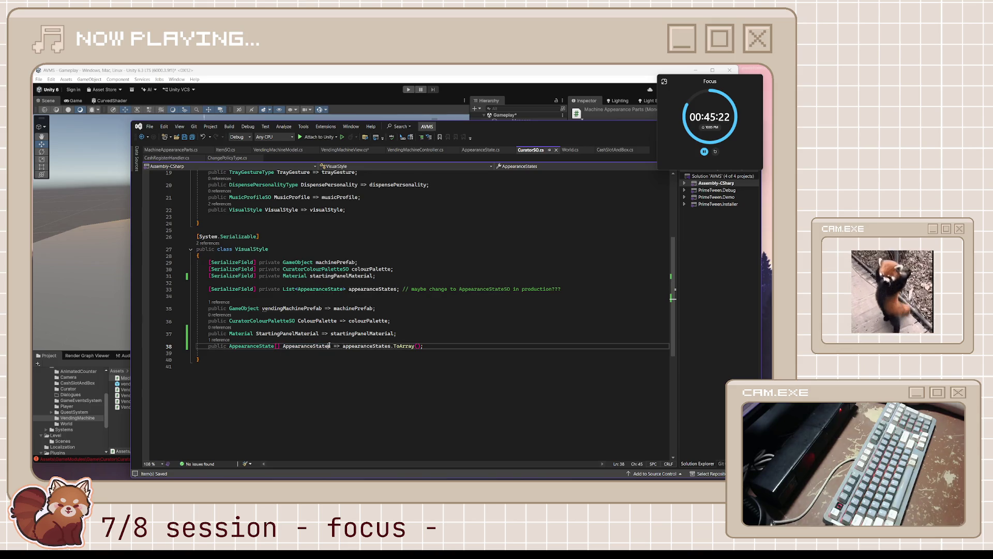
Change the appearanceStates field type from List<AppearanceState> to AppearanceState[]
left_click(284, 289)
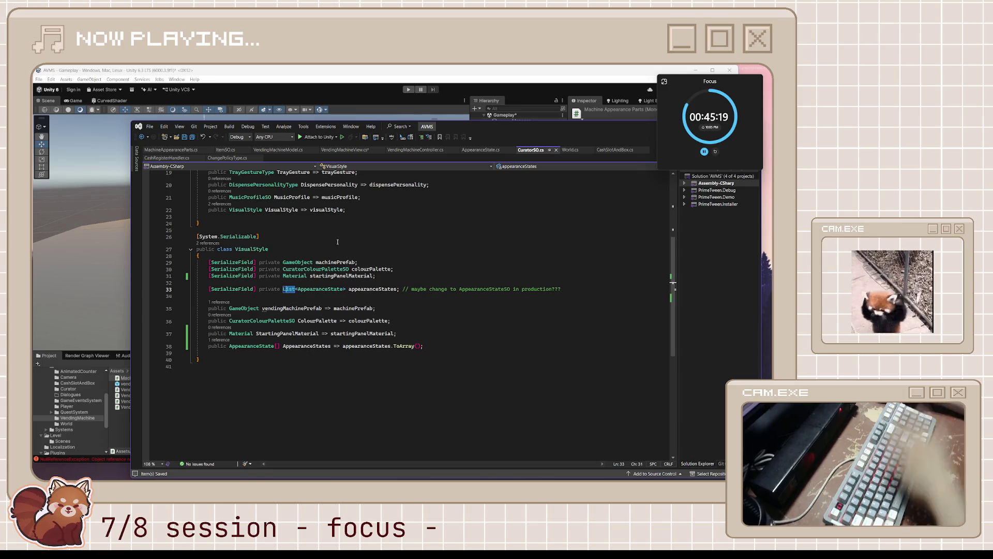
key("BackSpace")
key("Delete")
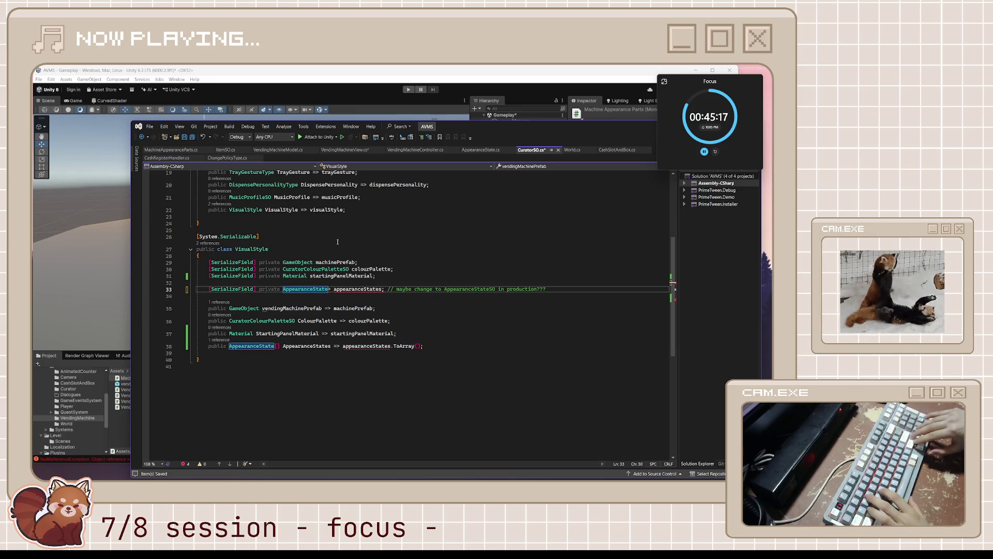
key("ctrl+End")
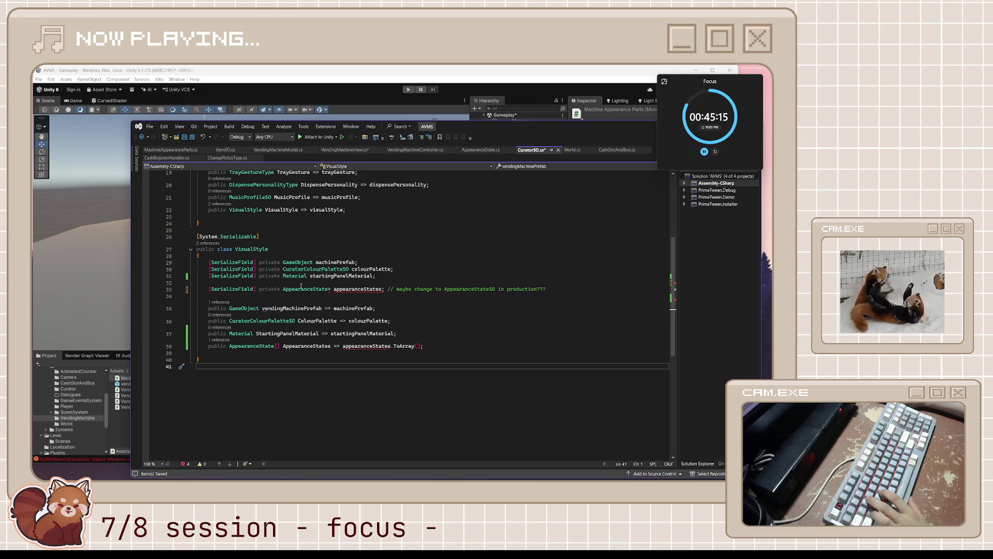
left_click(333, 288)
key("BackSpace")
type("[]")
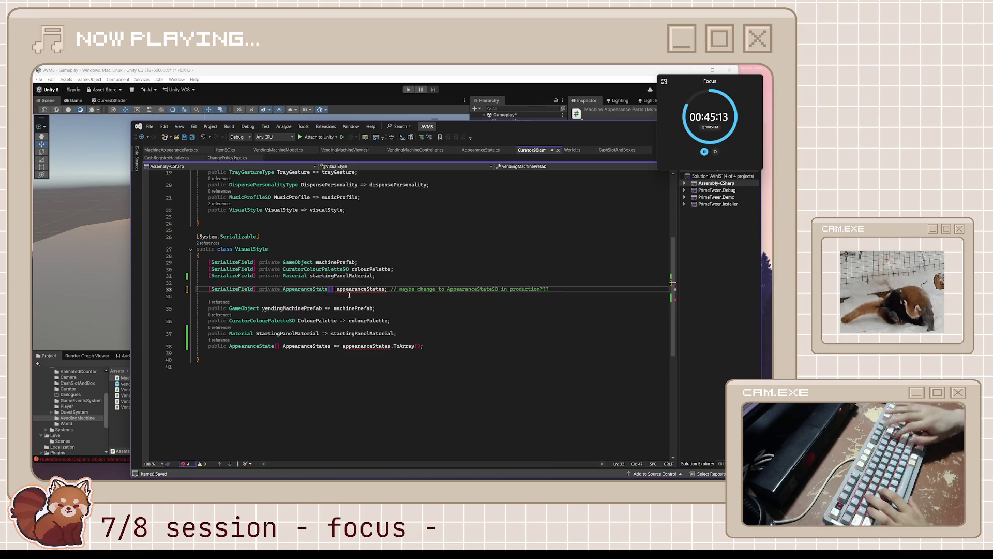
Return to VendingMachineView.cs and move to the UpdateViewState method declaration
key("ctrl+Tab")
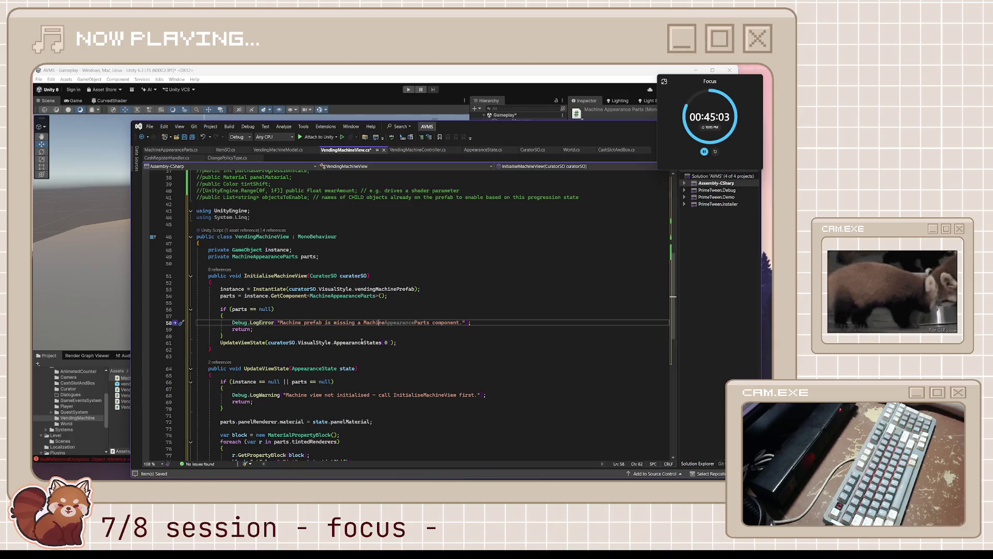
scroll(409, 352, "down", 2)
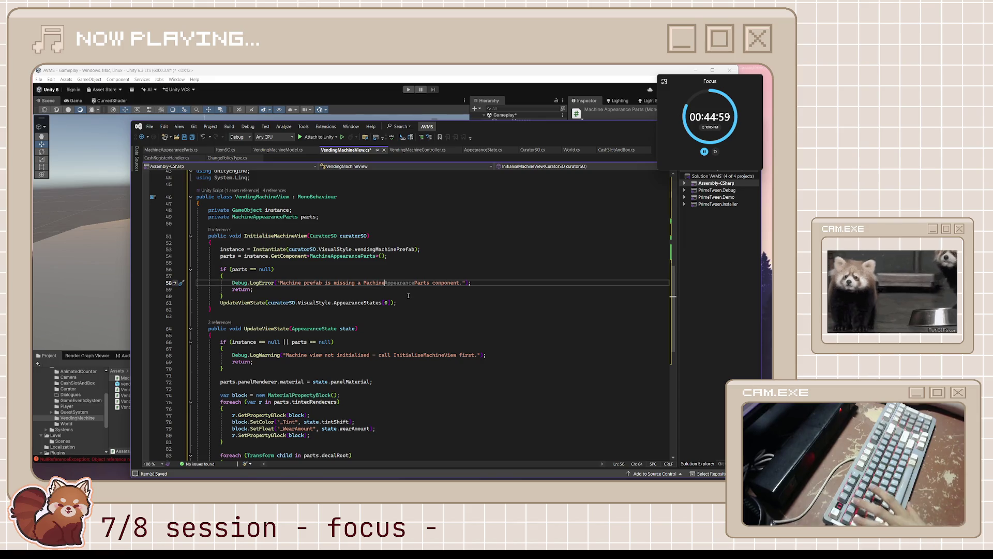
key("Right")
key("Right")
key("Right")
key("alt+Tab")
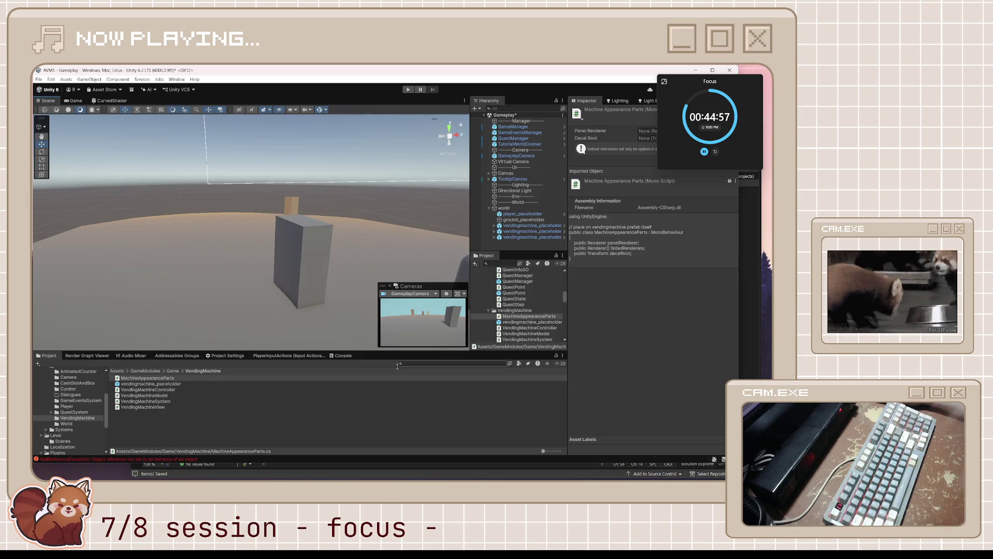
key("alt+Tab")
key("Down")
key("Down")
key("Down")
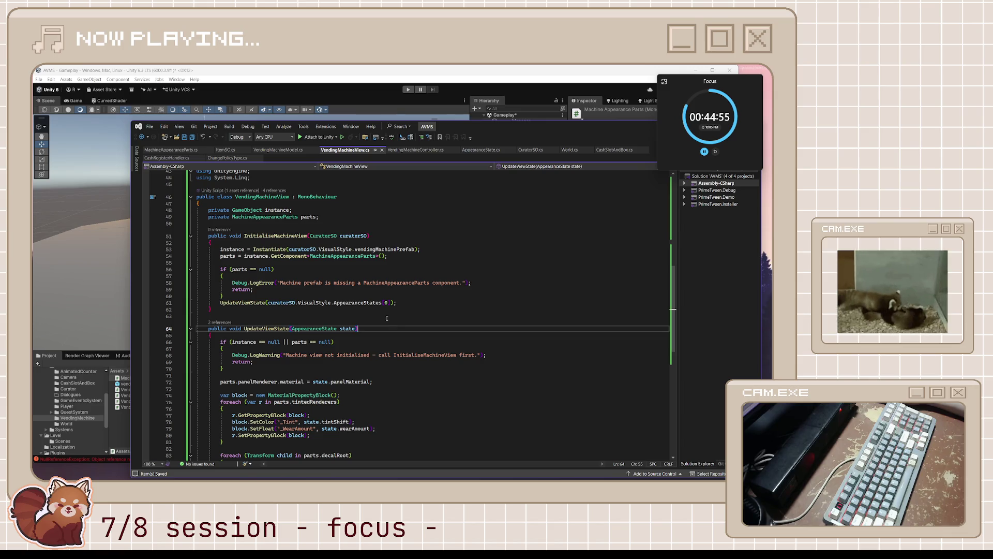
scroll(386, 313, "down", 1)
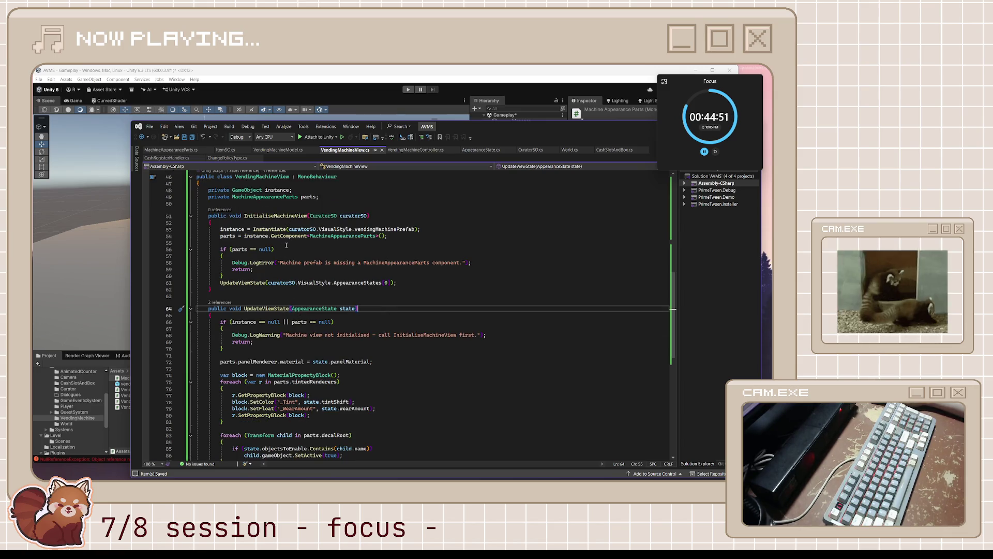
scroll(286, 245, "down", 3)
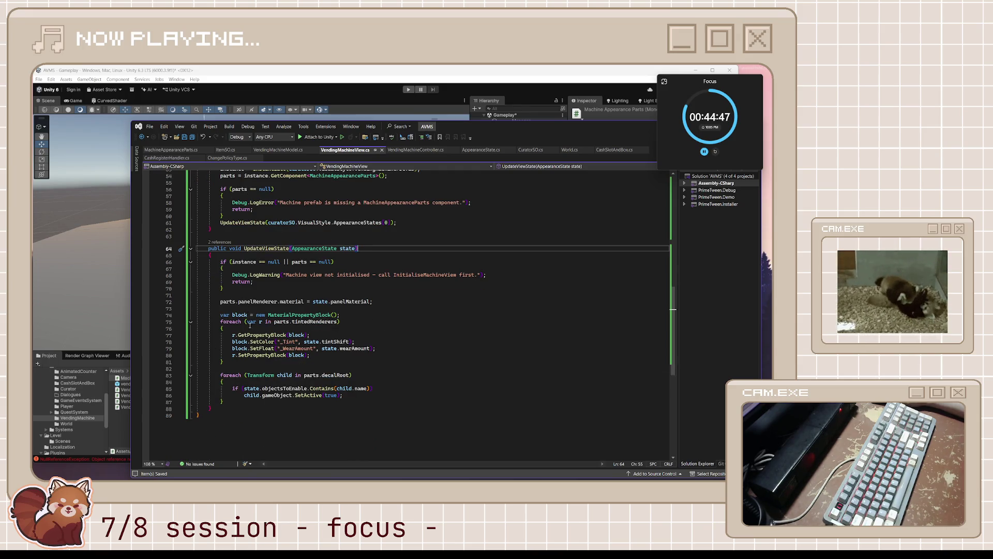
left_click(314, 326)
left_click(274, 375)
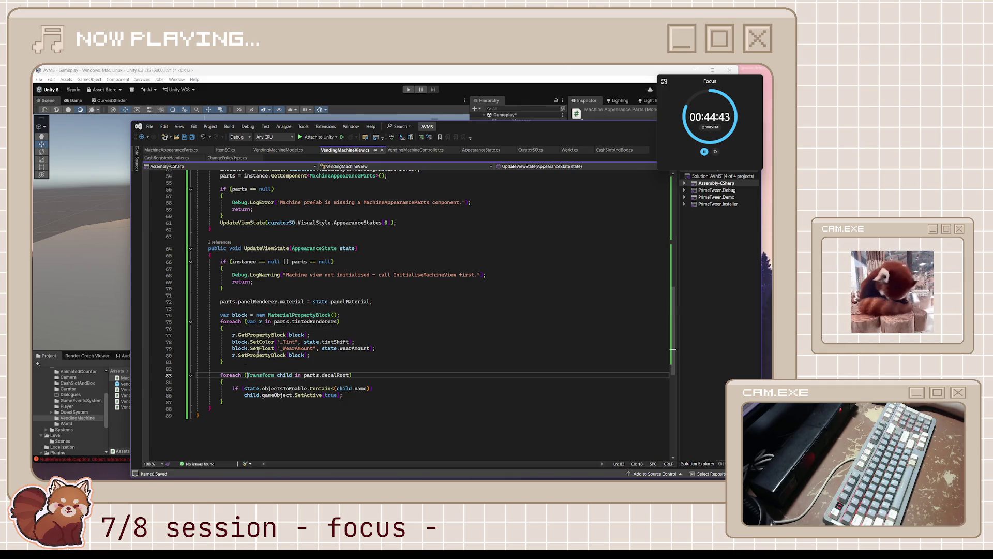
scroll(258, 349, "up", 4)
left_click(313, 401, "ctrl")
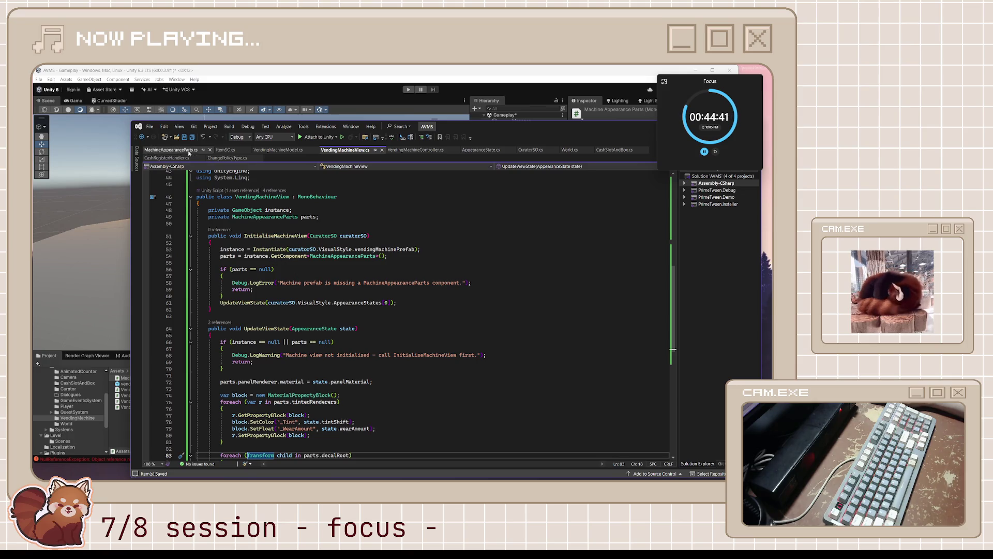
left_click(274, 226)
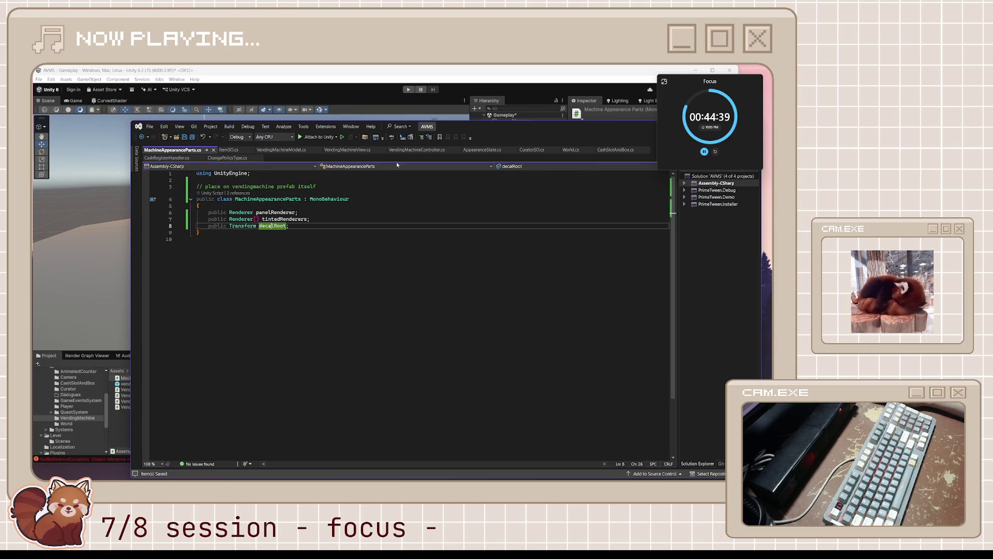
left_click(230, 149)
left_click(249, 150)
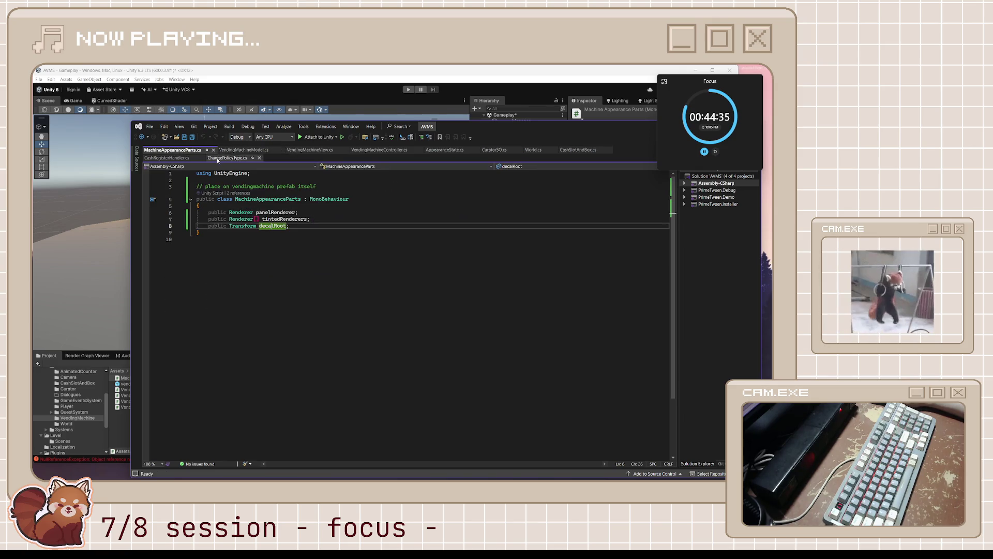
left_click(304, 149)
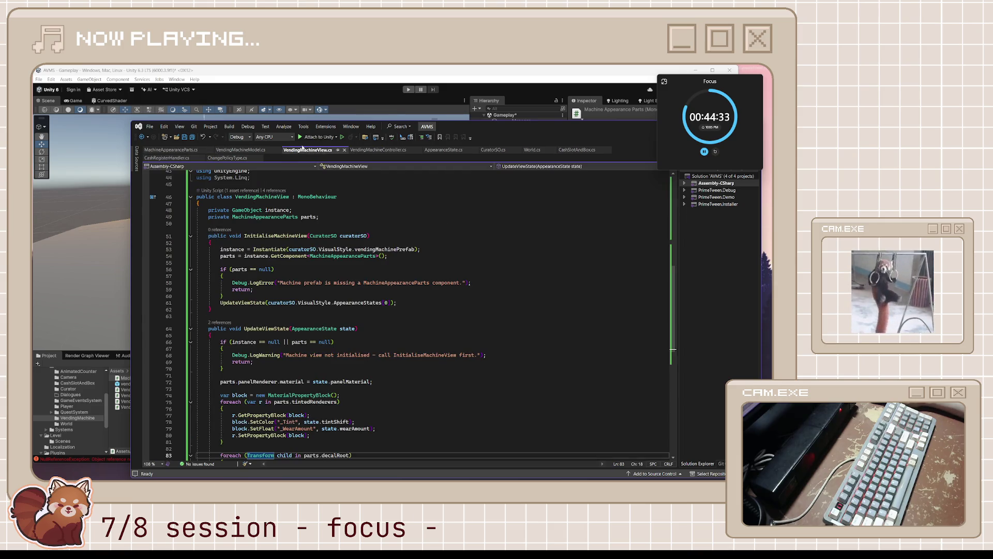
left_click(300, 283)
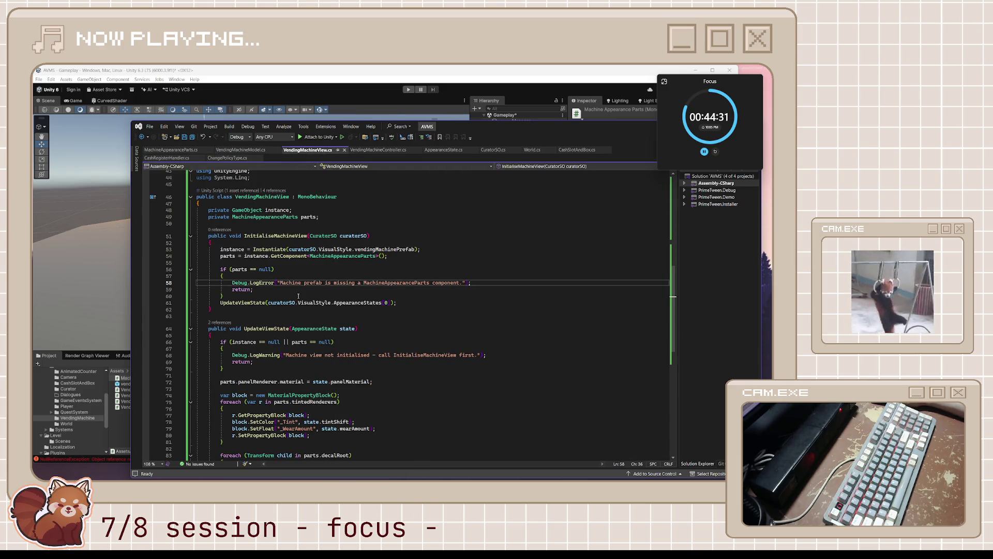
left_click(263, 302)
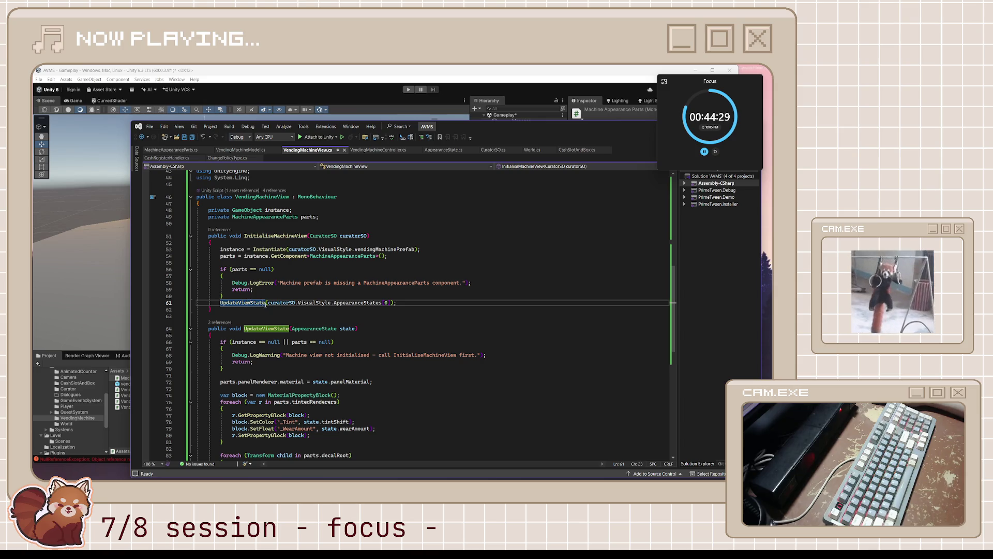
left_click(267, 328)
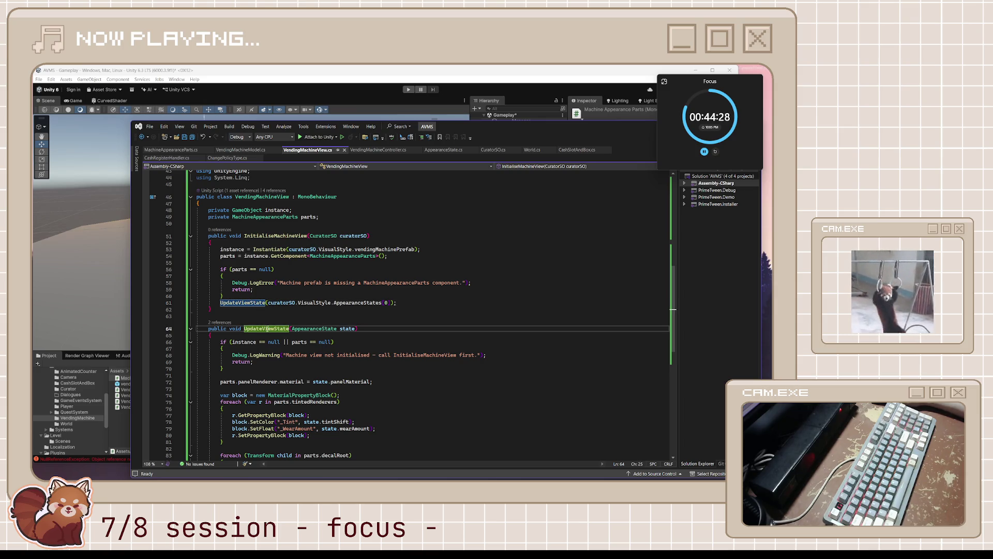
left_click(348, 329)
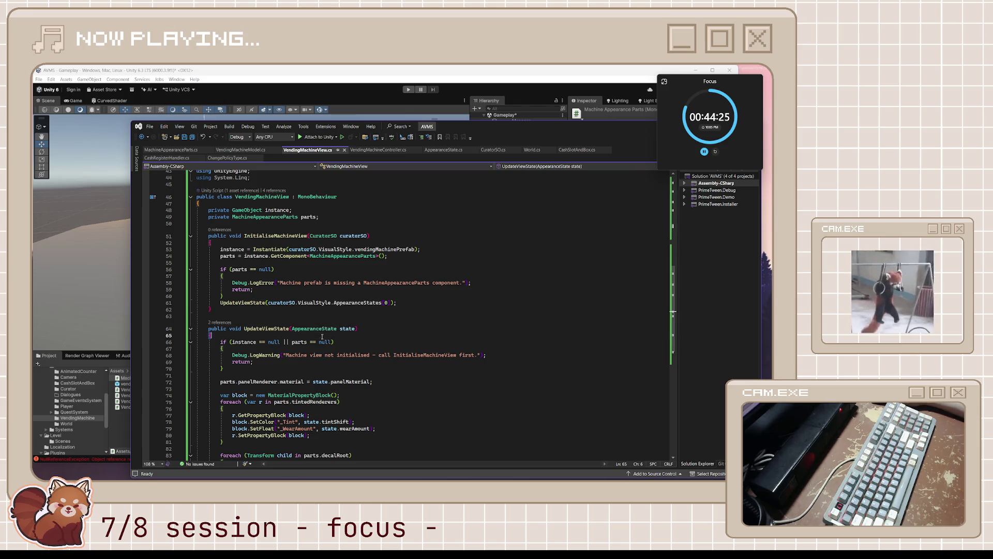
left_click(318, 348)
scroll(318, 348, "down", 3)
left_click(318, 348)
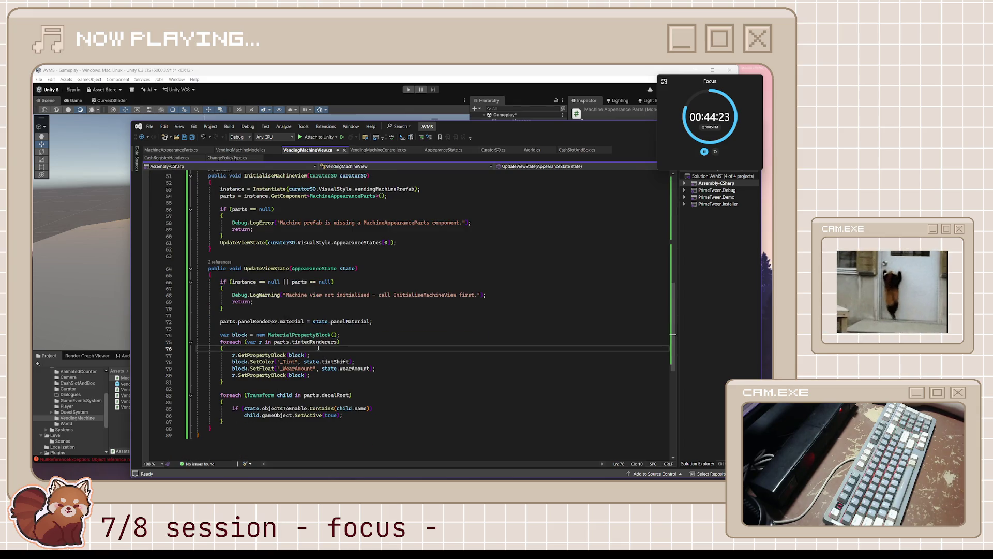
mouse_move(216, 378)
left_mouse_down()
mouse_move(223, 362)
mouse_move(207, 321)
left_mouse_up()
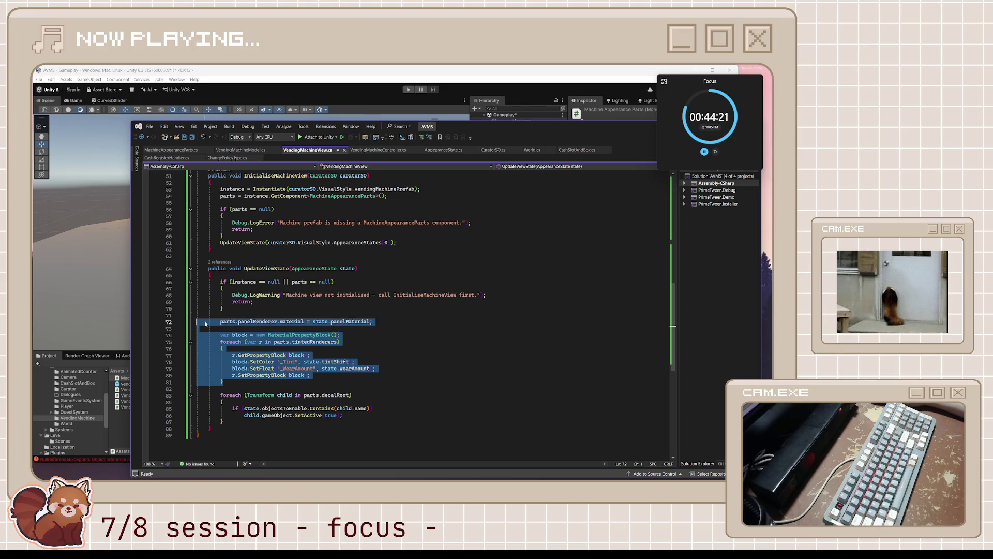
left_click(265, 323)
left_click(311, 322)
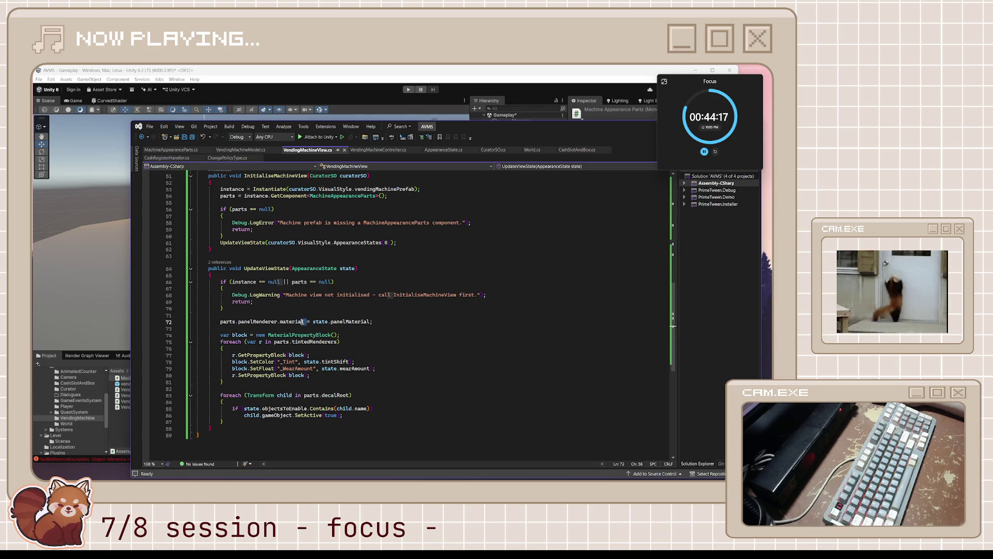
left_click(313, 335)
scroll(308, 371, "down", 3)
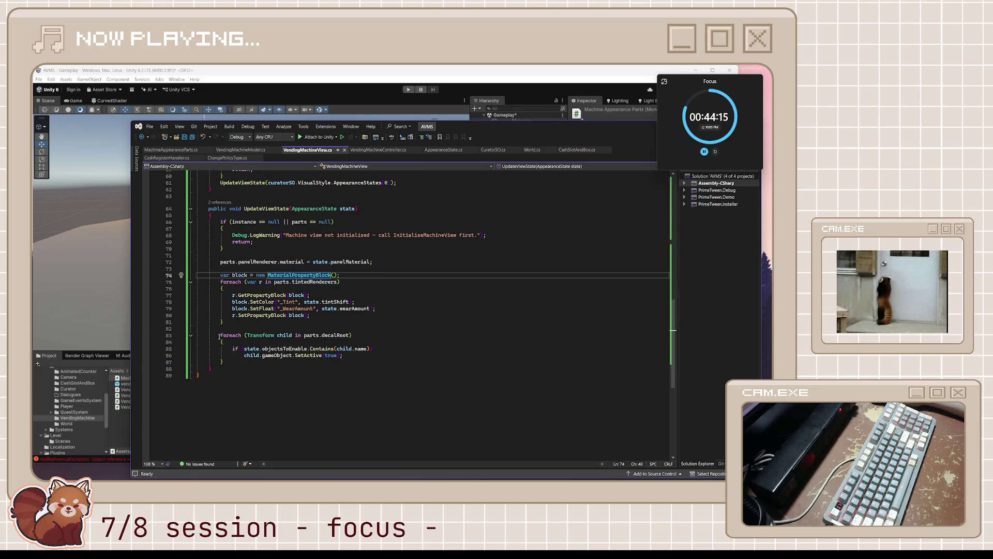
left_click_drag(219, 334, 248, 363)
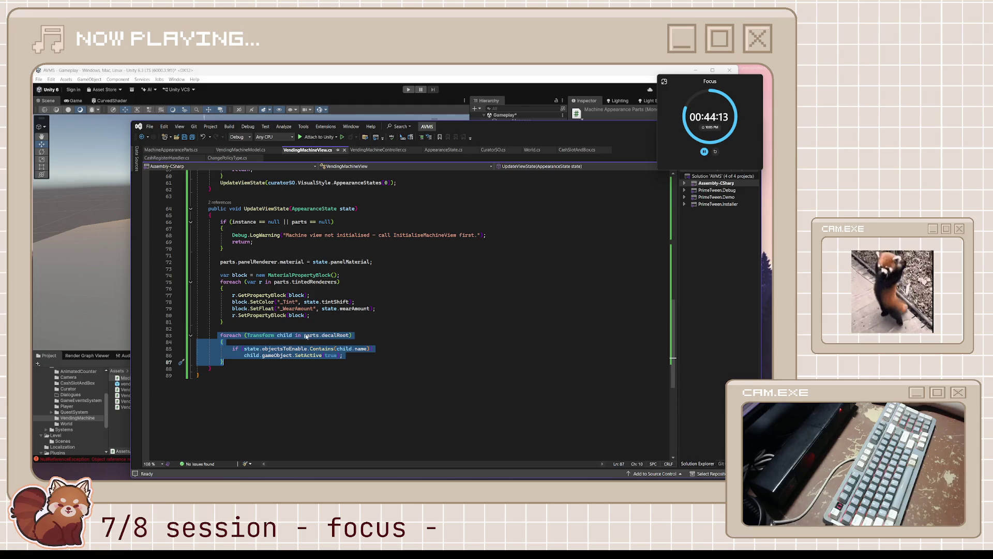
left_click(358, 342)
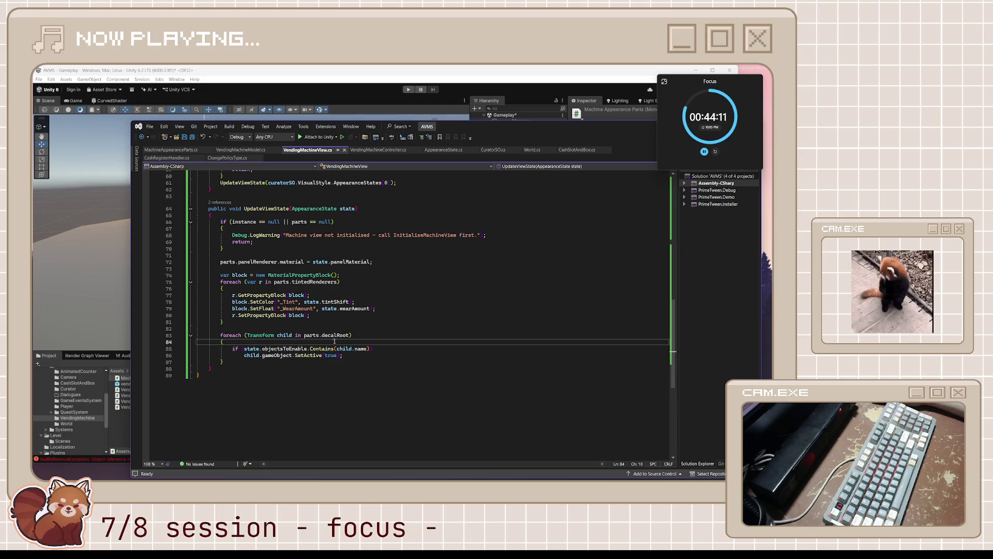
double_click(330, 336)
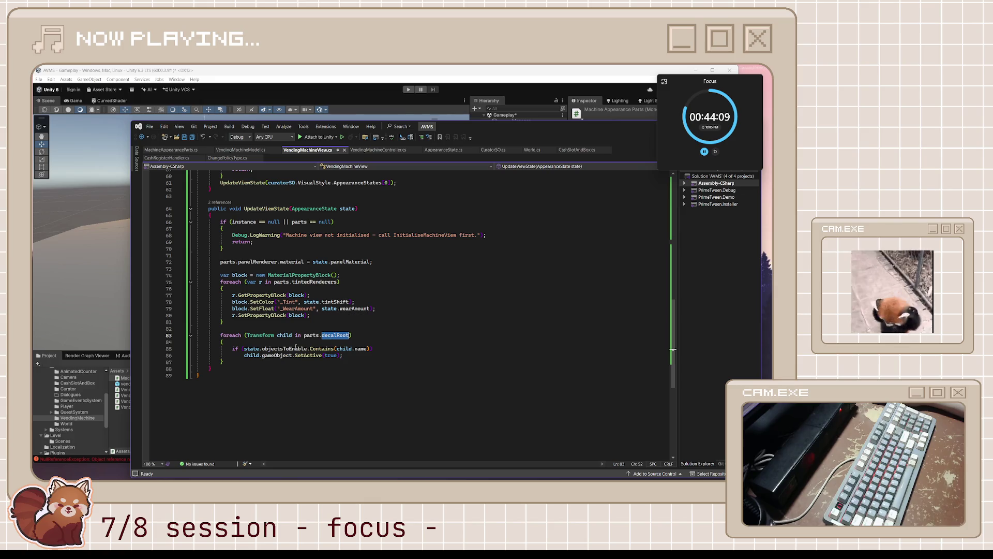
double_click(283, 349)
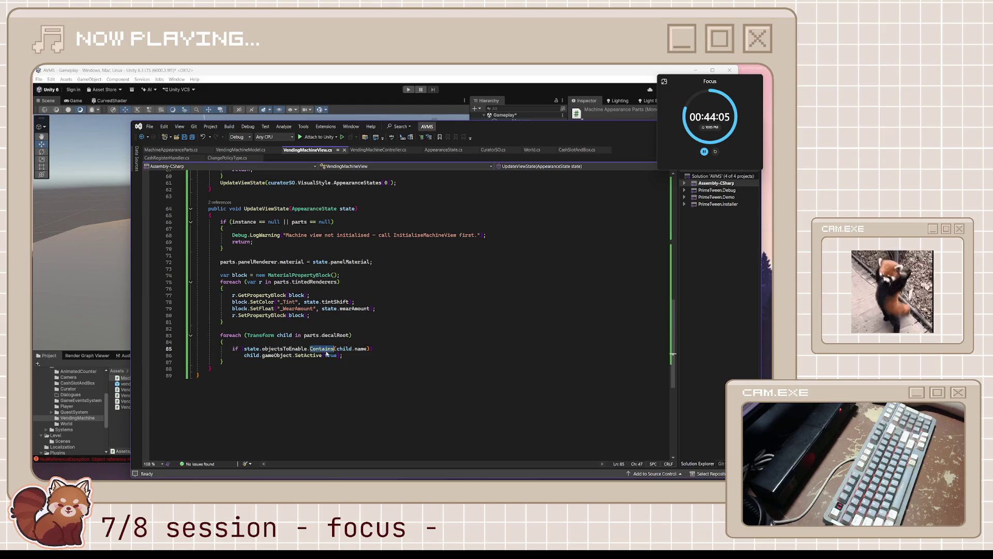
double_click(361, 349)
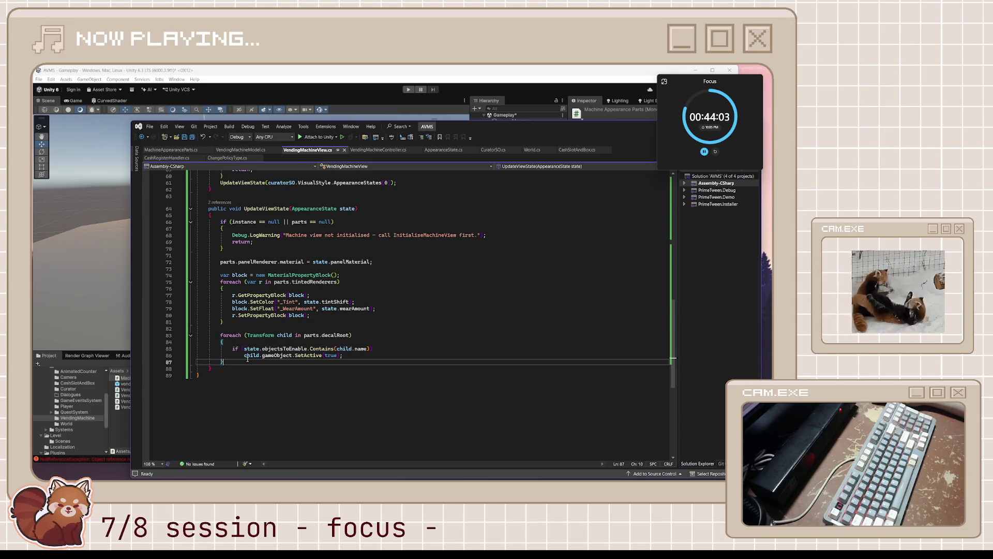
double_click(282, 355)
double_click(302, 355)
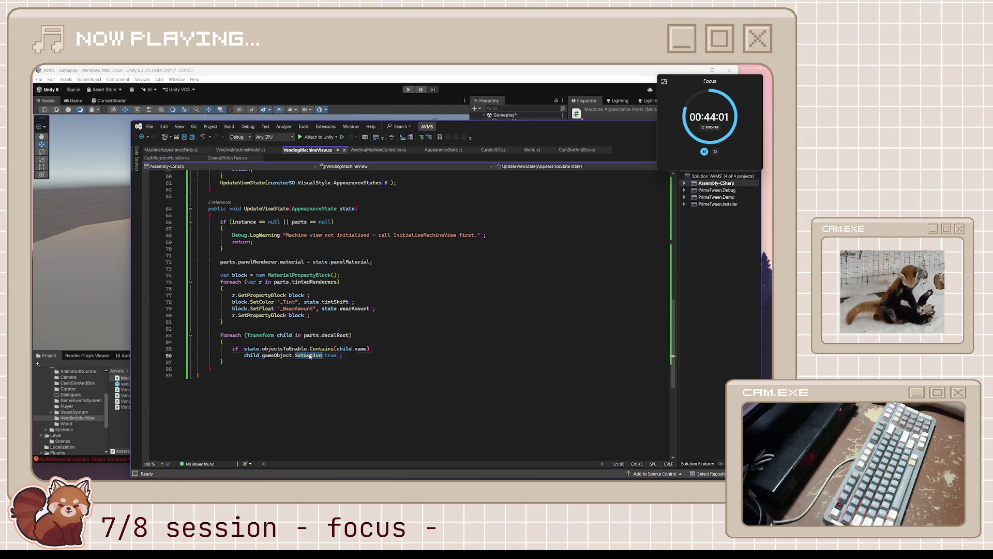
double_click(331, 356)
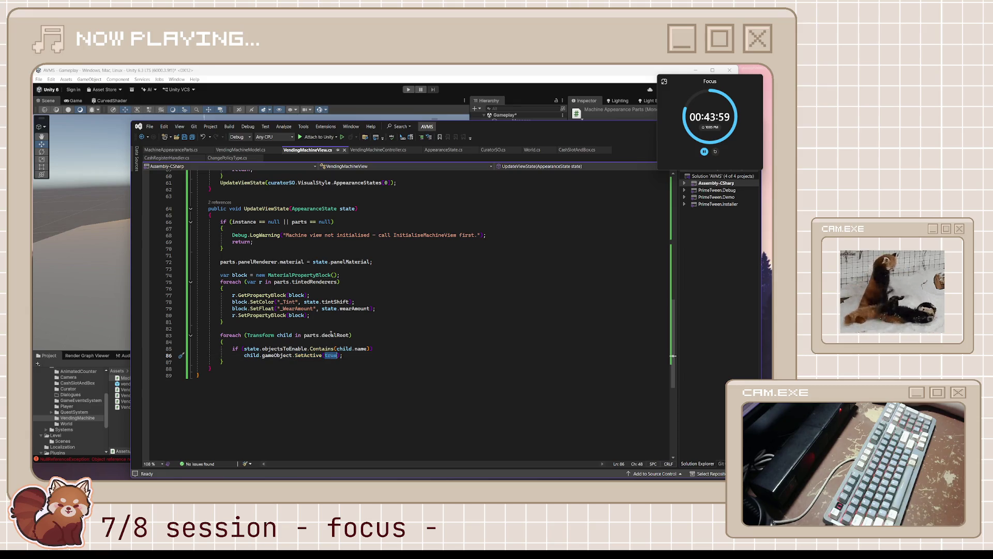
double_click(336, 335)
scroll(317, 305, "up", 3)
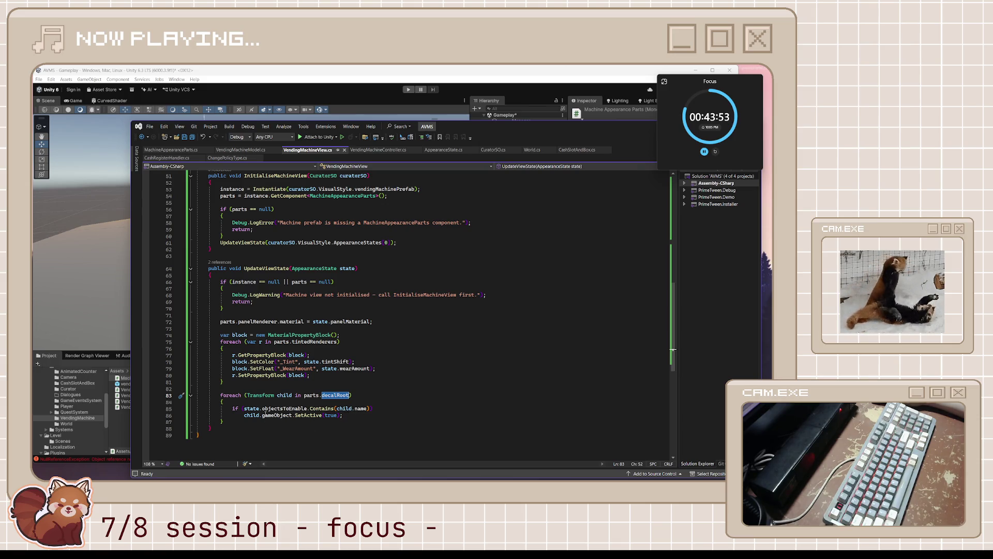
scroll(308, 409, "up", 2)
scroll(299, 335, "up", 3)
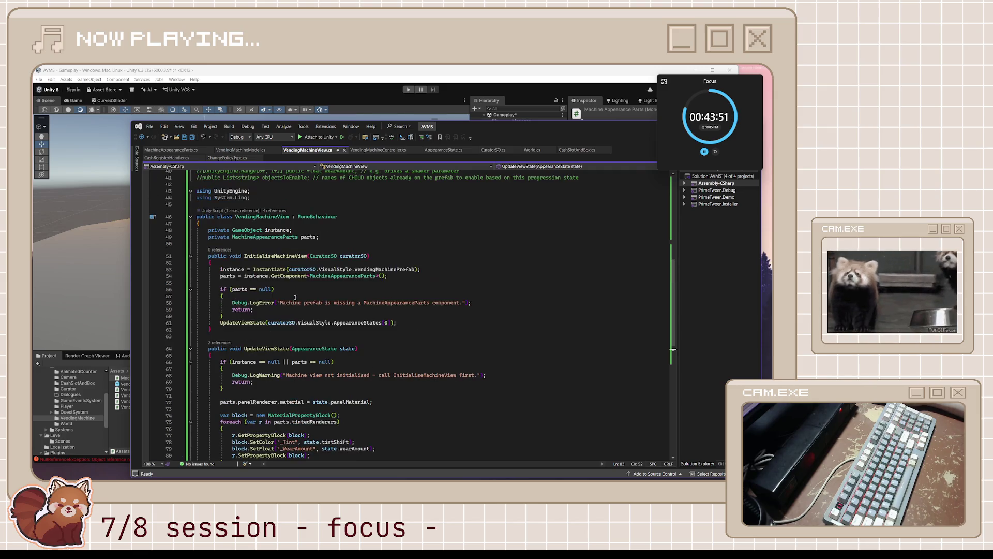
scroll(296, 297, "up", 8)
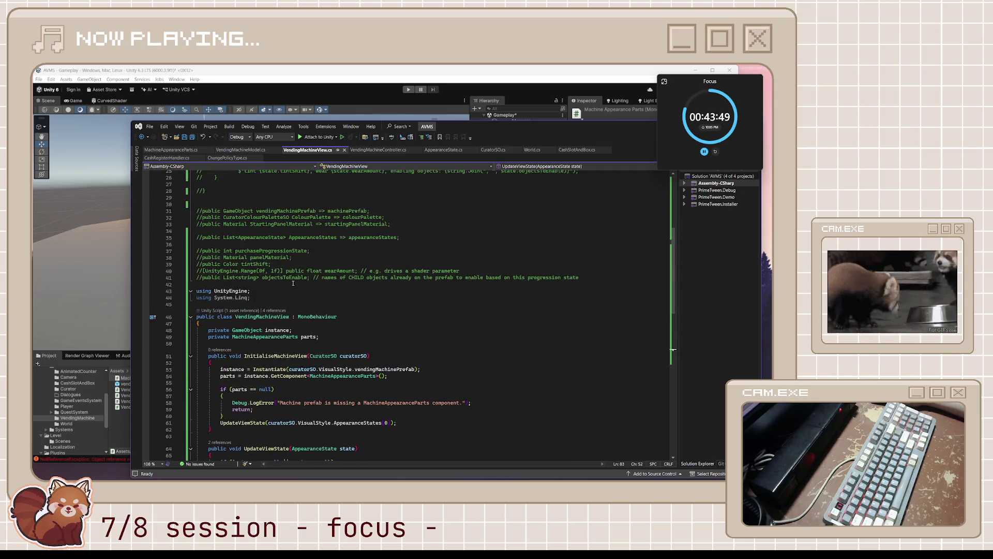
left_click_drag(208, 270, 240, 230)
scroll(241, 230, "up", 3)
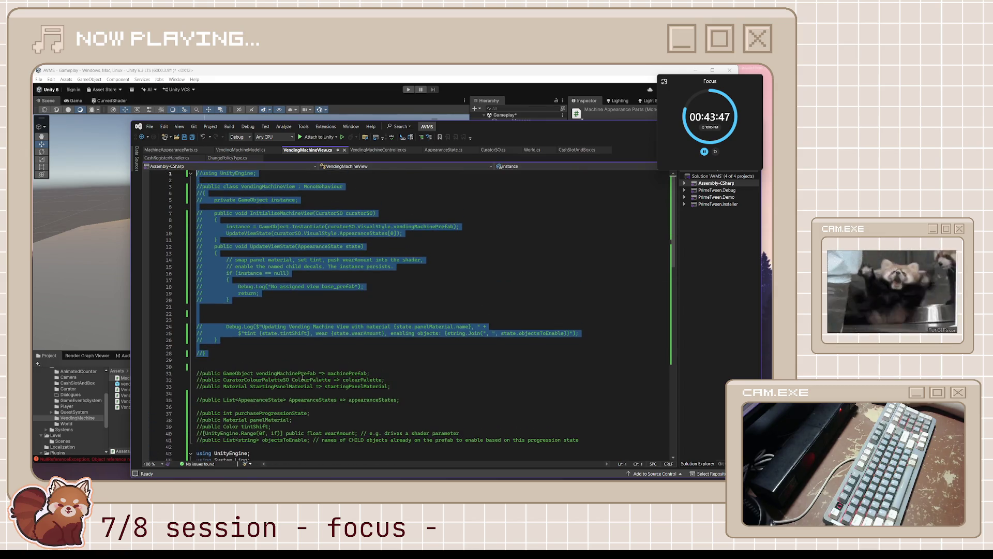
left_click(264, 426)
scroll(264, 426, "down", 5)
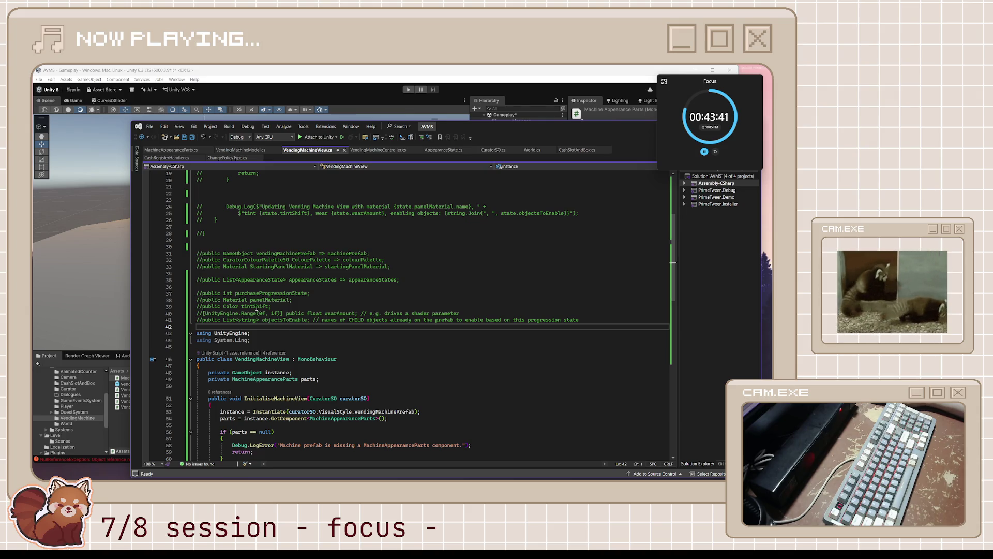
scroll(331, 316, "down", 10)
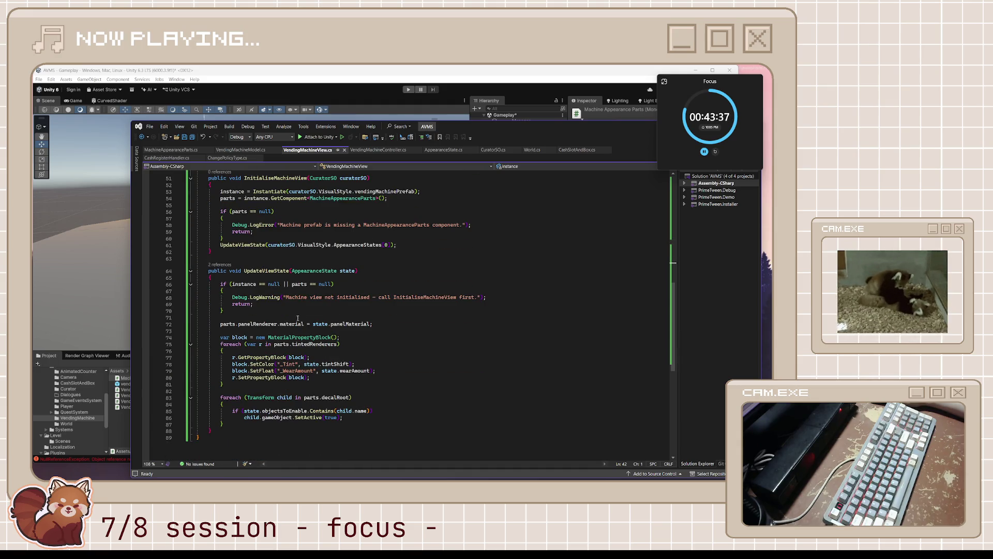
scroll(294, 313, "up", 6)
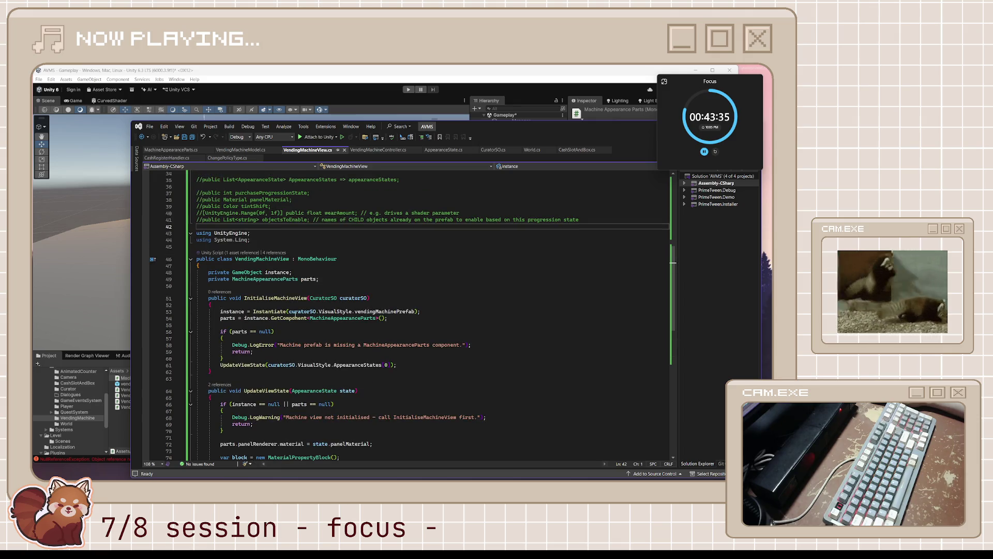
scroll(290, 229, "down", 5)
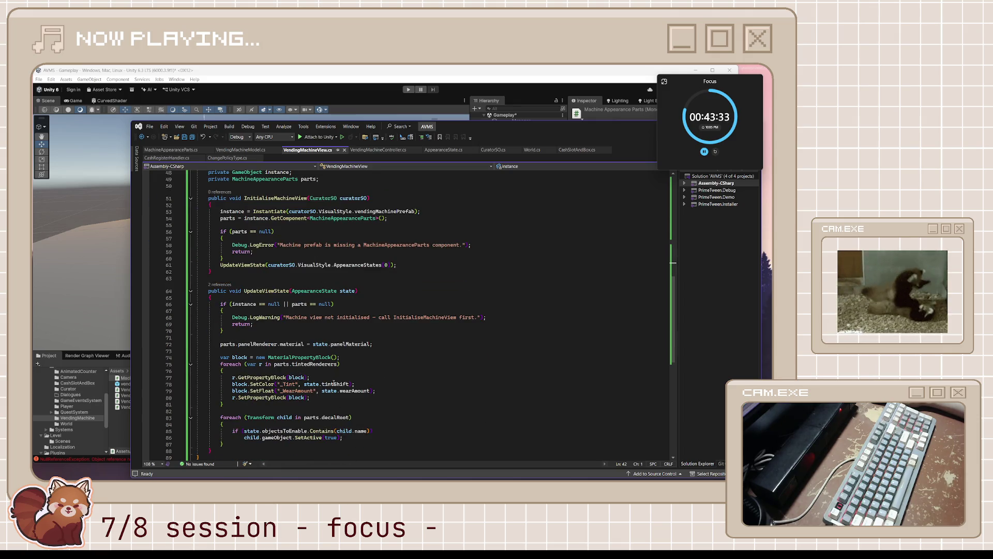
scroll(284, 331, "up", 1)
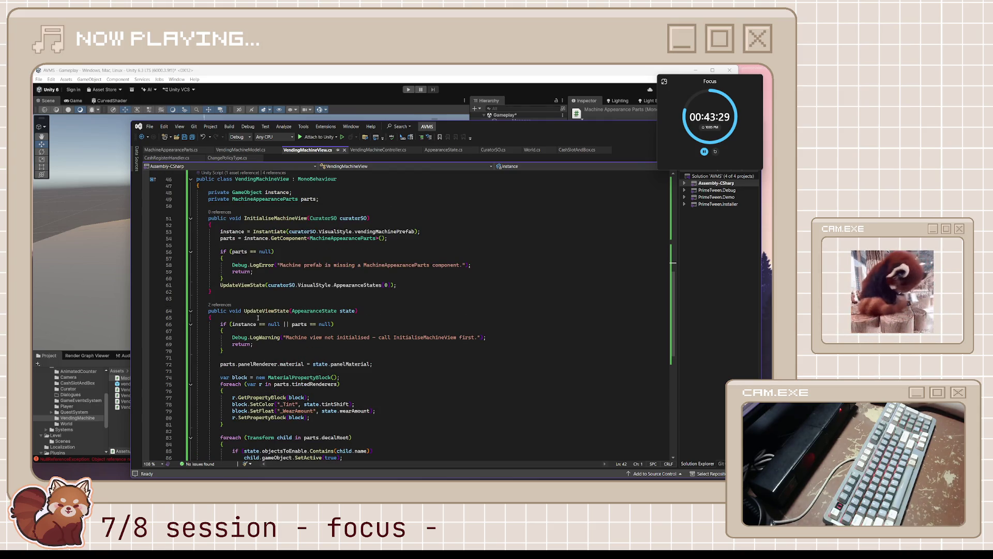
scroll(258, 317, "up", 1)
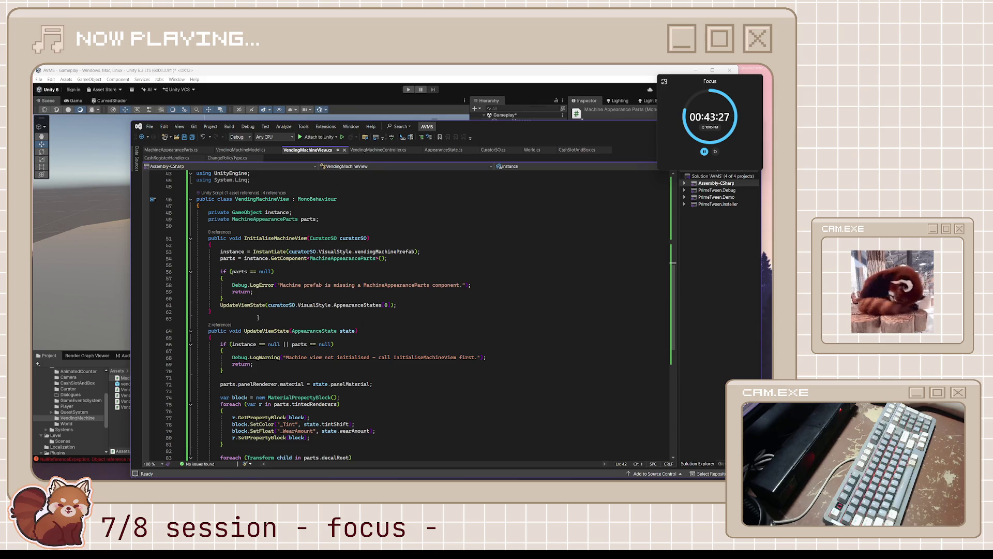
scroll(257, 317, "up", 4)
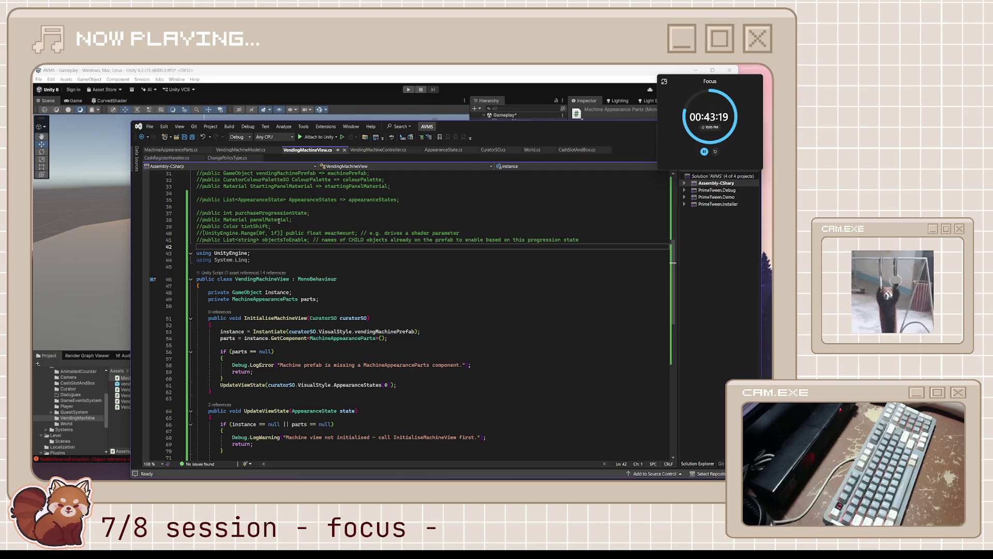
scroll(286, 355, "down", 3)
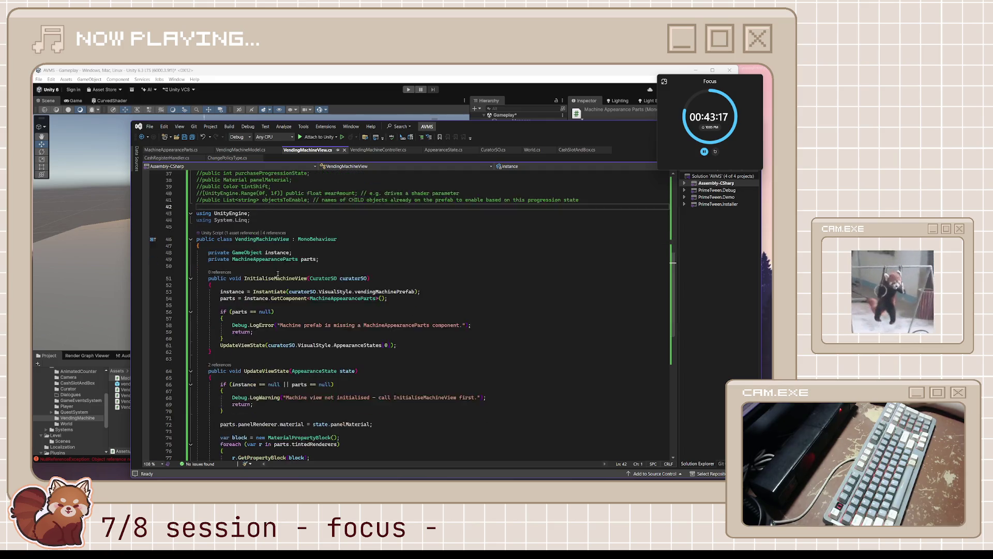
scroll(286, 355, "down", 2)
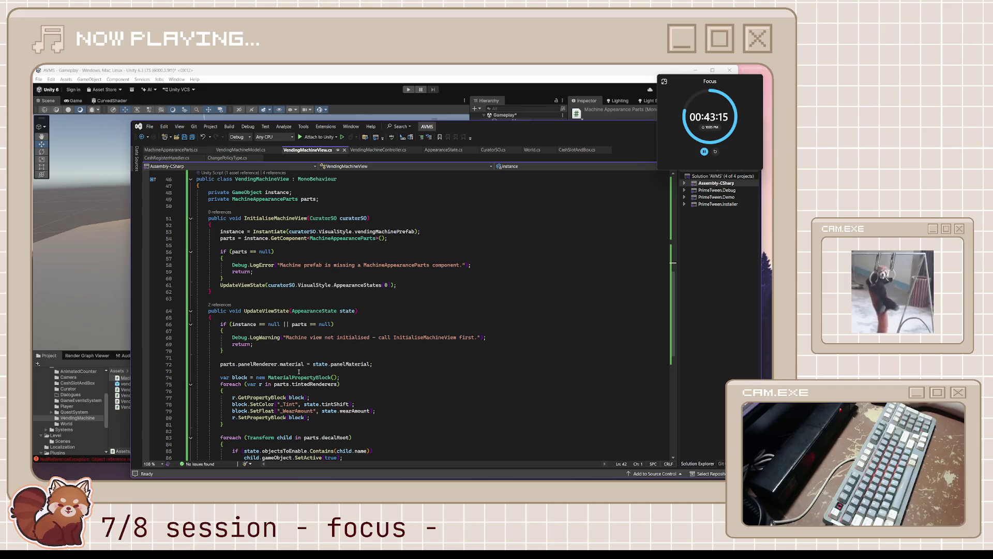
scroll(354, 368, "down", 2)
scroll(271, 310, "up", 10)
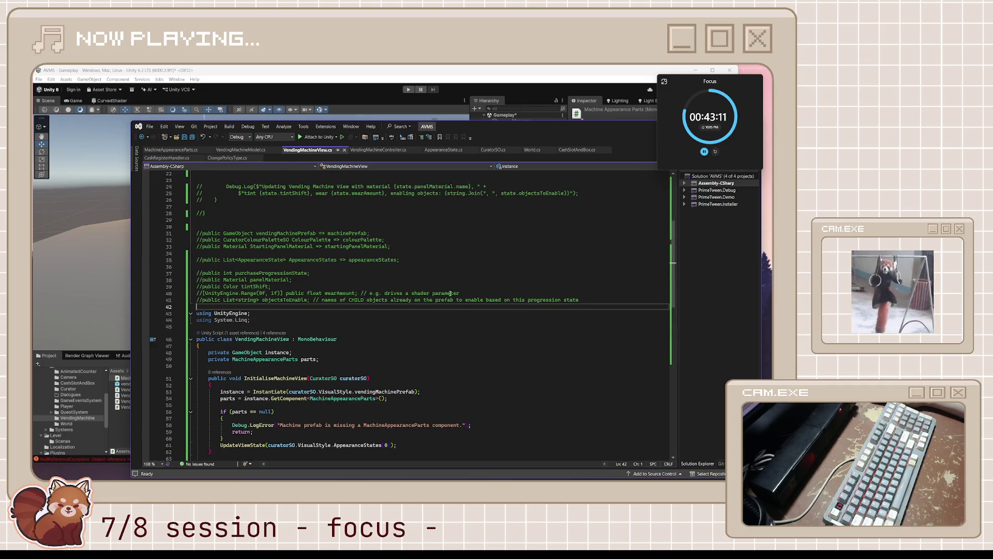
scroll(316, 338, "down", 8)
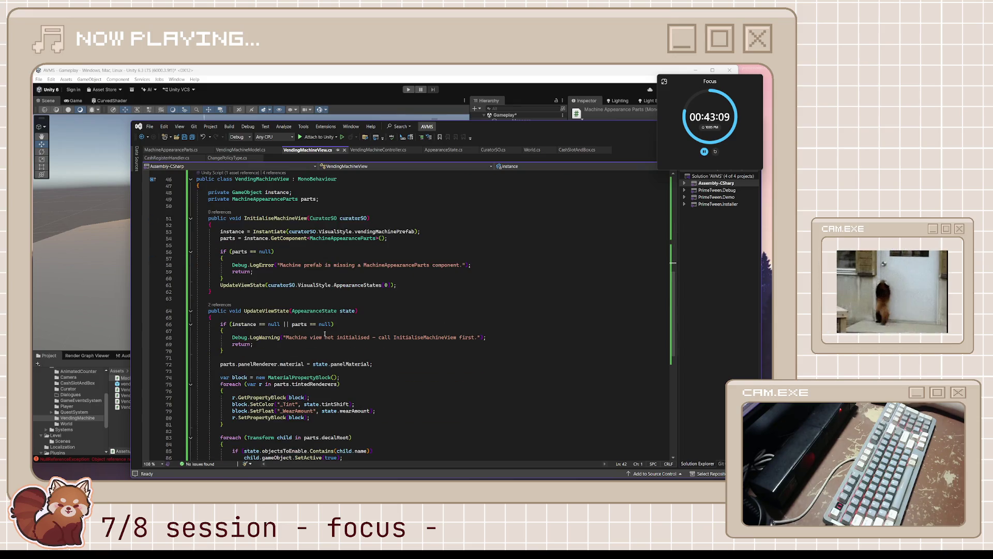
scroll(362, 264, "up", 7)
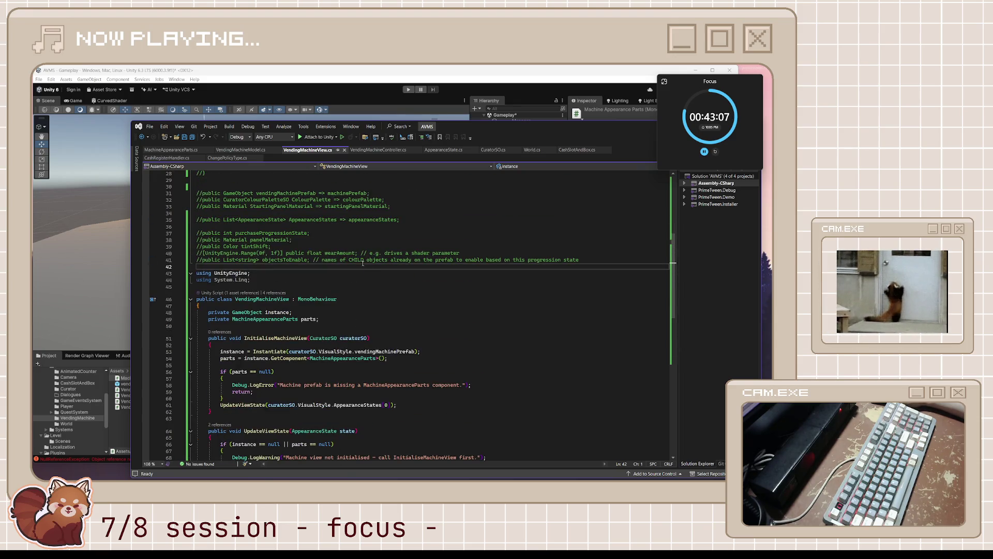
double_click(344, 252)
scroll(358, 343, "down", 9)
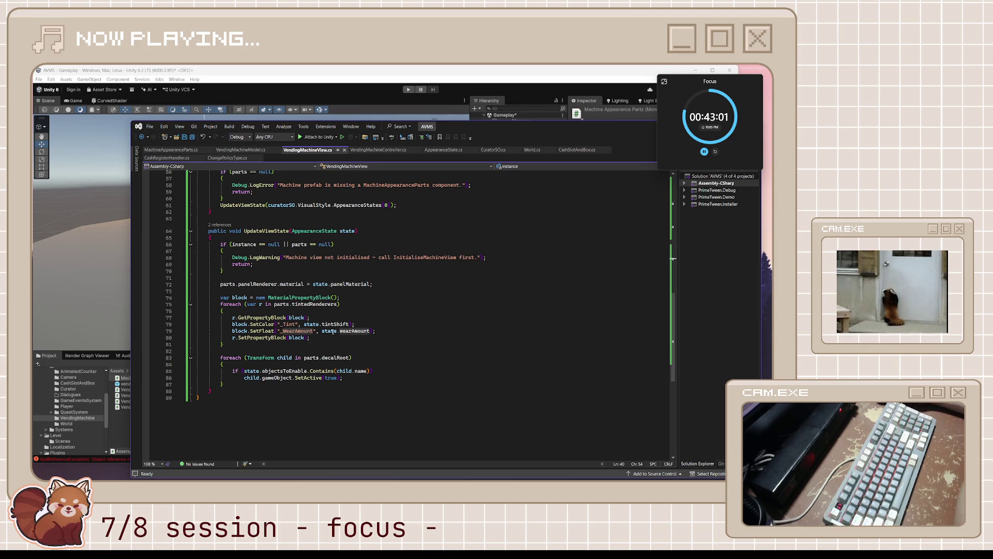
scroll(319, 333, "up", 3)
scroll(319, 332, "up", 8)
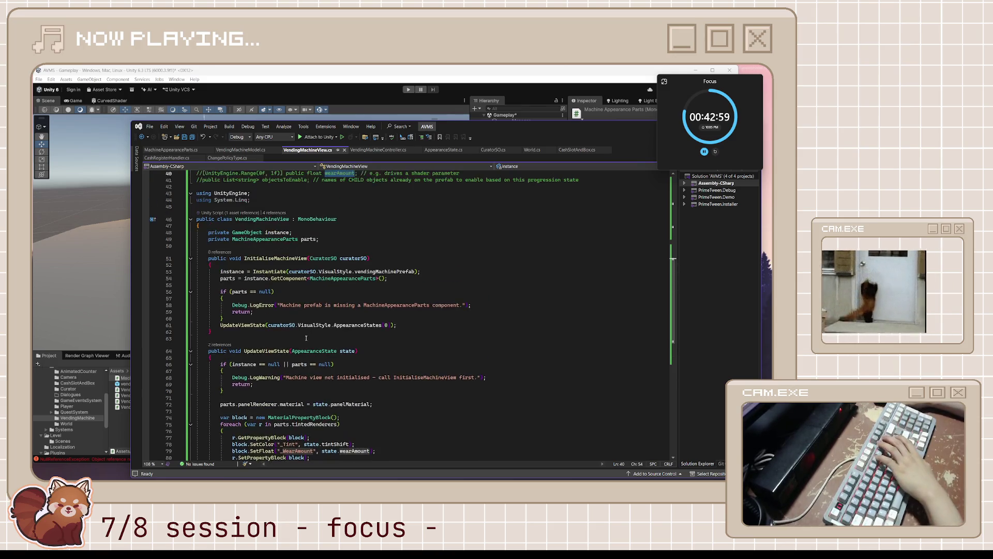
Replace the whole VendingMachineView.cs contents with the cleaned-up MachineAppearanceParts class
mouse_move(197, 307)
left_mouse_down()
mouse_move(231, 293)
mouse_move(197, 220)
left_mouse_up()
scroll(267, 257, "up", 4)
scroll(267, 257, "up", 3)
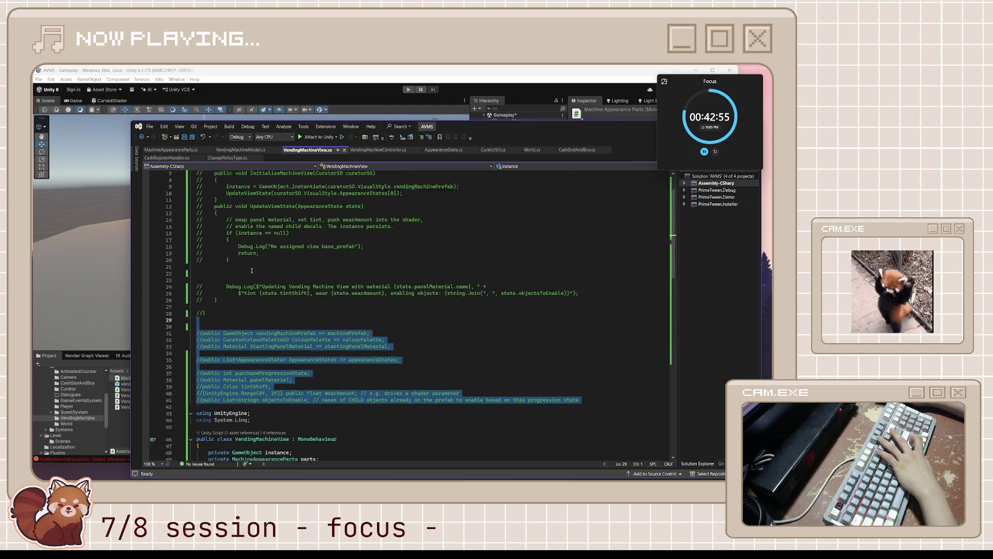
key("ctrl+a")
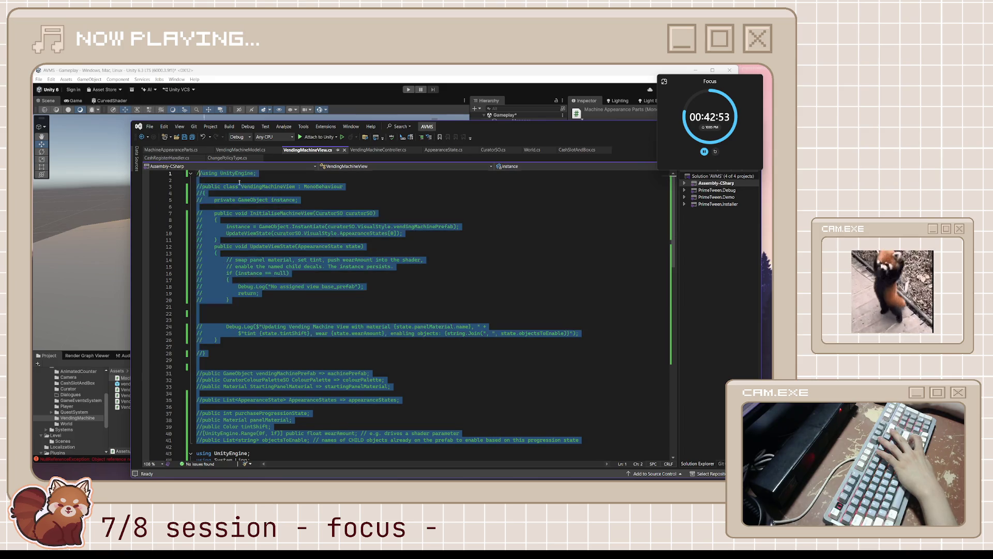
key("ctrl+v")
Remove the unused using System.Linq import and save the script
left_click(264, 180)
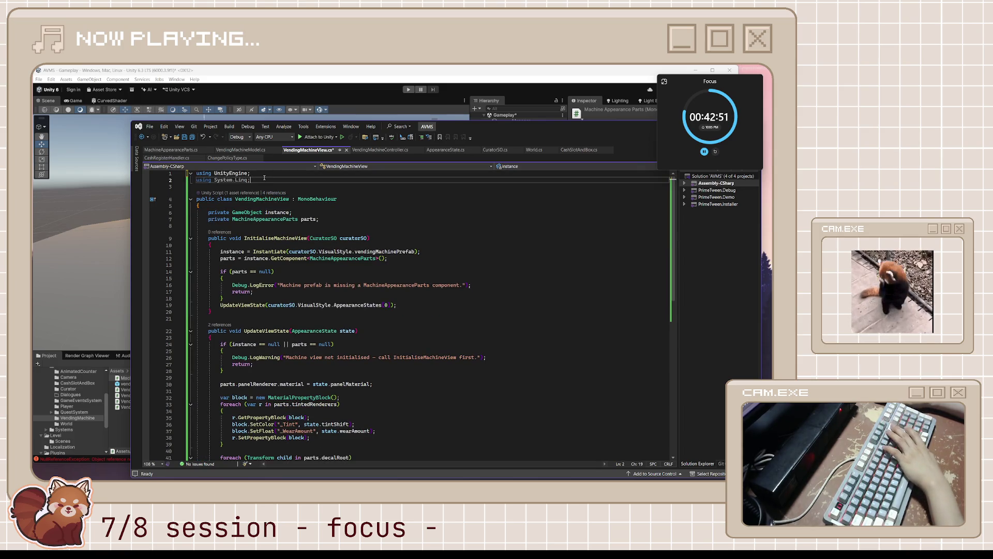
key("ctrl+x")
left_click(209, 220)
key("ctrl+s")
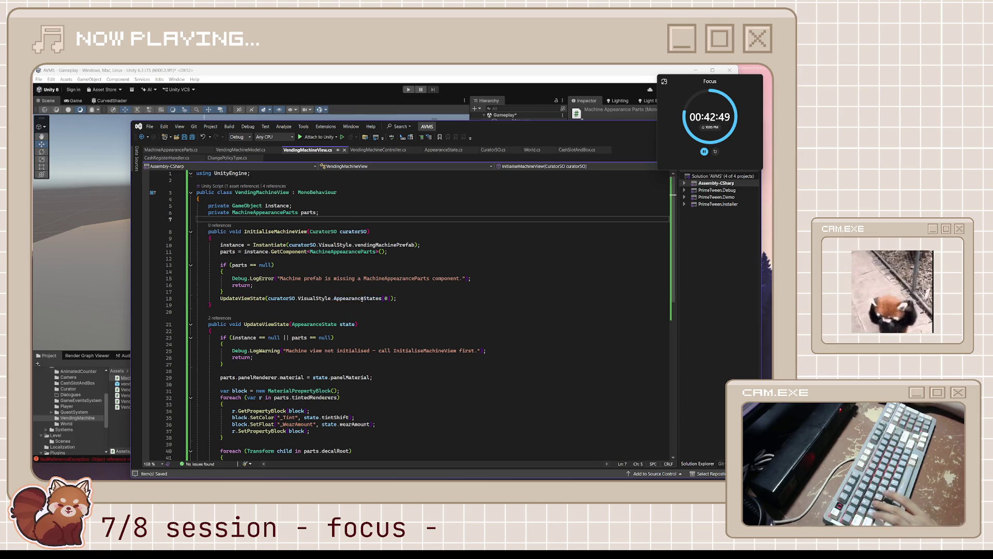
scroll(362, 305, "down", 7)
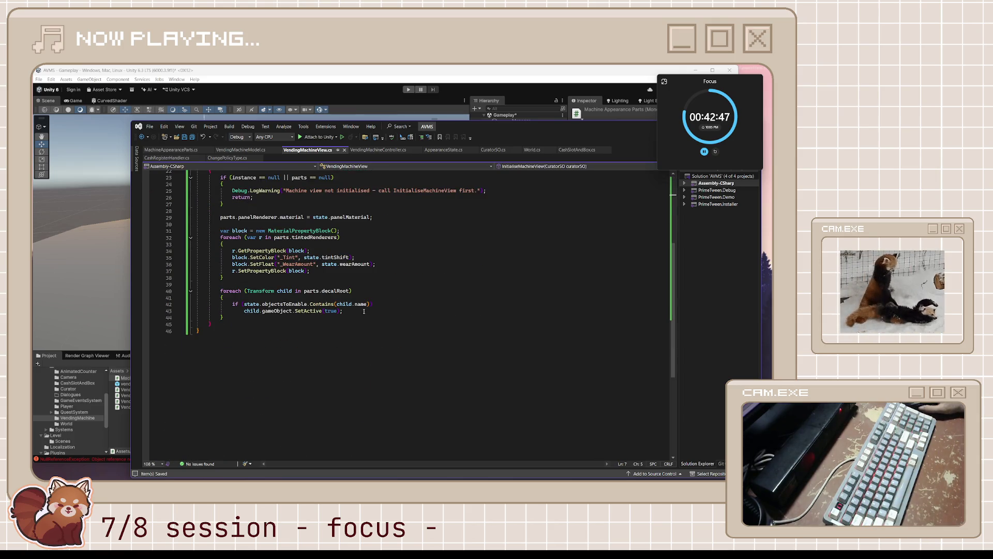
scroll(362, 320, "up", 6)
scroll(351, 335, "up", 1)
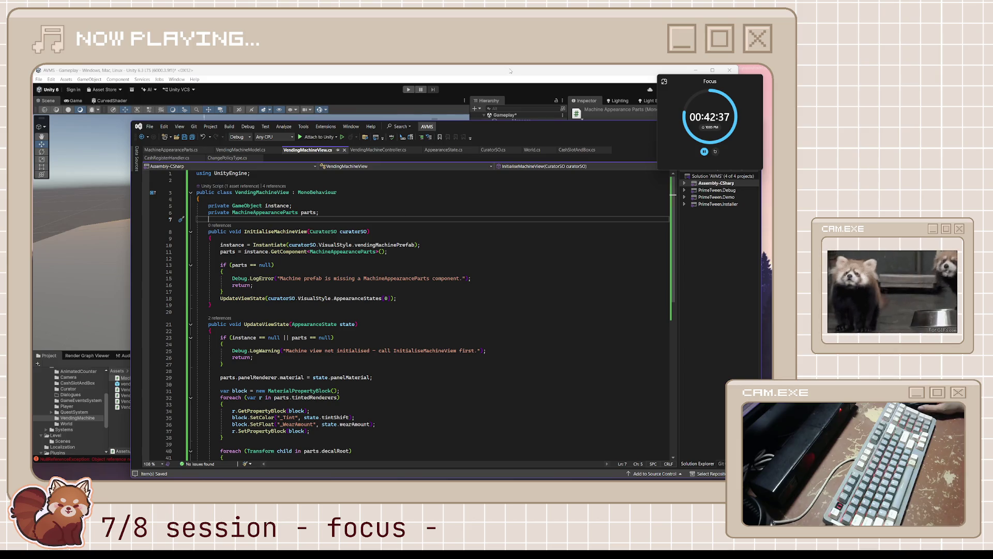
key("alt+Tab")
key("alt+Tab")
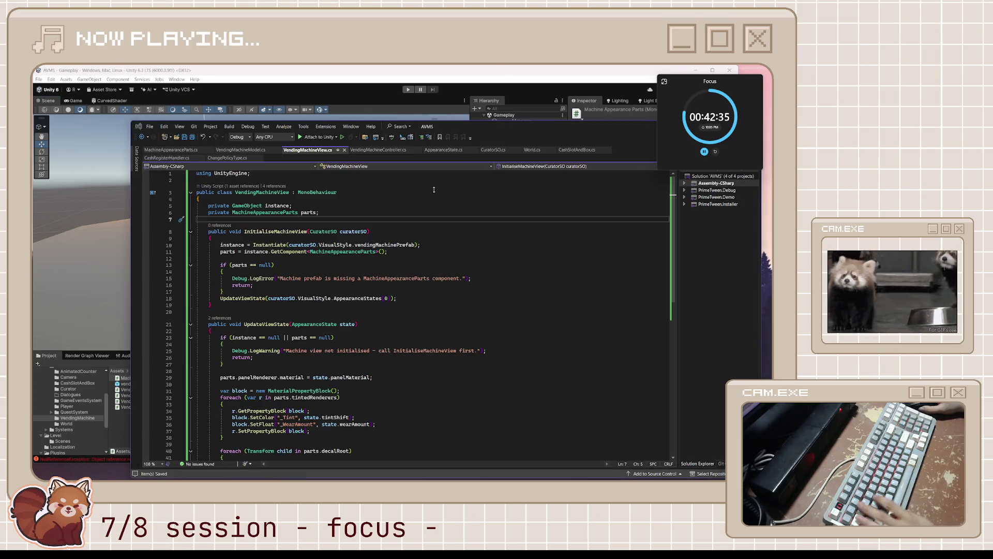
left_click(542, 326)
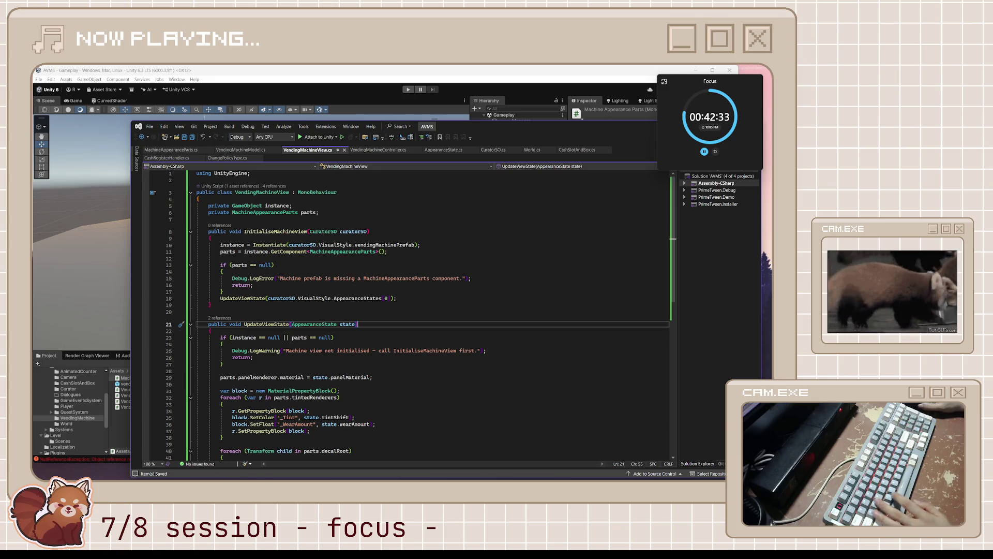
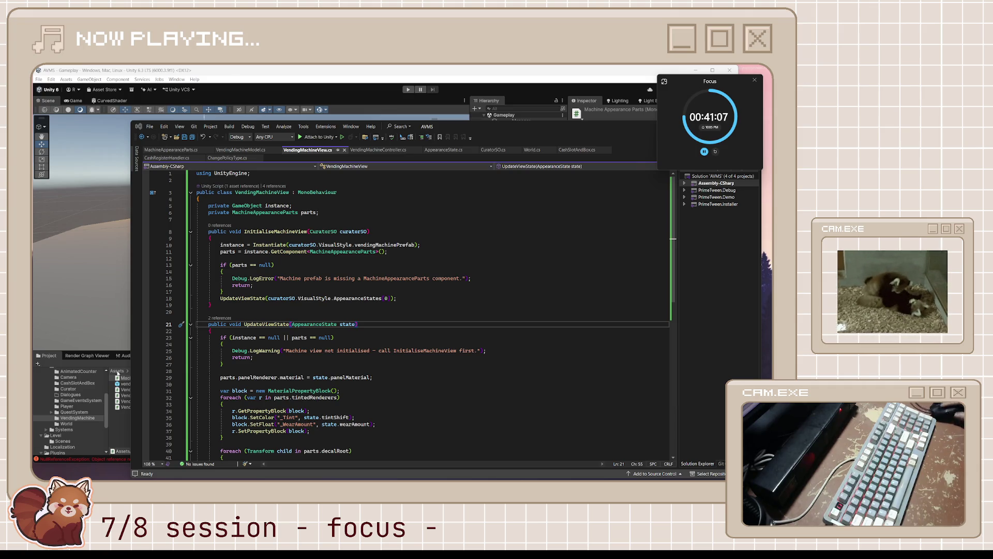
Leave VendingMachineView's UpdateViewState body and switch to the MachineAppearanceParts.cs script
left_click(355, 384)
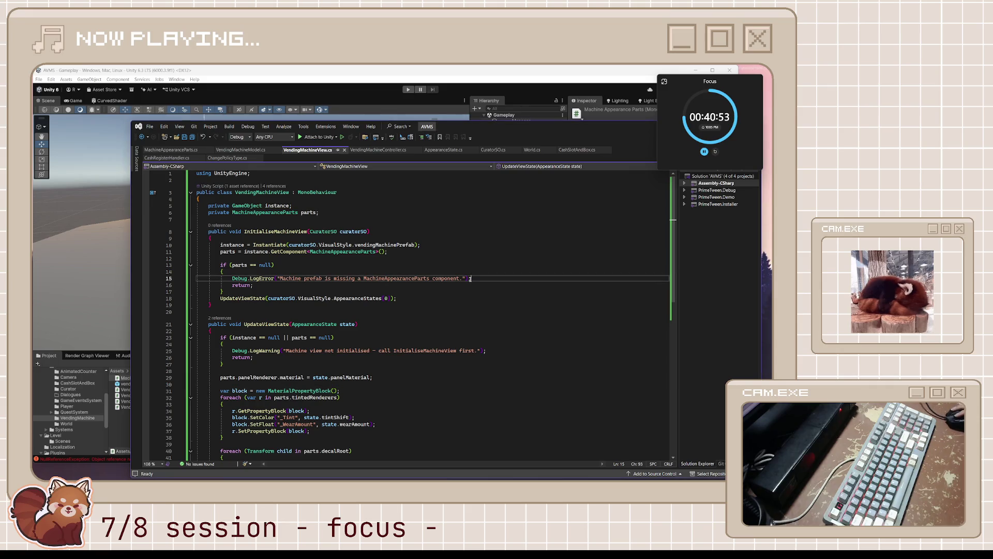
left_click(172, 149)
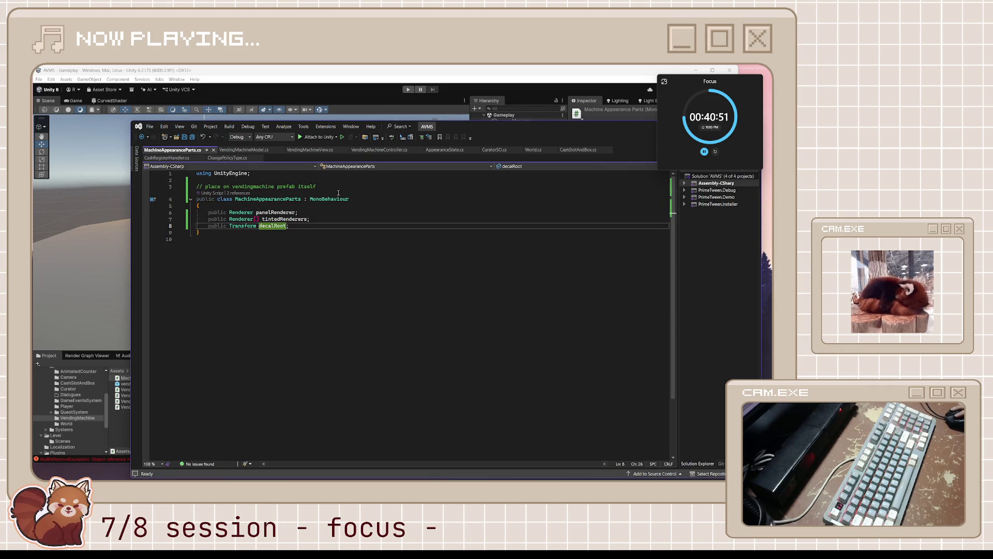
Append ', holds references to the parts of the overall machine prefab' to the line 3 comment, save, and close the script
left_click(341, 186)
type(",")
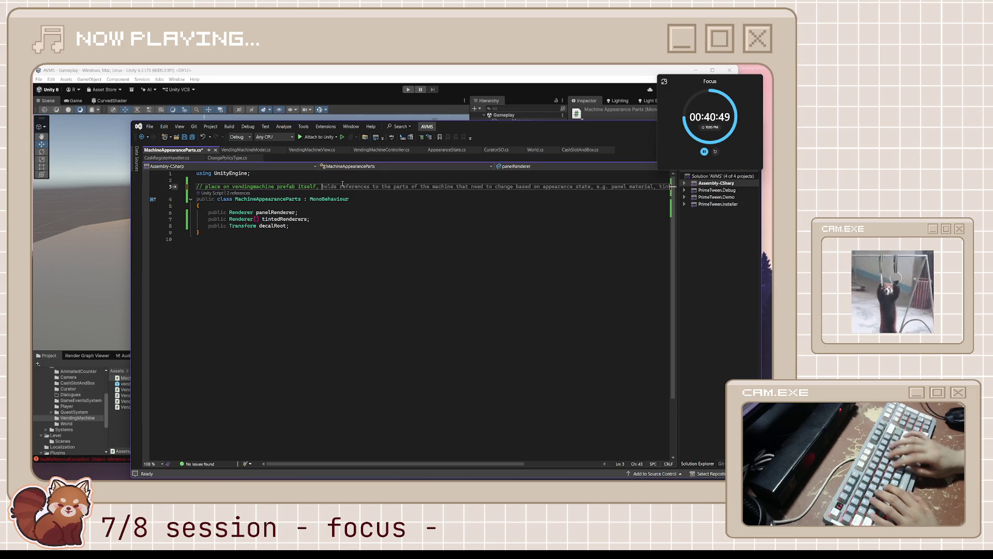
key("BackSpace")
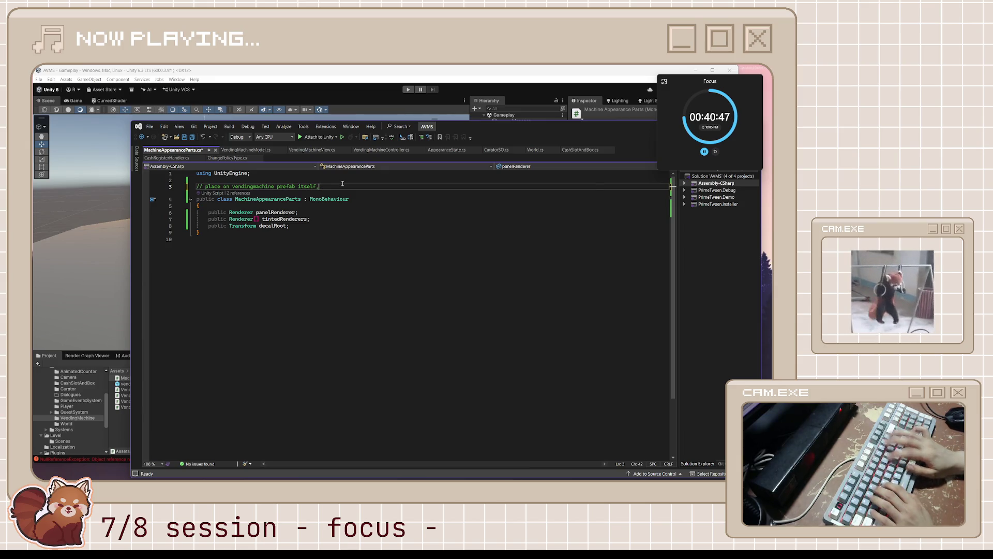
type("holds referen")
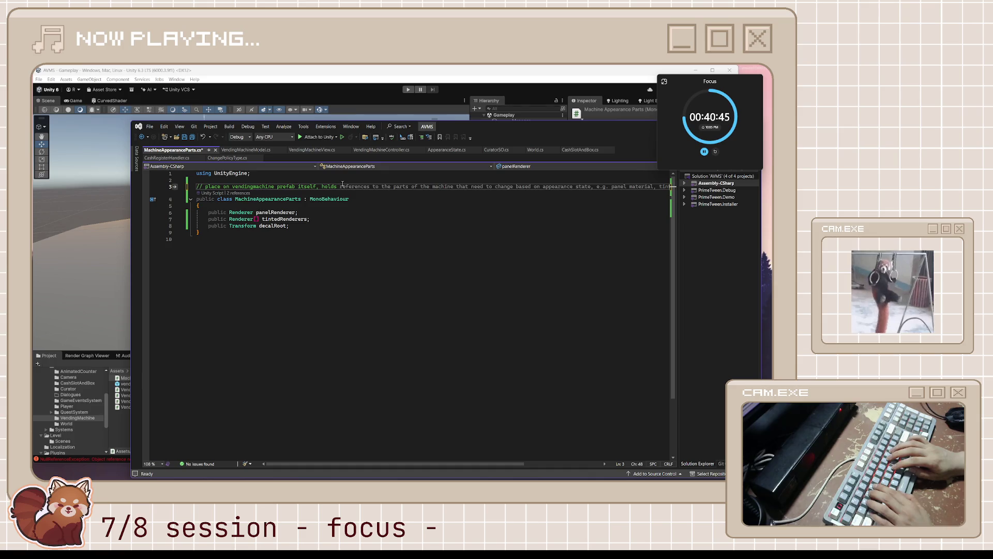
type("ces to")
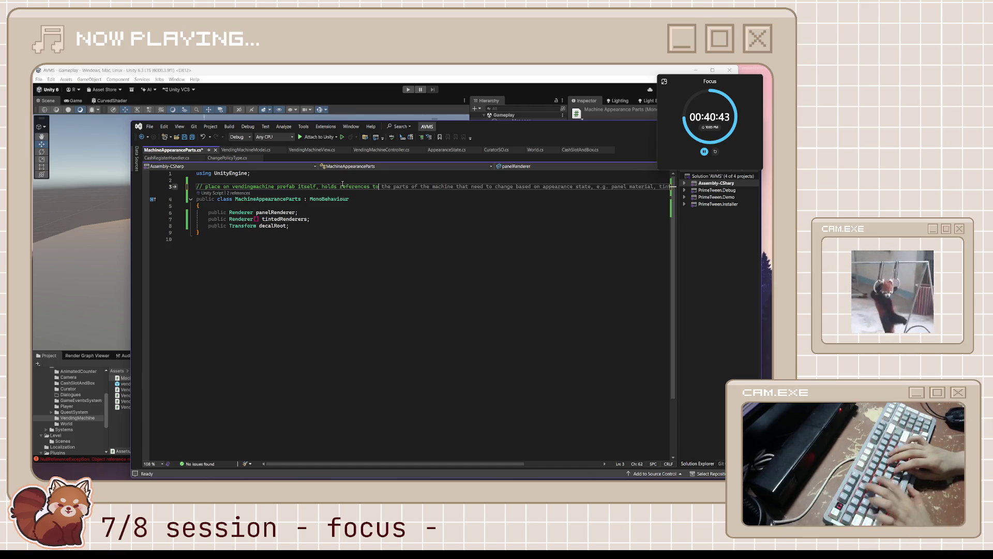
type(" the parts of the ")
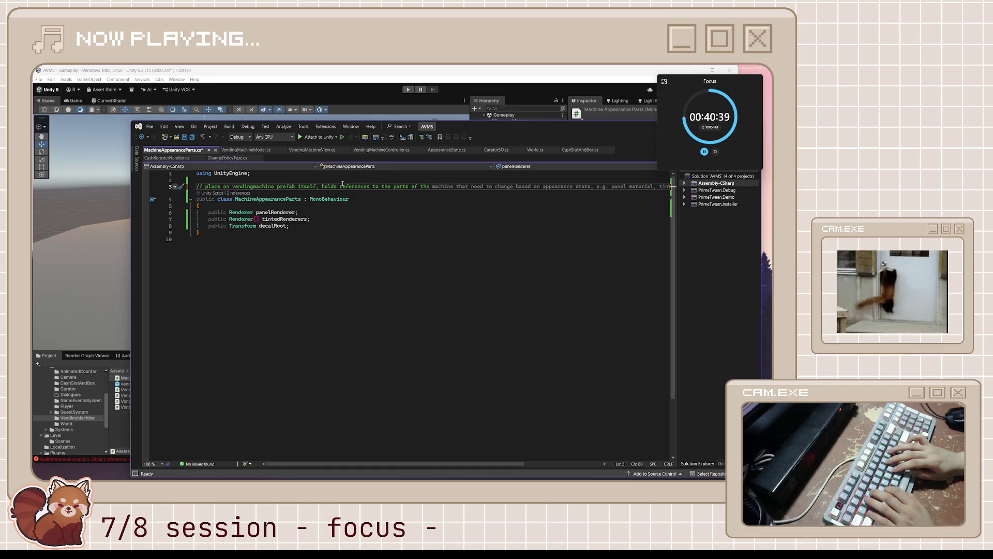
type("overall machi")
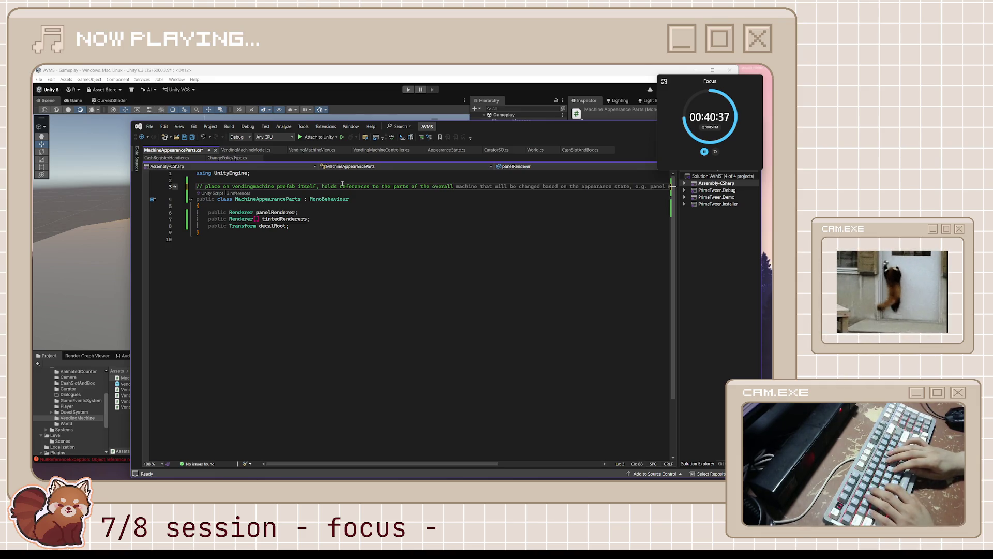
type("ne pre")
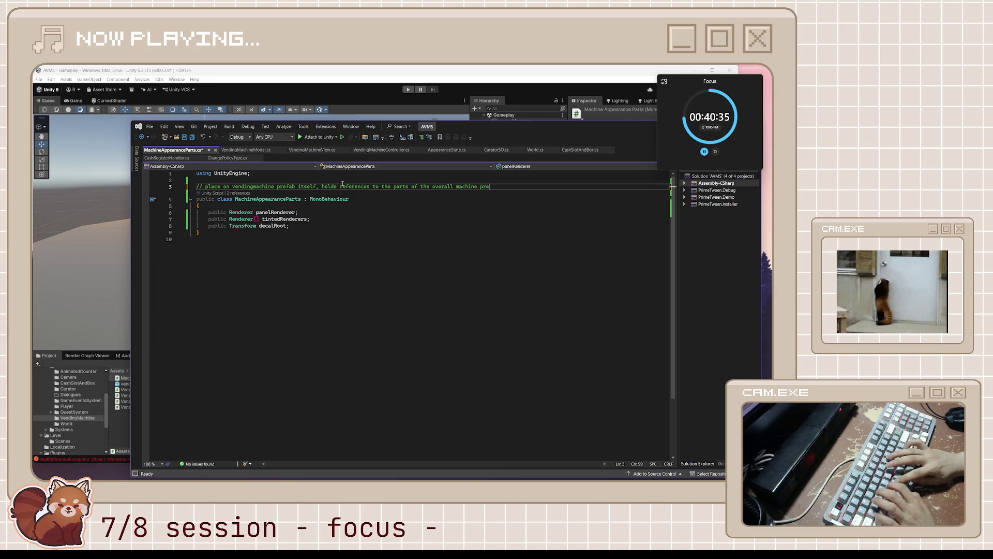
type("fab")
key("Down")
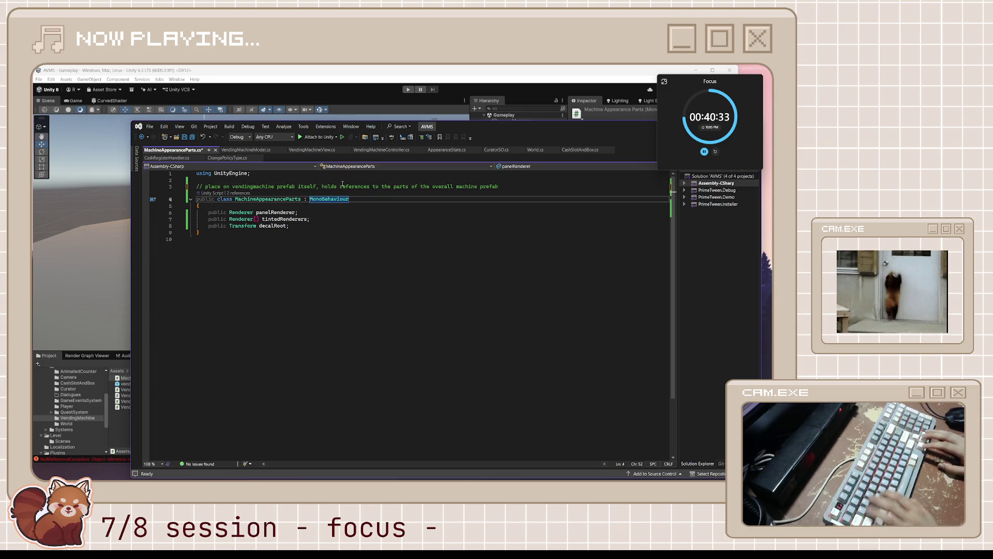
key("ctrl+s")
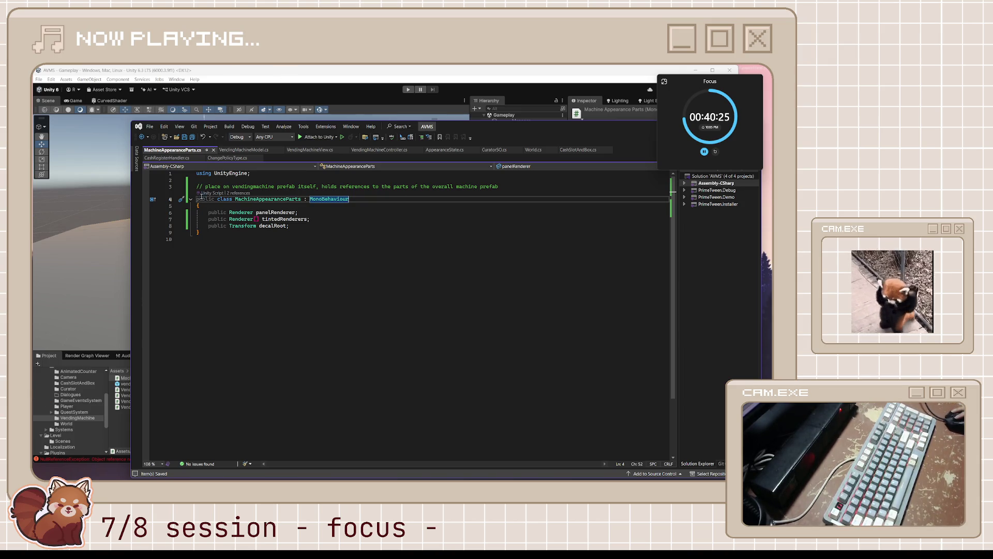
left_click(213, 150)
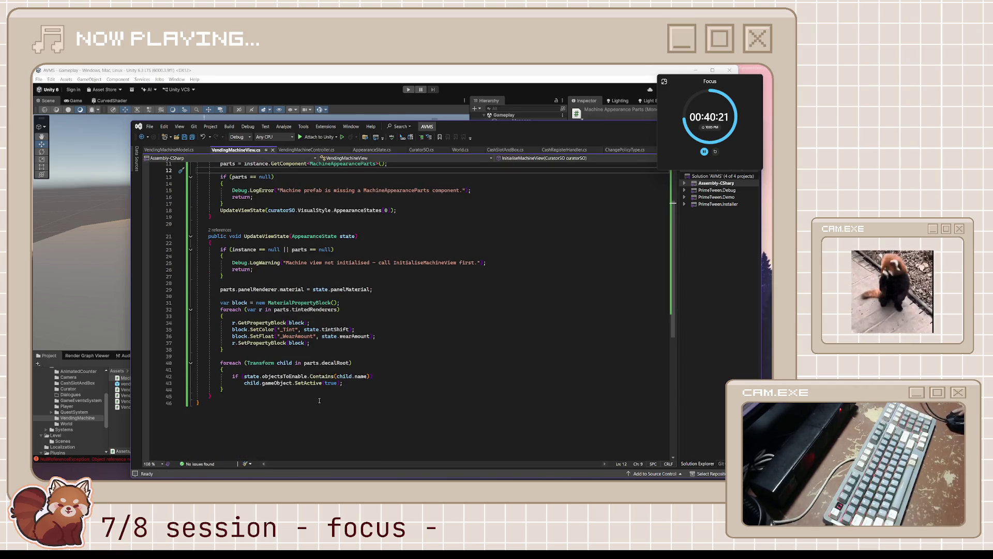
Review the decalRoot foreach loop, the InitialiseMachineView warning and the AppearanceState state parameter in VendingMachineView
left_click_drag(318, 390, 191, 364)
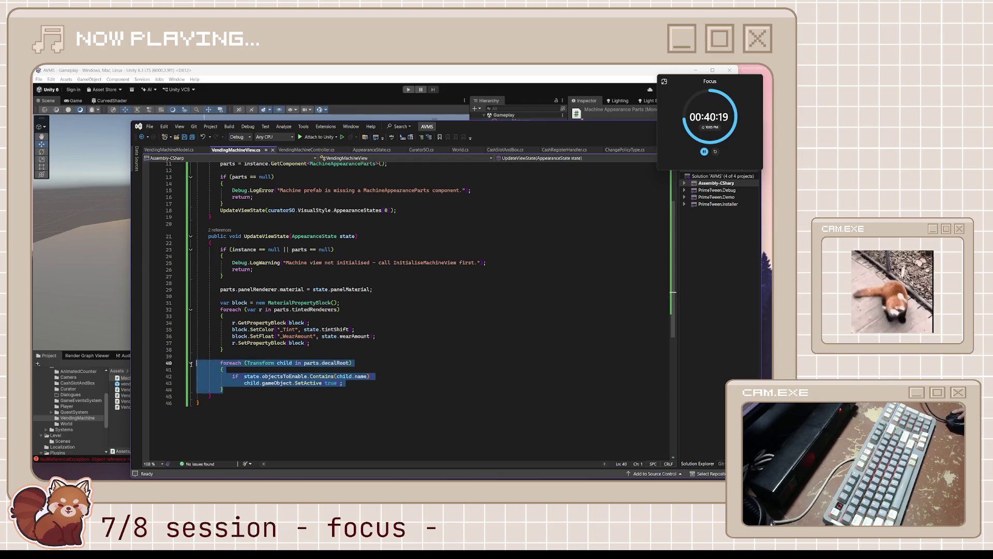
left_click(290, 368)
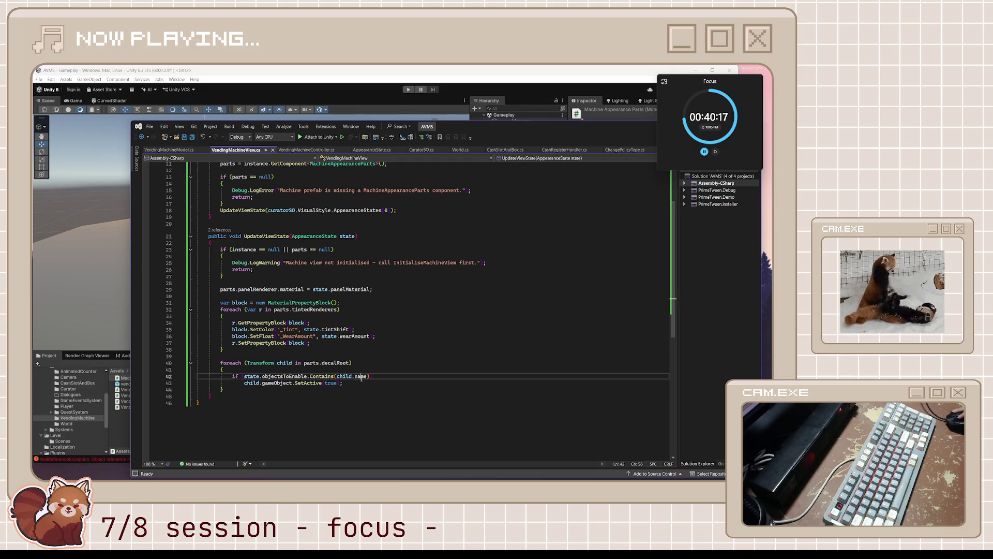
double_click(360, 376)
double_click(349, 289)
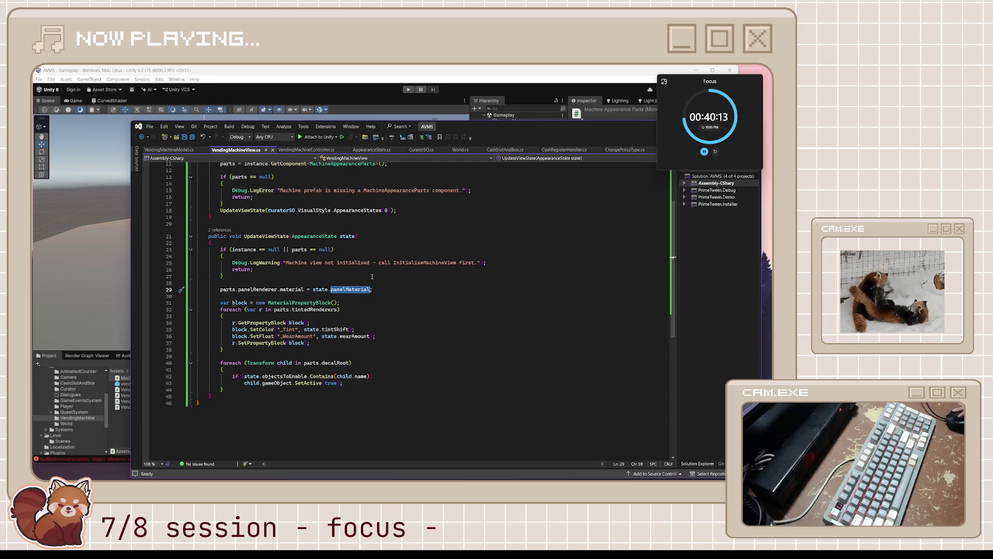
double_click(354, 263)
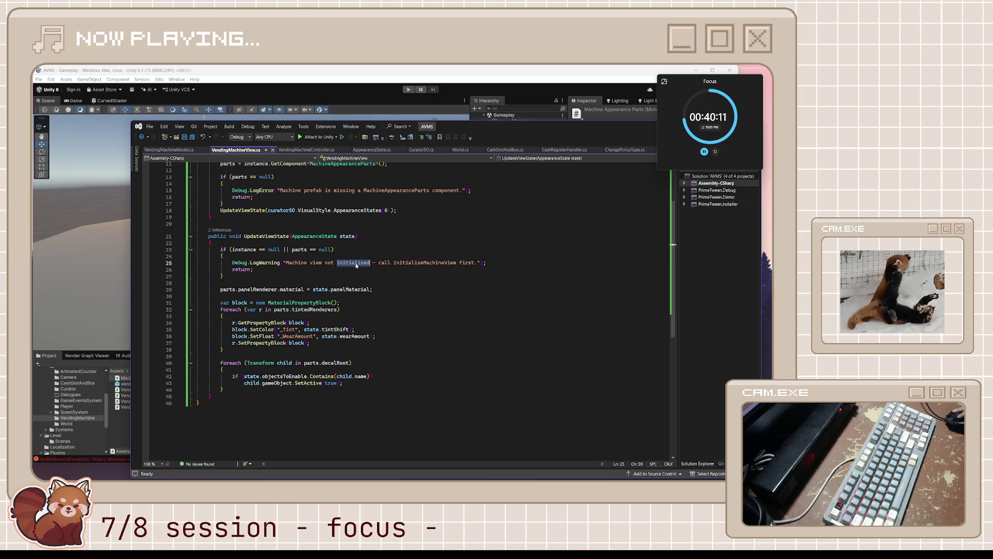
double_click(299, 263)
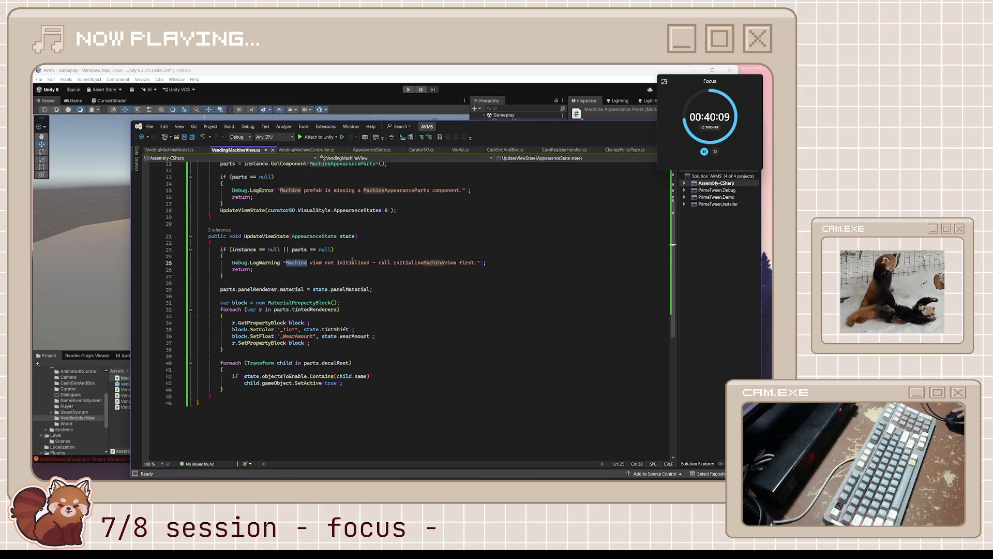
double_click(426, 263)
double_click(353, 263)
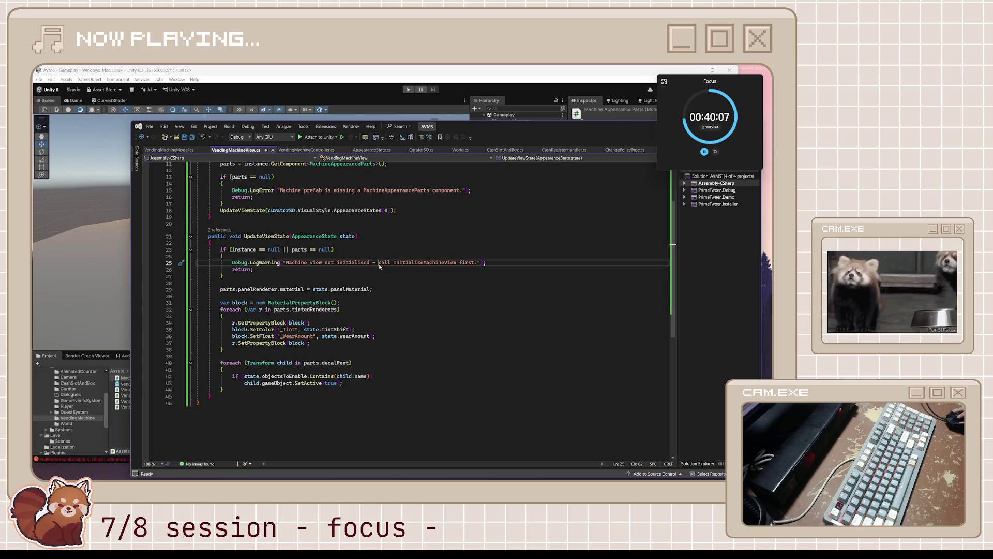
double_click(314, 236)
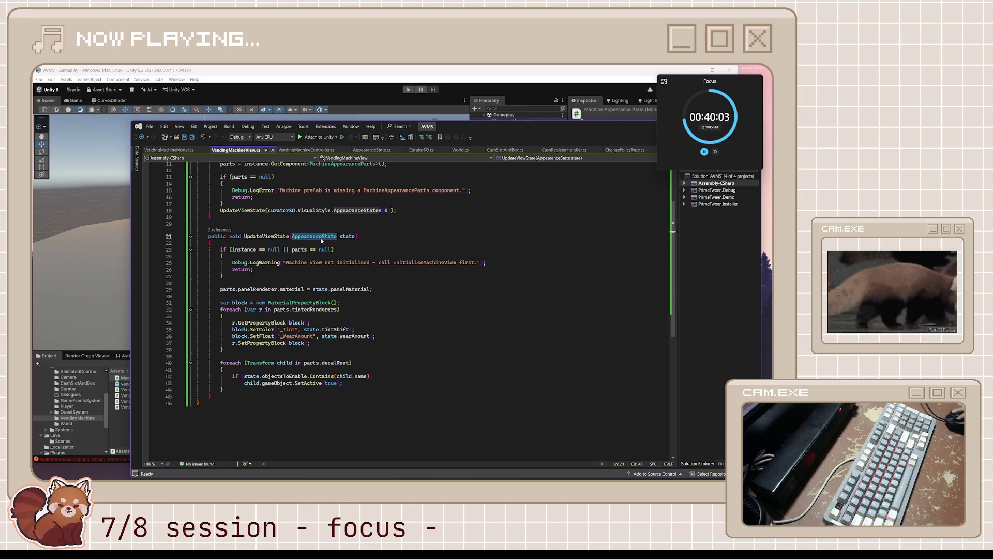
double_click(347, 237)
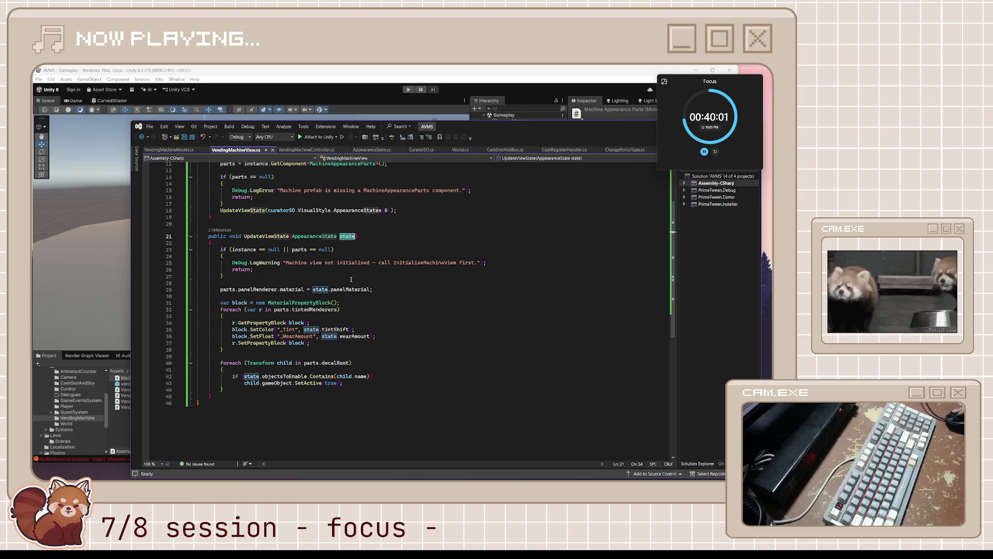
Highlight the VisualStyle and AppearanceStates references, then bring up VendingMachineModel.cs
scroll(370, 350, "up", 4)
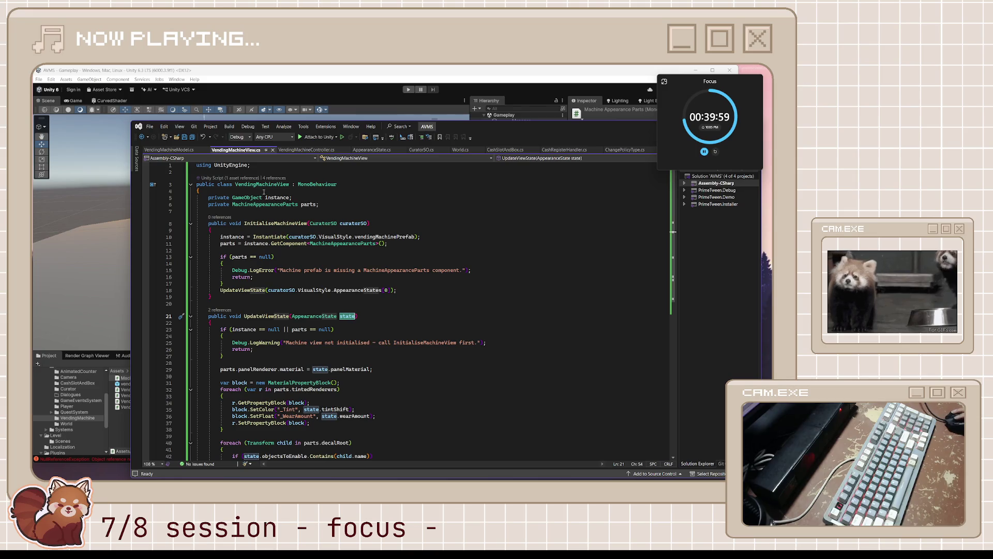
scroll(289, 301, "down", 3)
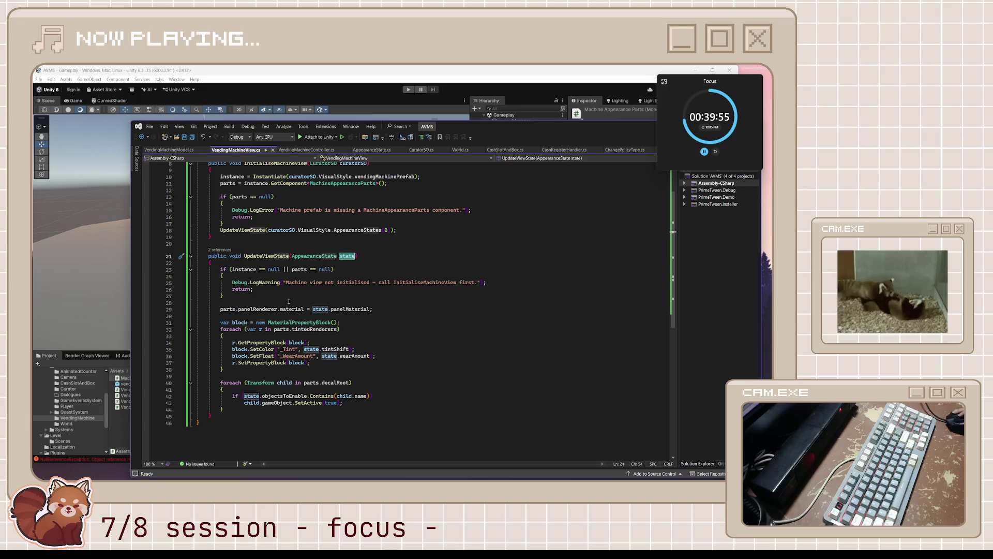
scroll(289, 301, "up", 3)
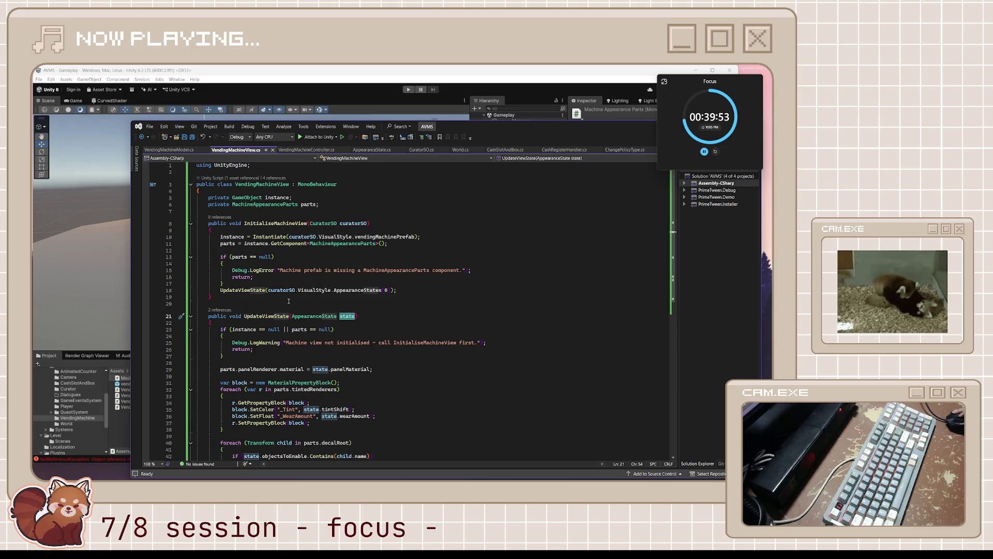
left_click(302, 290)
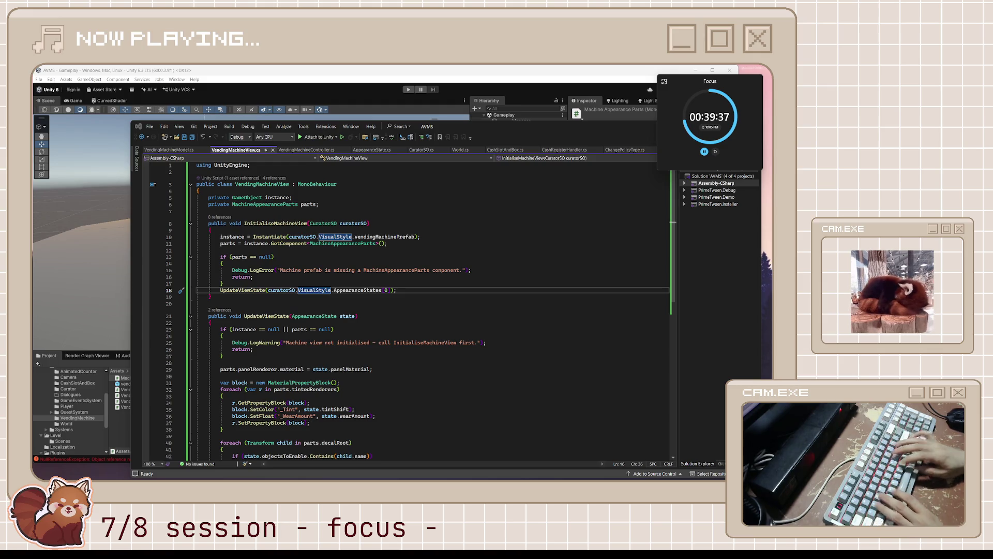
left_click(341, 290)
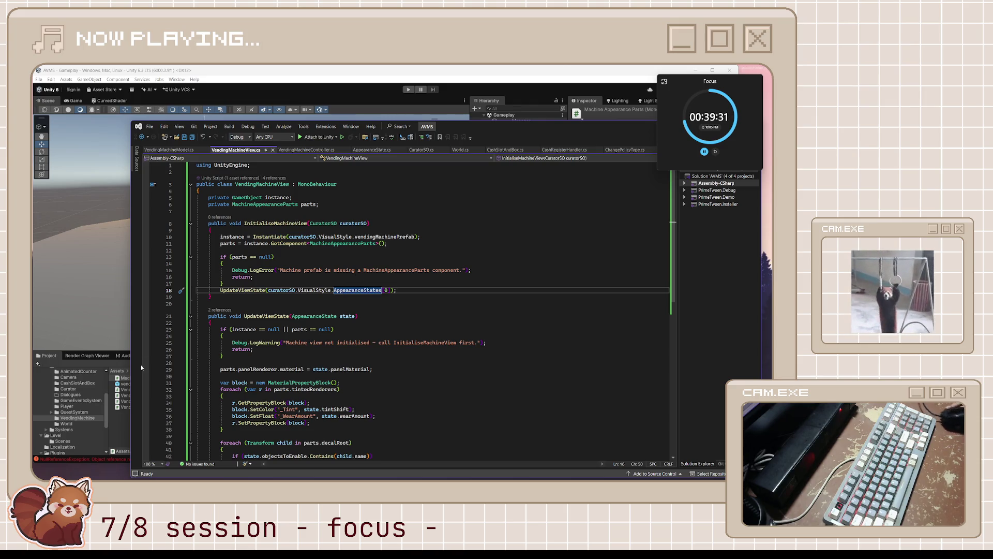
left_click(354, 302)
left_click(310, 277)
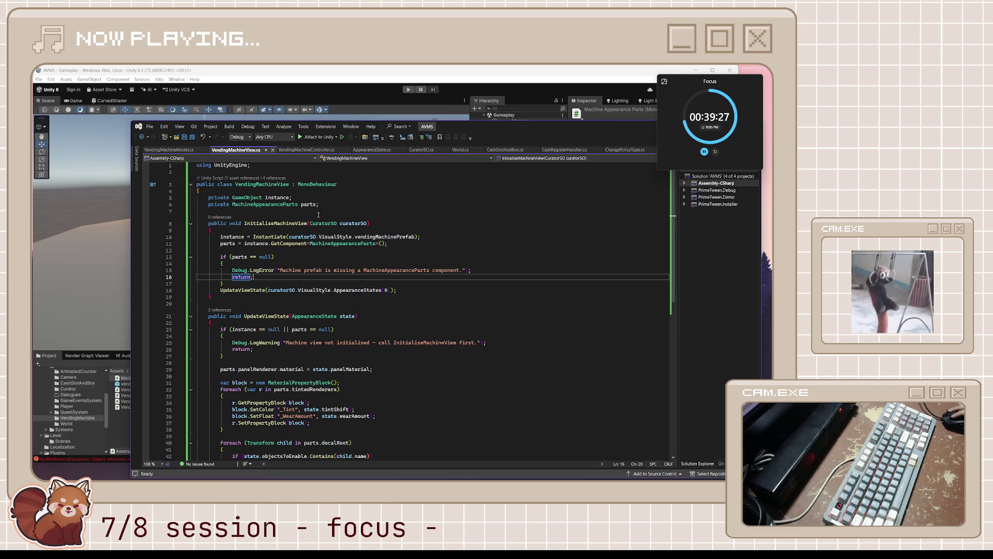
left_click(158, 150)
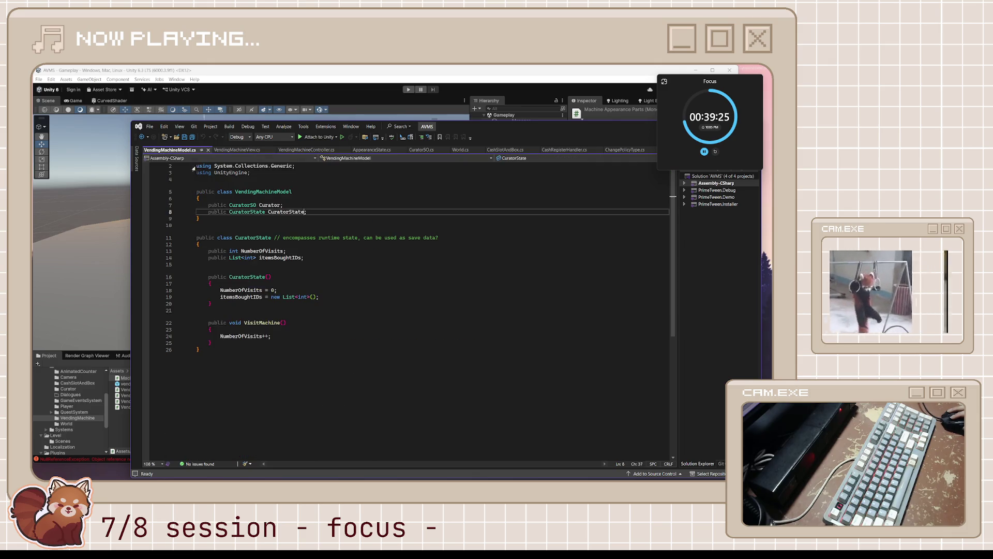
Inspect the Curator and CuratorState fields and the itemsBoughtIDs and NumberOfVisits initialisation in VendingMachineModel
left_click(263, 192)
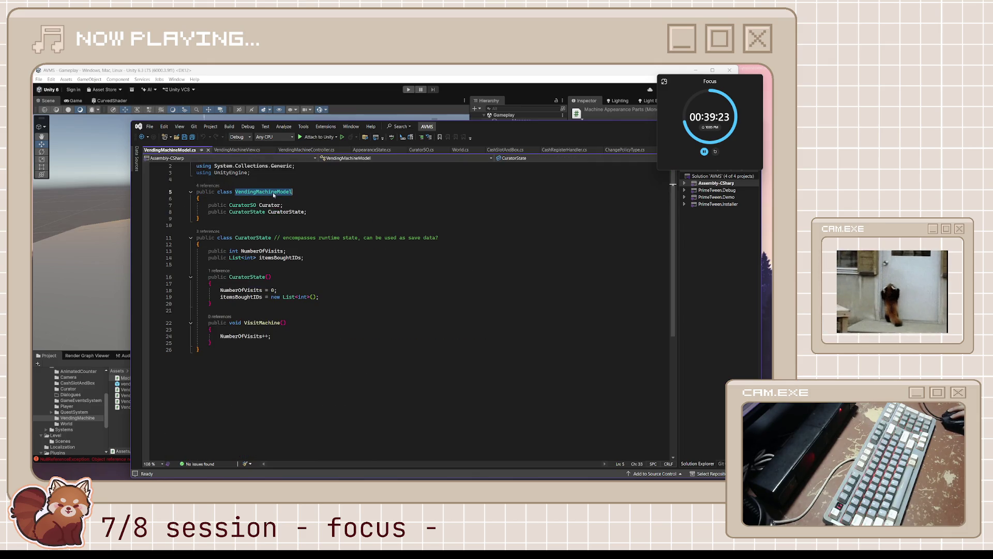
left_click(264, 206)
double_click(265, 206)
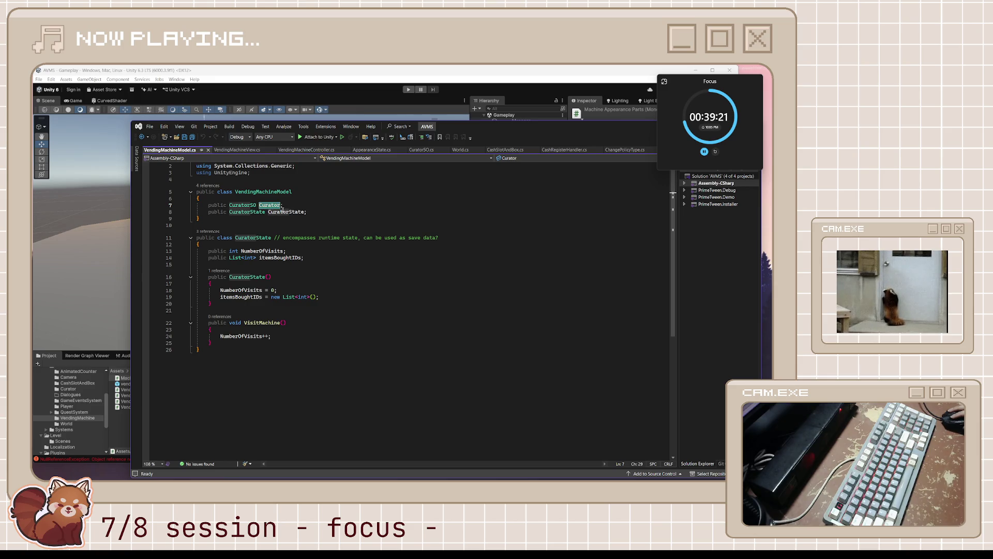
double_click(285, 213)
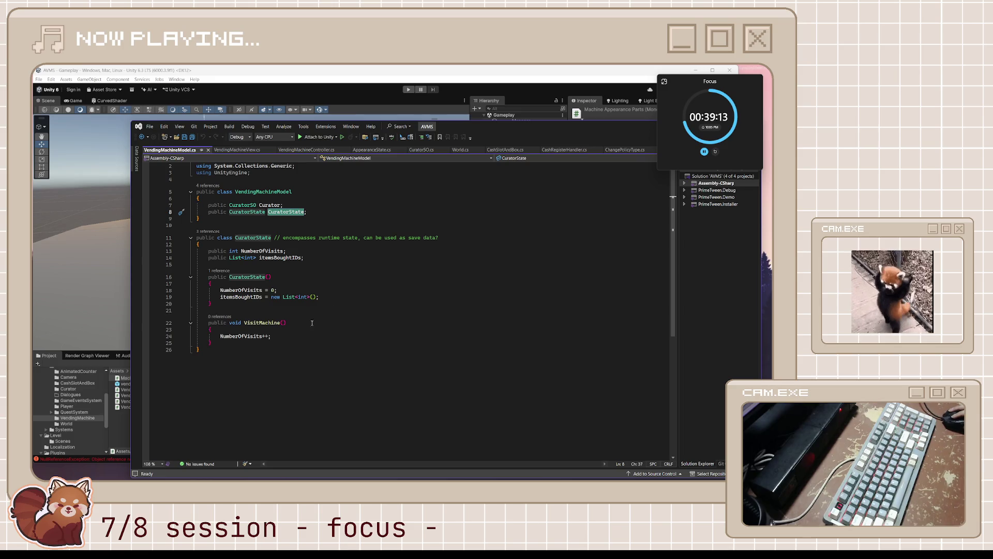
left_click(248, 298)
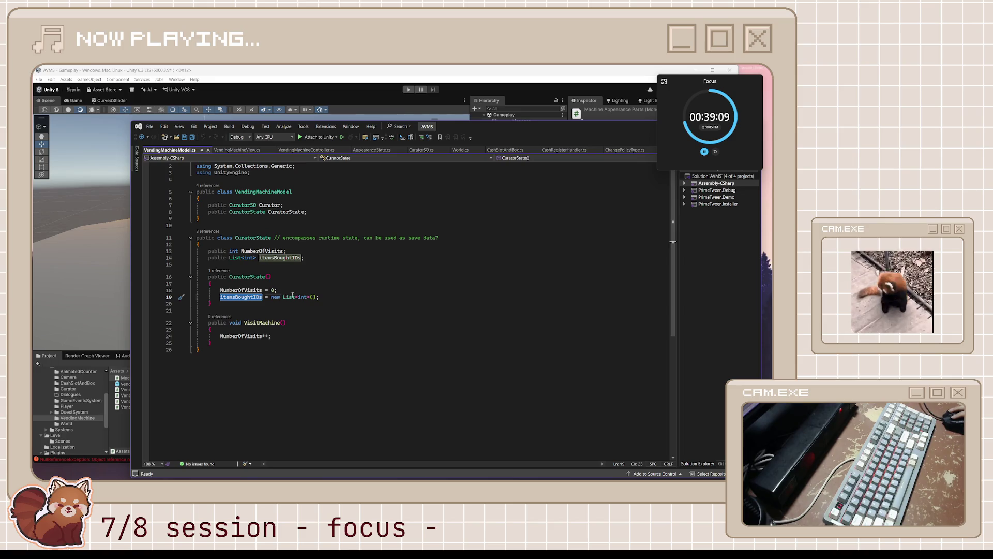
left_click(311, 296)
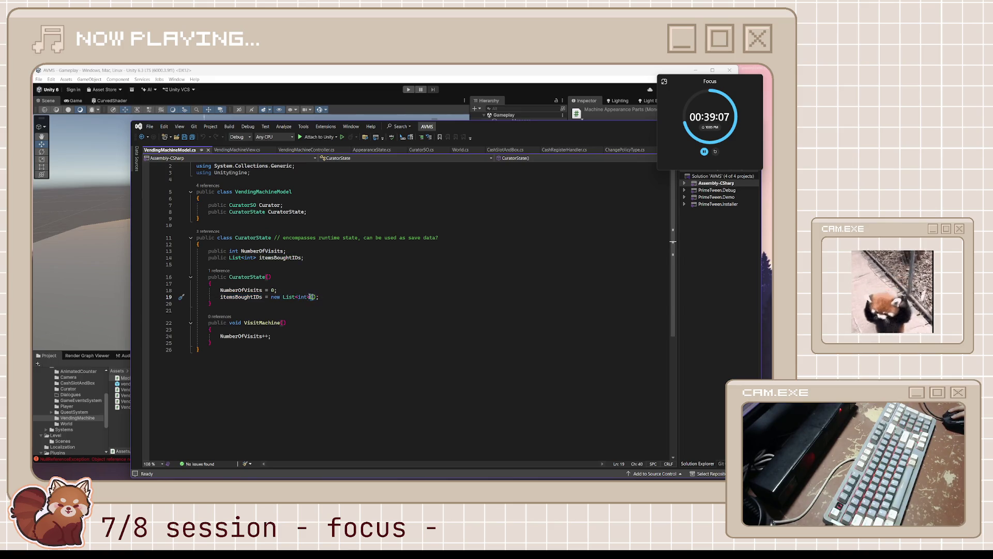
left_click(267, 290)
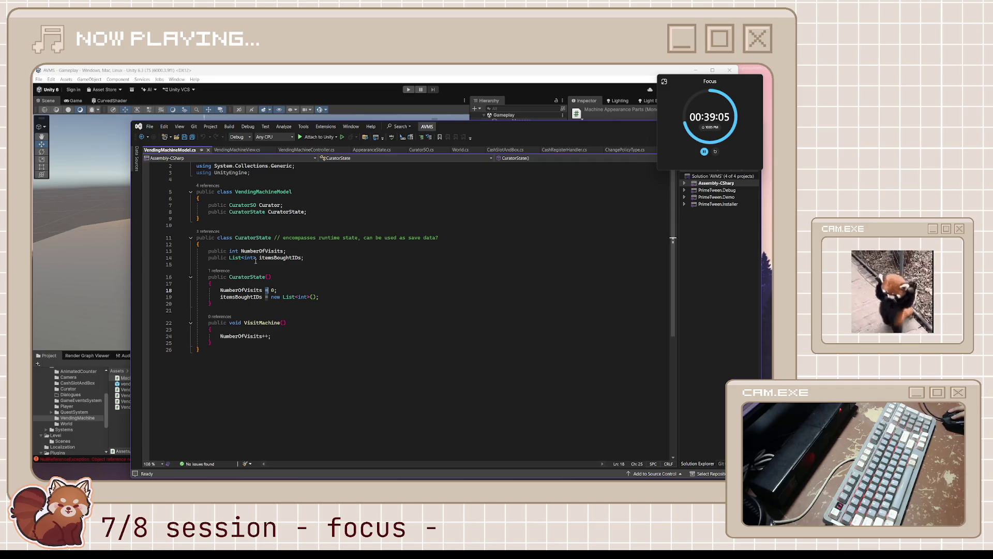
left_click(251, 258)
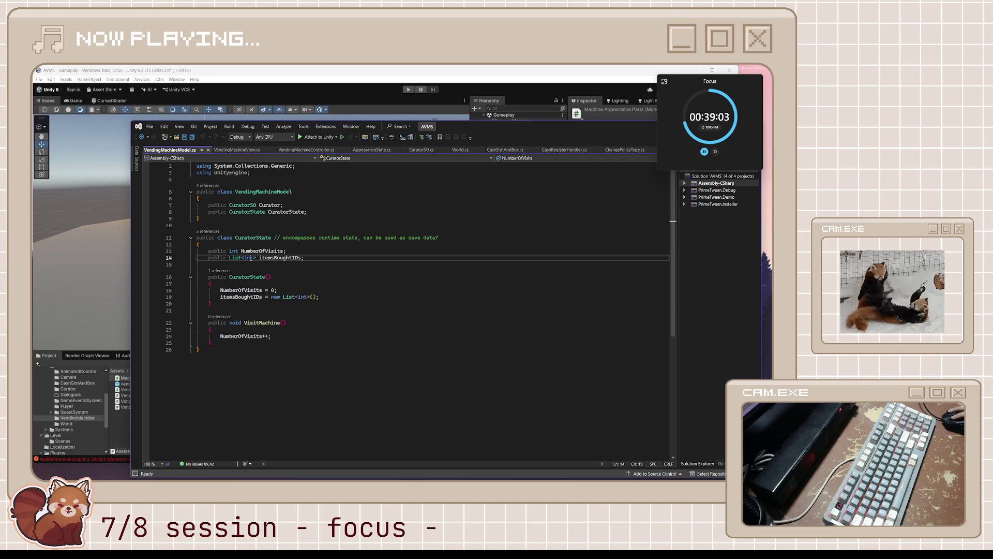
Read the CuratorState class comment and references, then open CuratorSO.cs at the top of the file
left_click(292, 238)
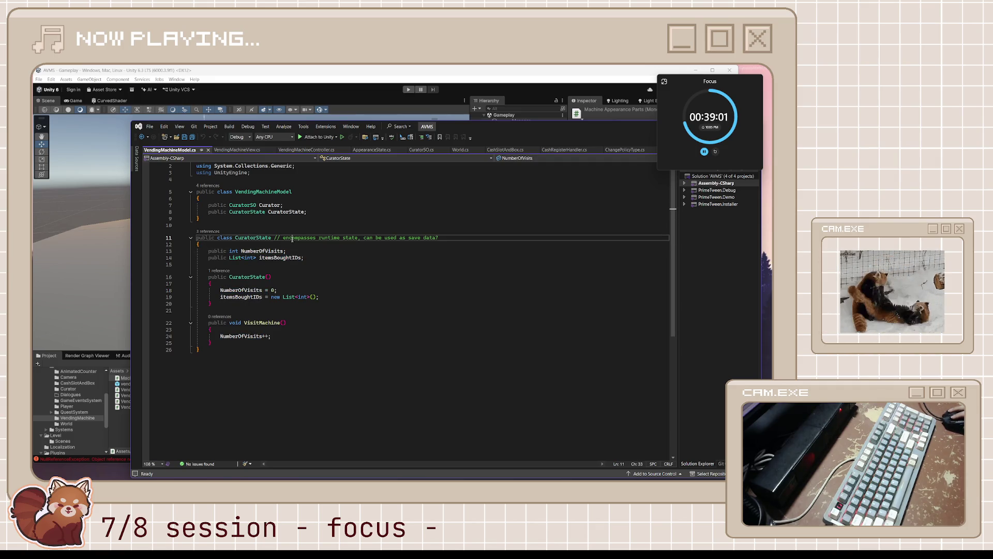
double_click(325, 238)
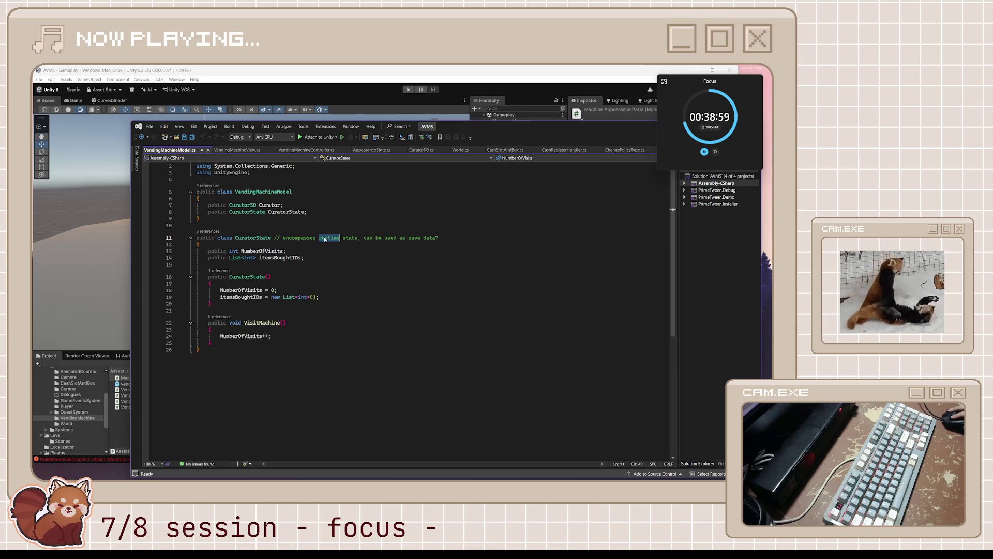
double_click(350, 238)
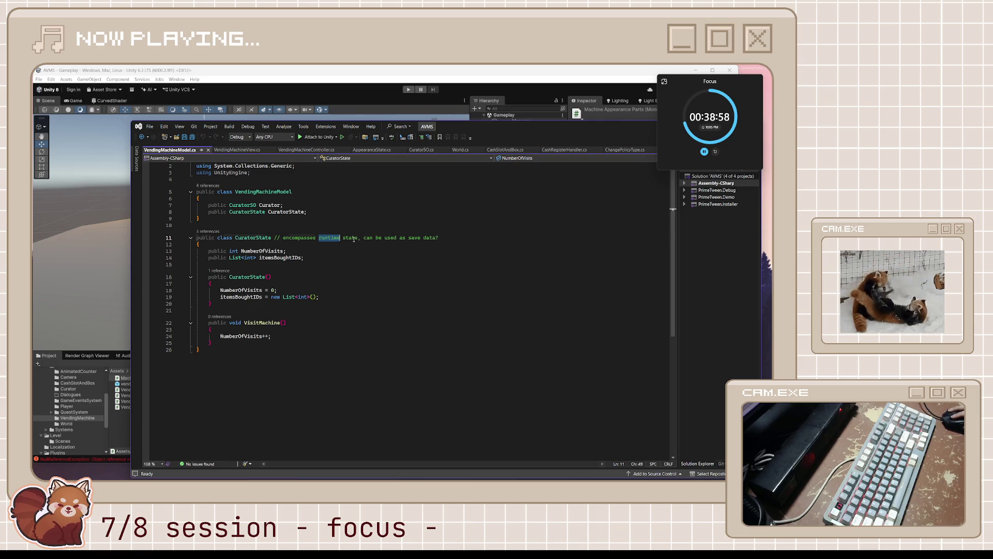
left_click(294, 259)
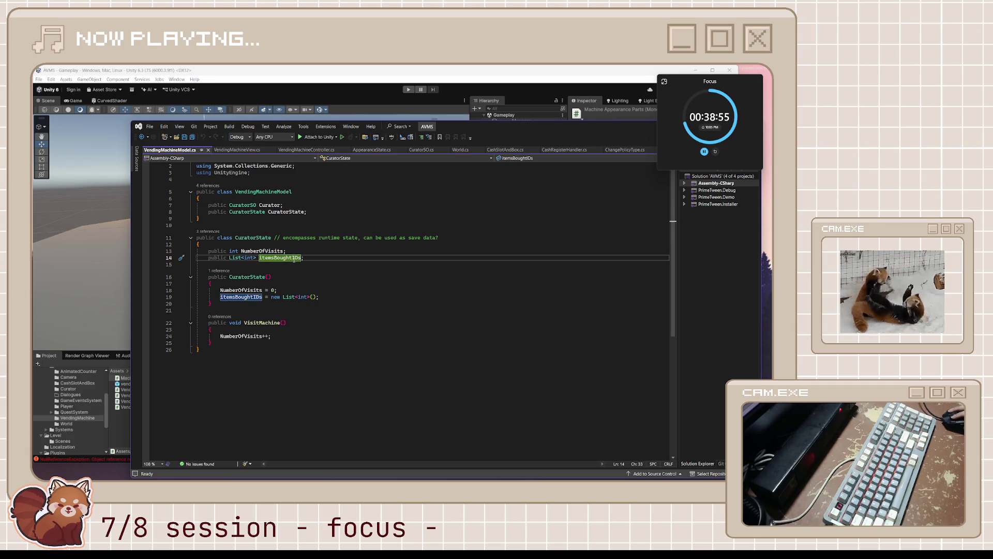
left_click(283, 206)
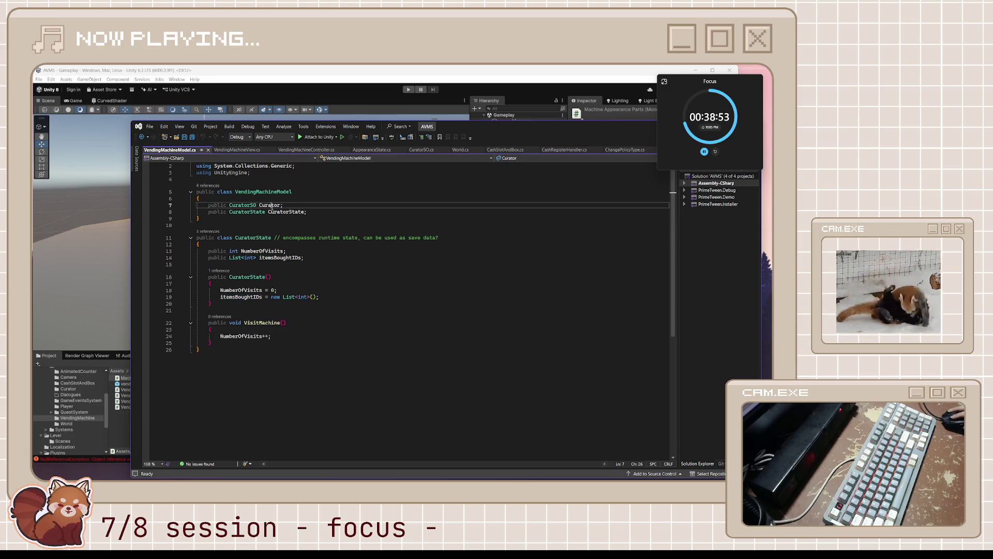
key("Down")
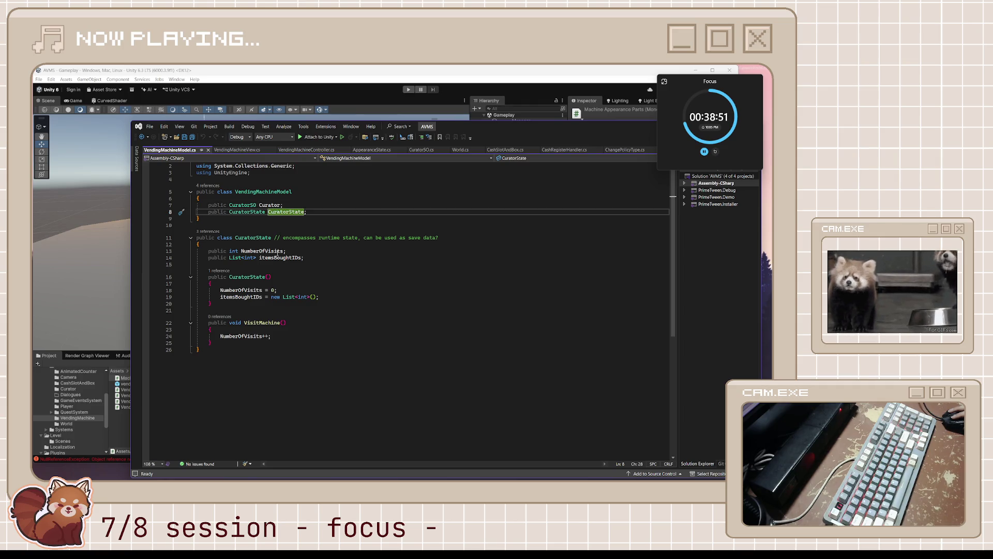
left_click(420, 150)
scroll(357, 218, "up", 5)
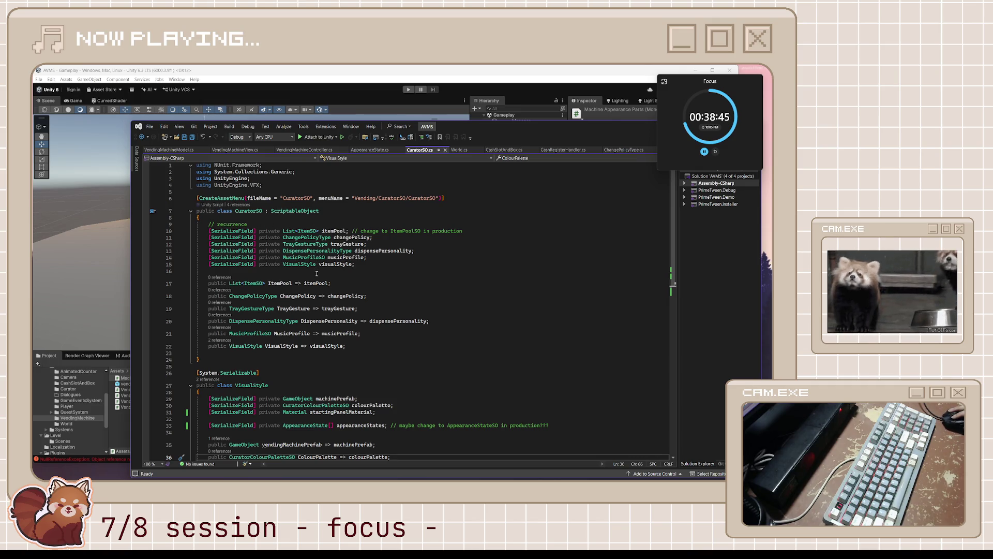
Add a [SerializeField] private int curatorID field below the // recurrence comment, drop the suggested comment, and save
left_click(364, 224)
key("Return")
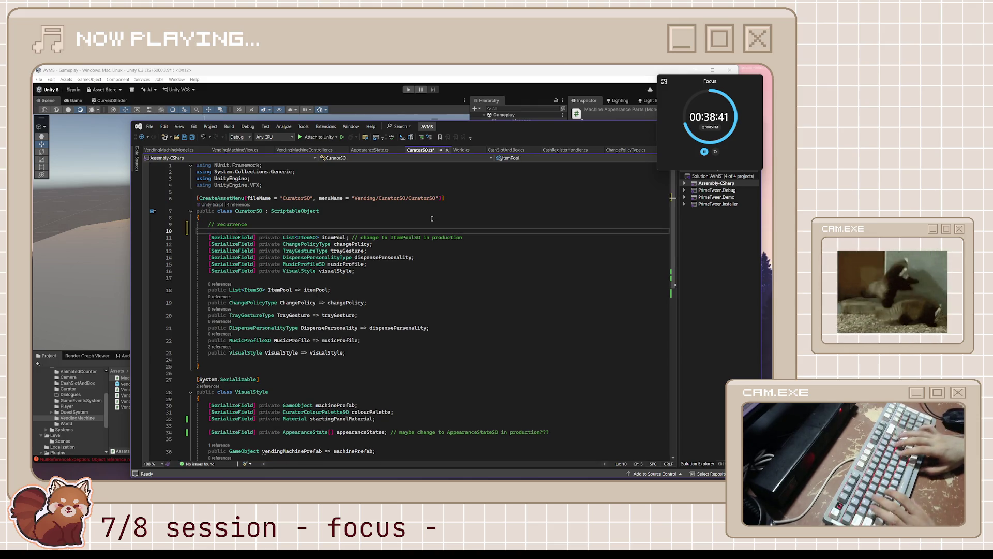
type("[SerializeField")
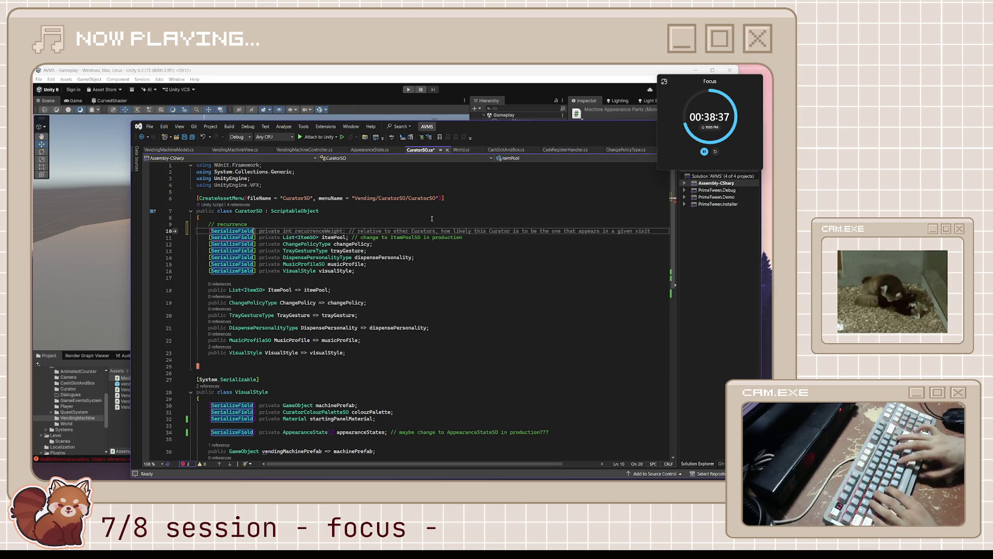
type("] private int ")
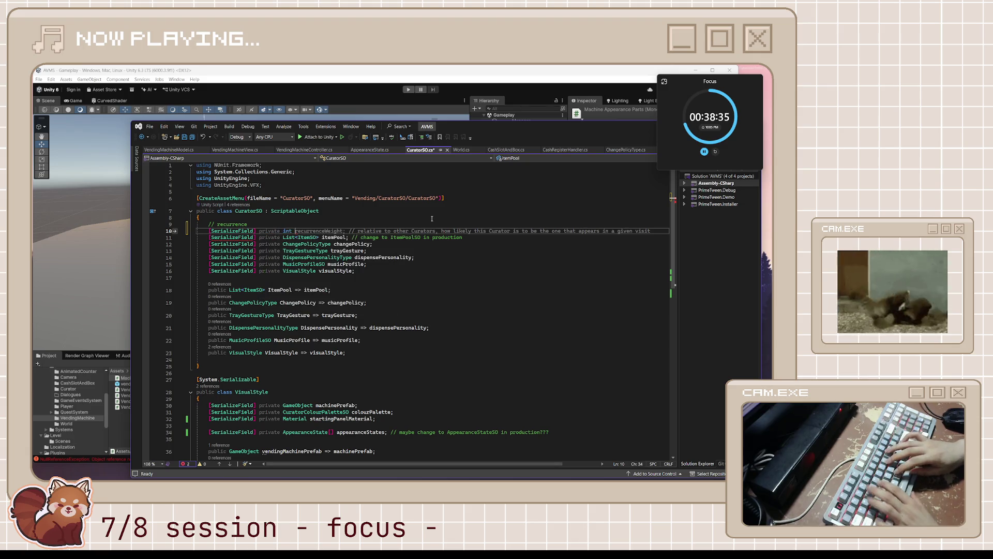
type("index")
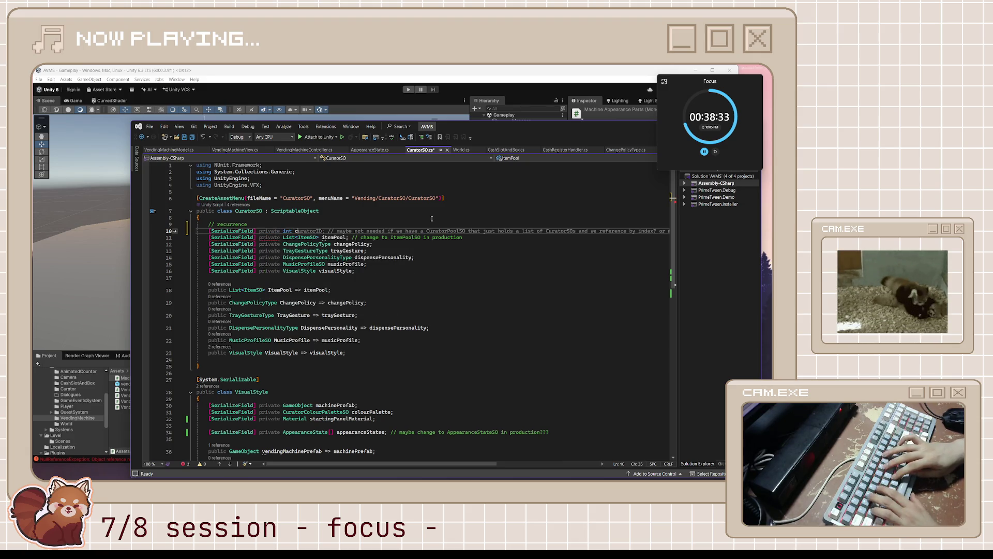
key("Tab")
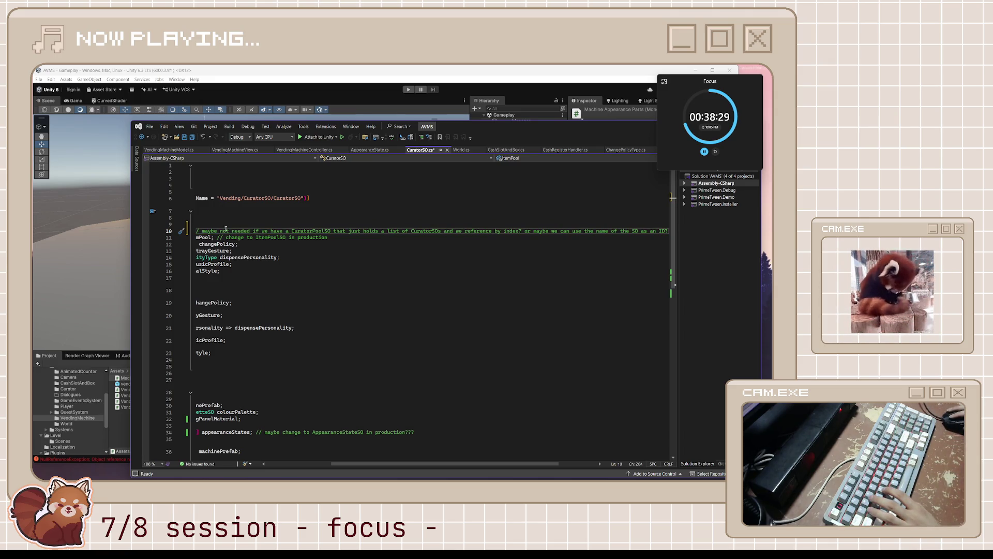
left_click(202, 231, "shift")
key("BackSpace")
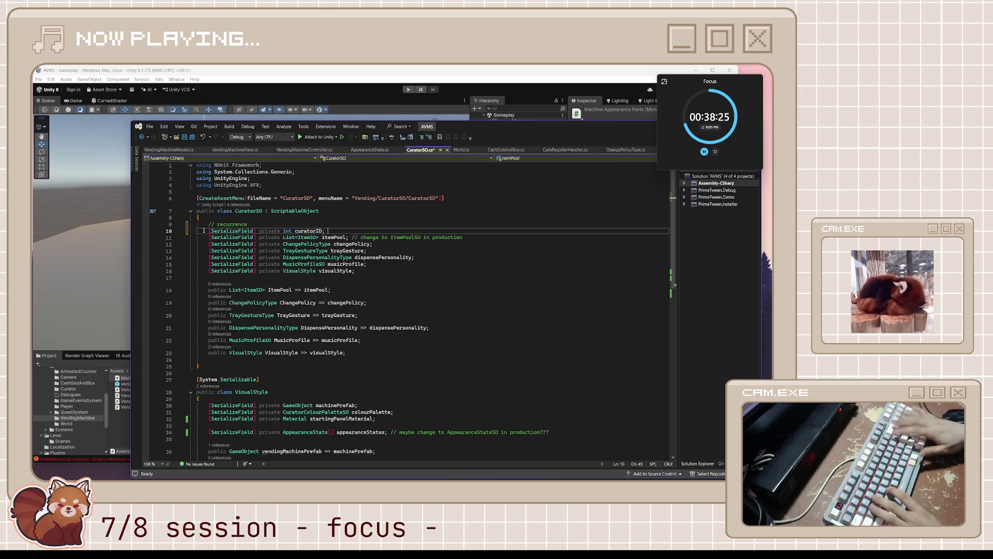
key("ctrl+s")
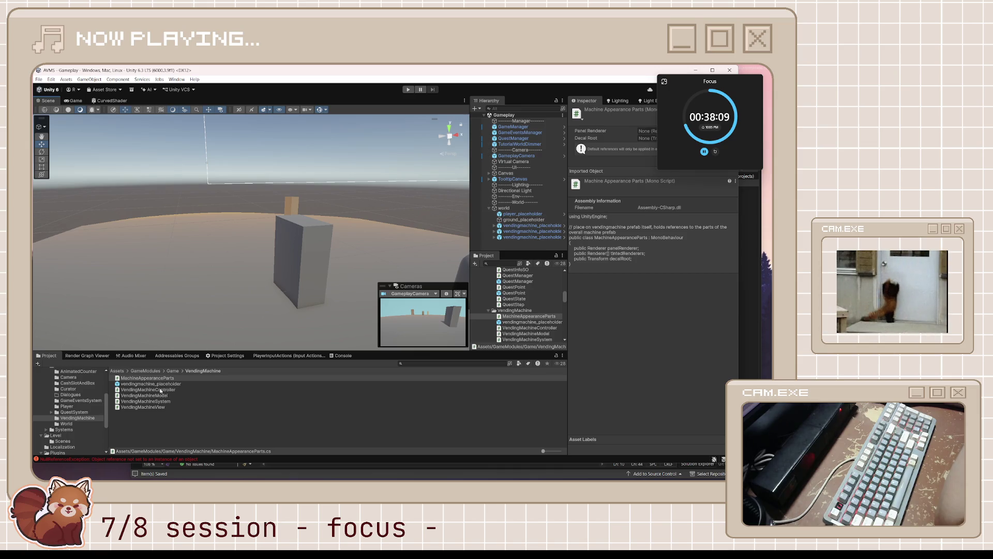
Select the TheKeeperCuratorSO asset in The Keeper folder and set its Curator ID to 1
left_click(73, 389)
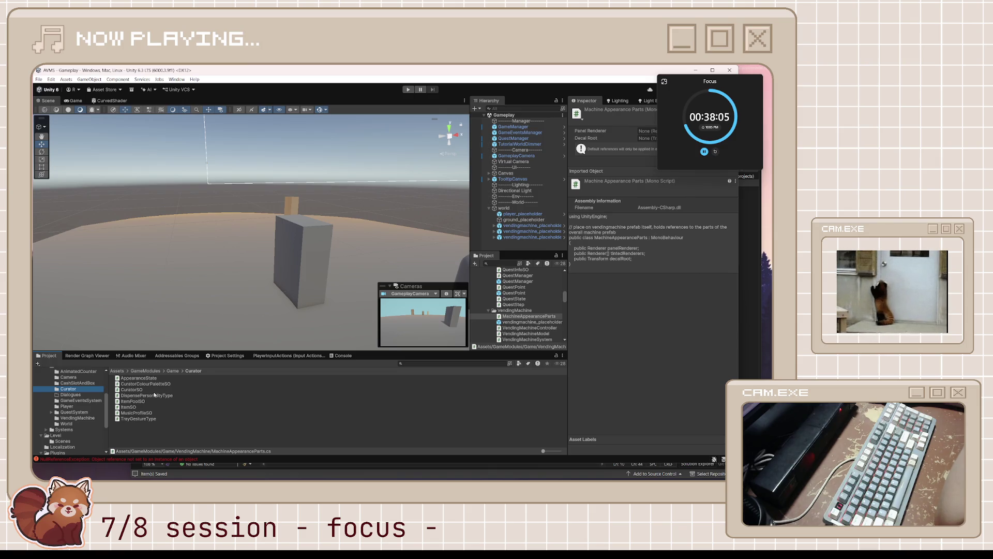
scroll(80, 393, "up", 4)
left_click(70, 403)
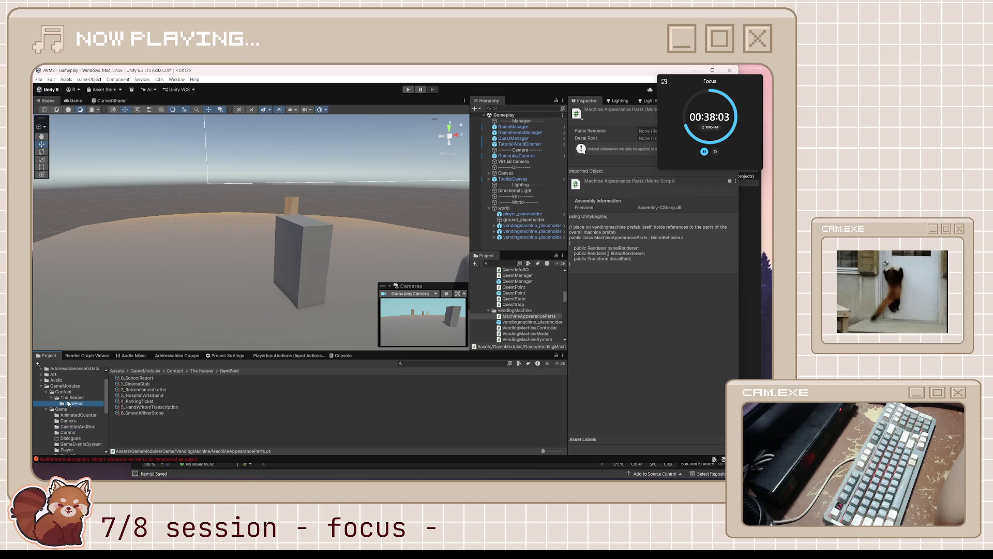
left_click(71, 397)
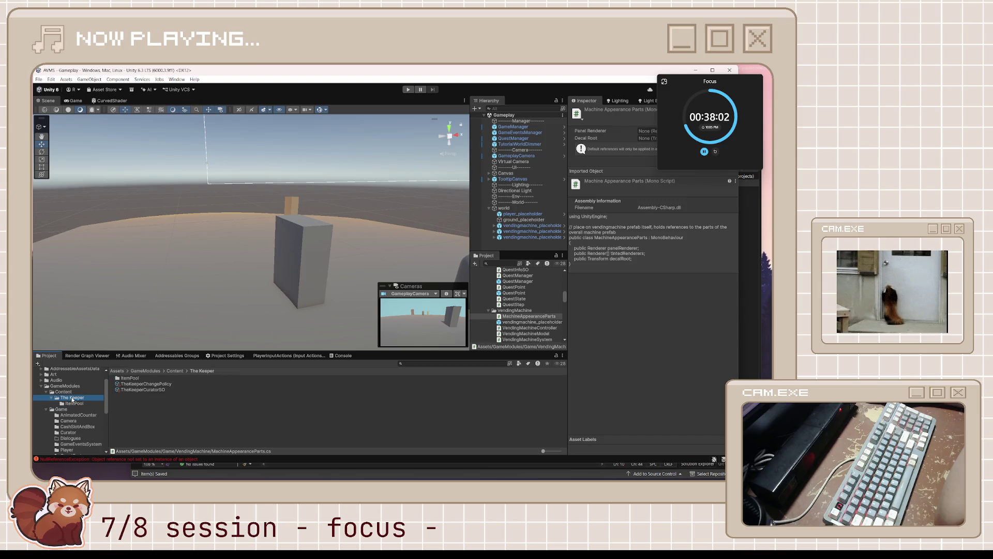
left_click(167, 390)
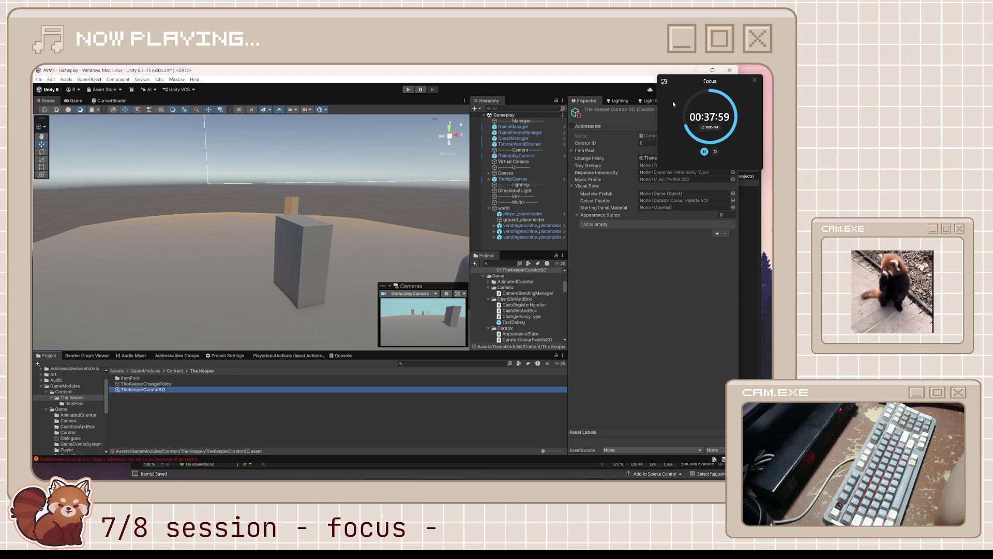
left_click(647, 143)
type("1")
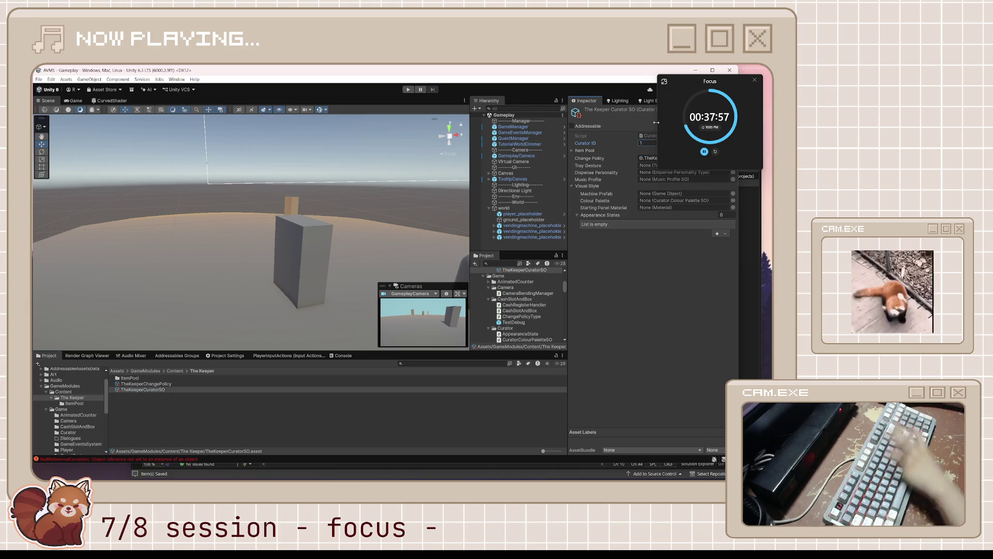
key("Return")
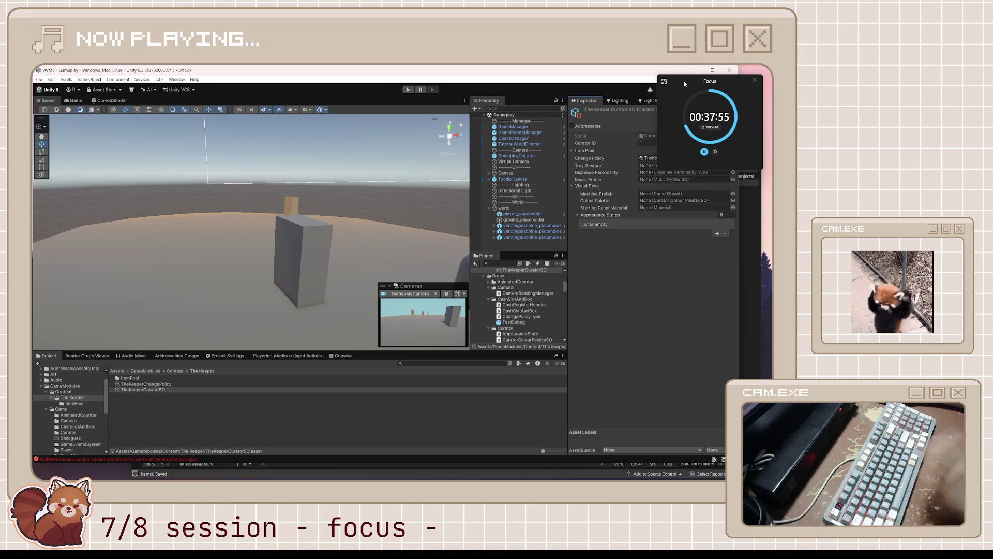
Add an Appearance States element with Wear Amount 1 and one Objects To Enable entry
left_click_drag(684, 82, 674, 290)
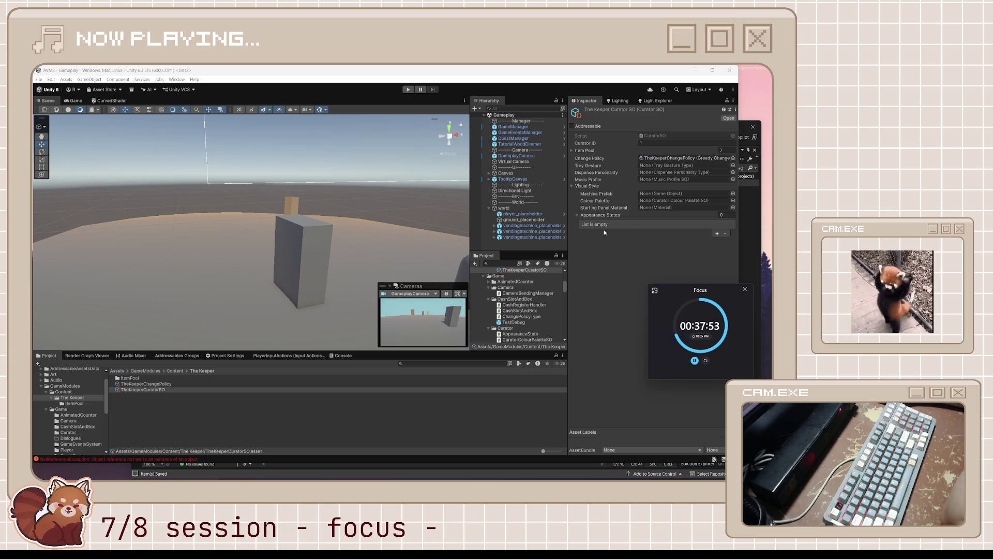
left_click(717, 234)
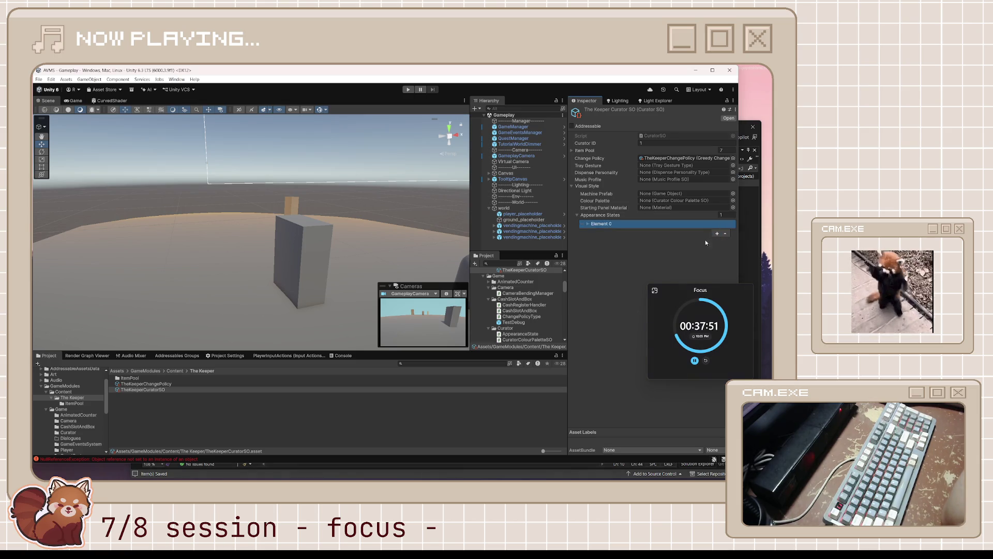
left_click(588, 224)
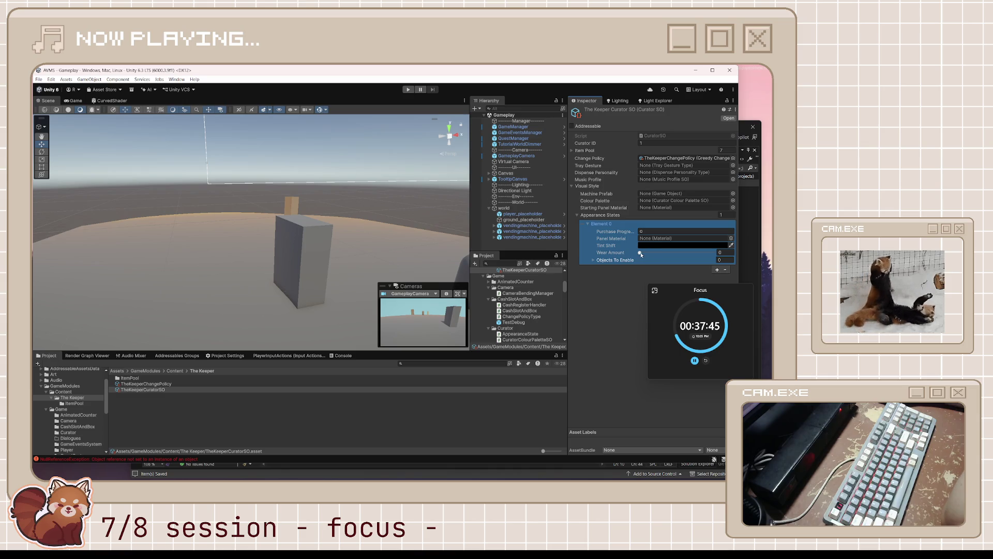
left_click_drag(642, 253, 718, 255)
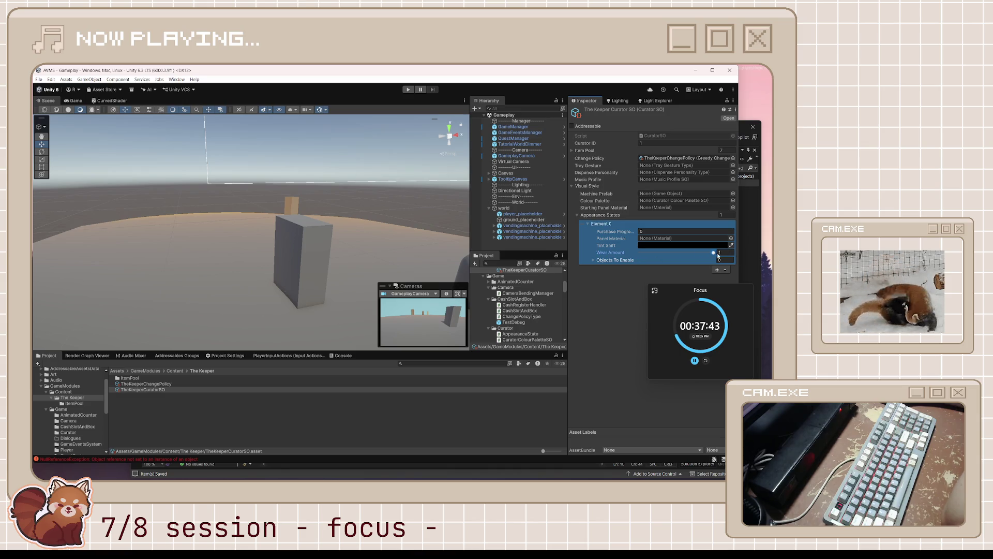
left_click(594, 258)
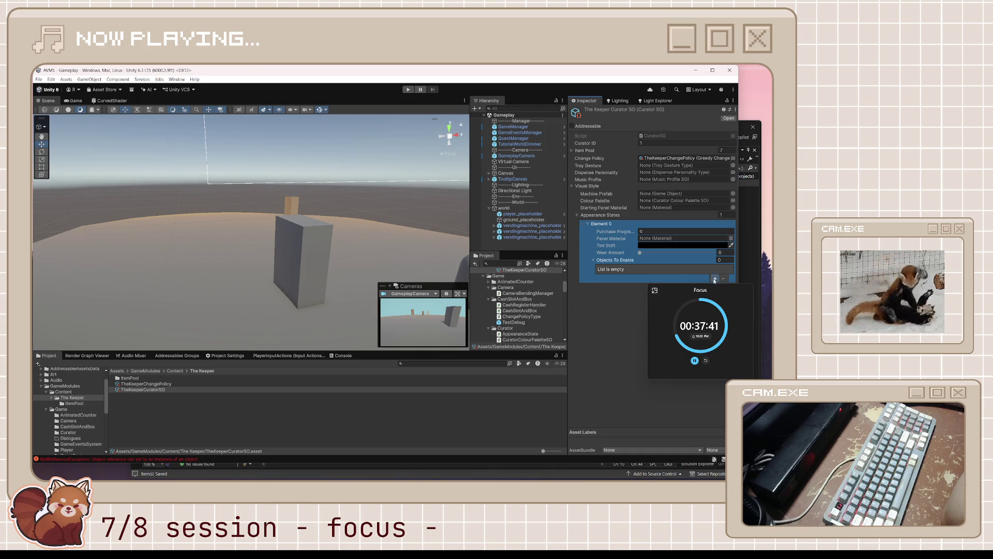
left_click(715, 279)
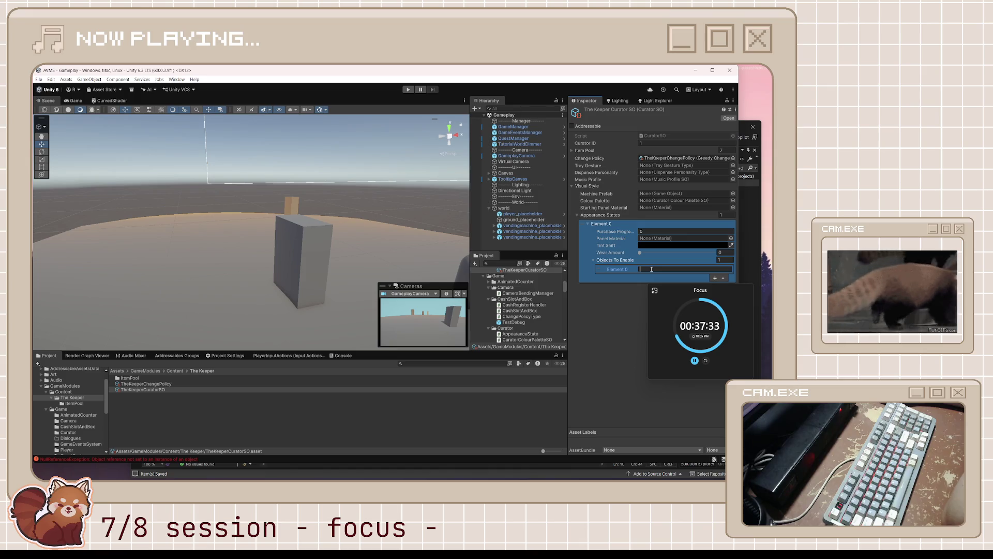
left_click(750, 190)
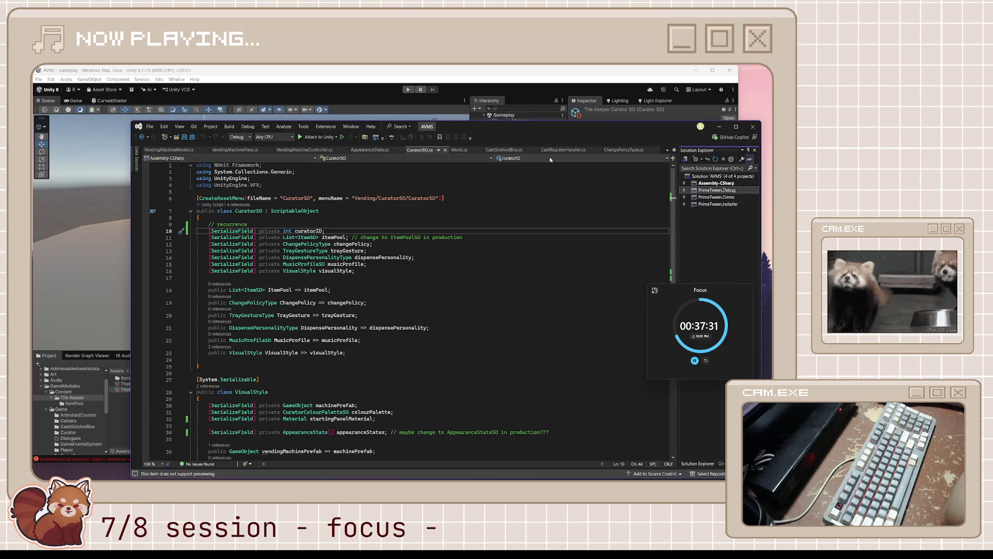
Inspect the objectsToEnable field in AppearanceState.cs and its use in VendingMachineView's UpdateViewState
left_click(373, 150)
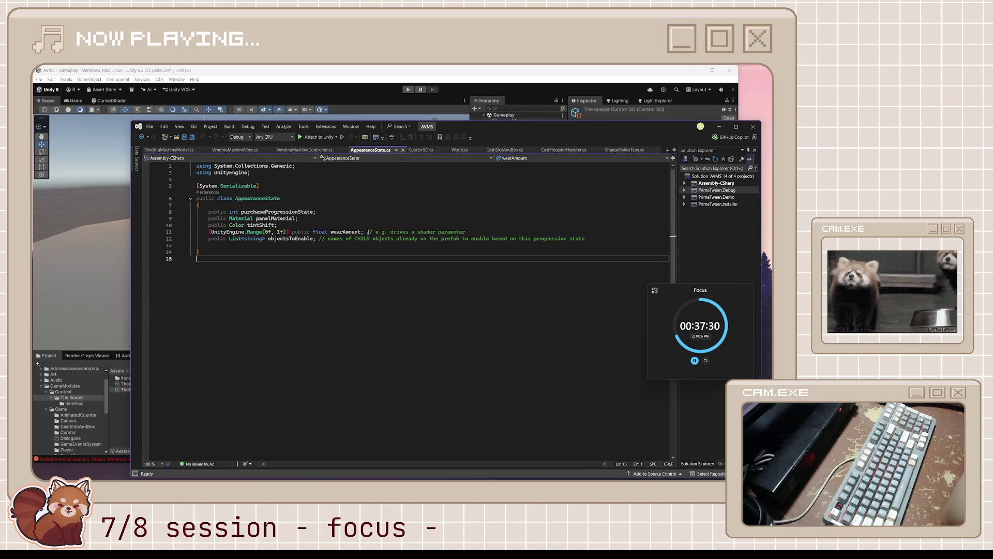
left_click(352, 233)
left_click(352, 236)
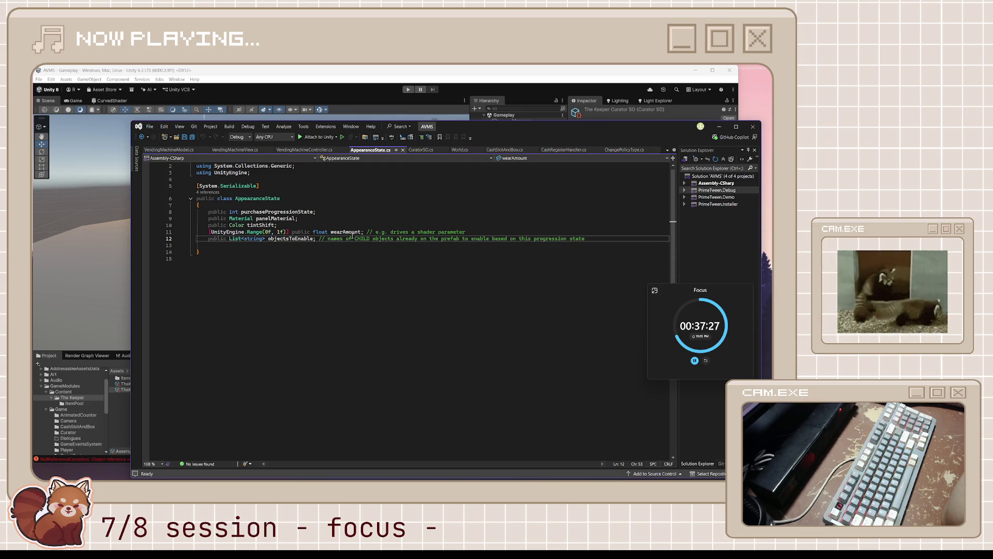
double_click(291, 238)
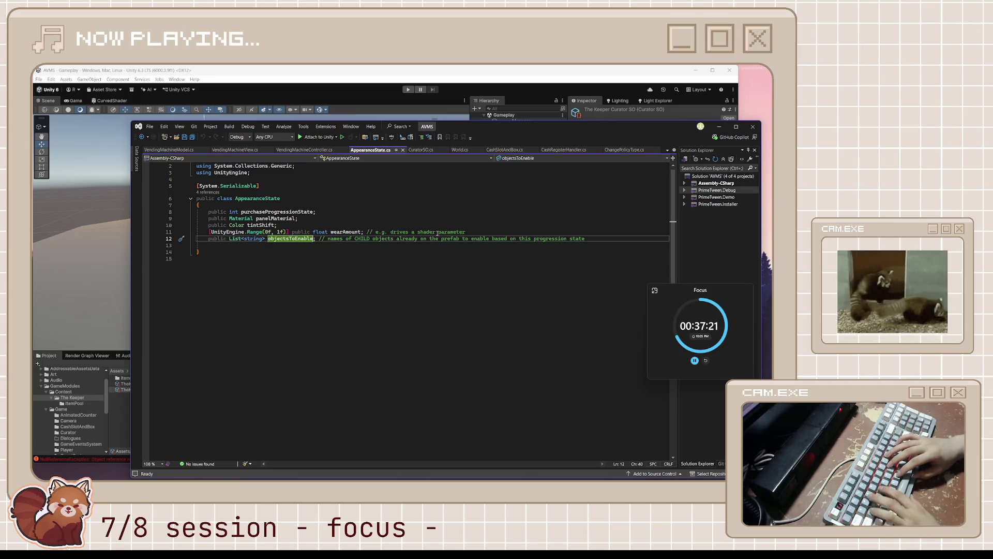
key("Left")
key("Right")
key("Right")
key("Right")
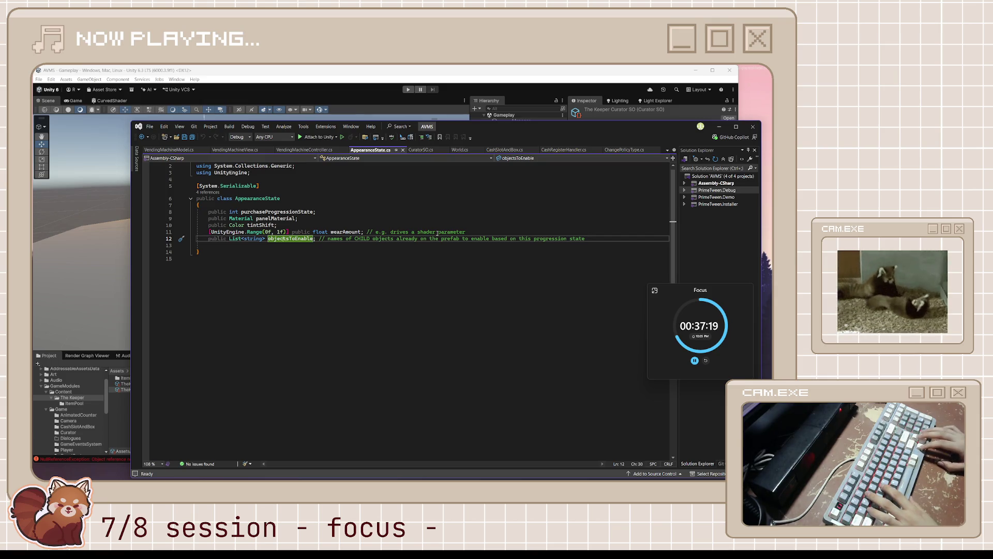
key("Right")
key("Right")
key("Right")
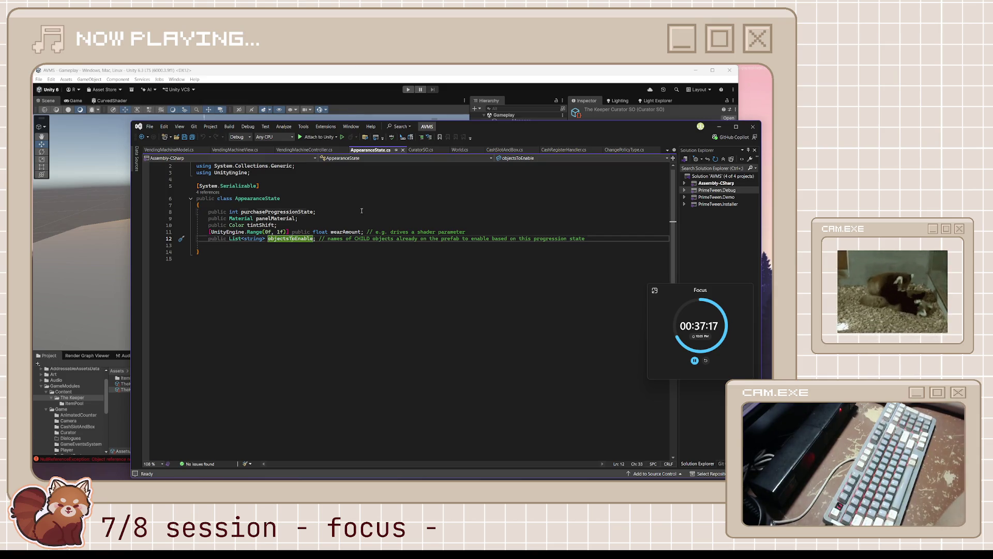
left_click(361, 210)
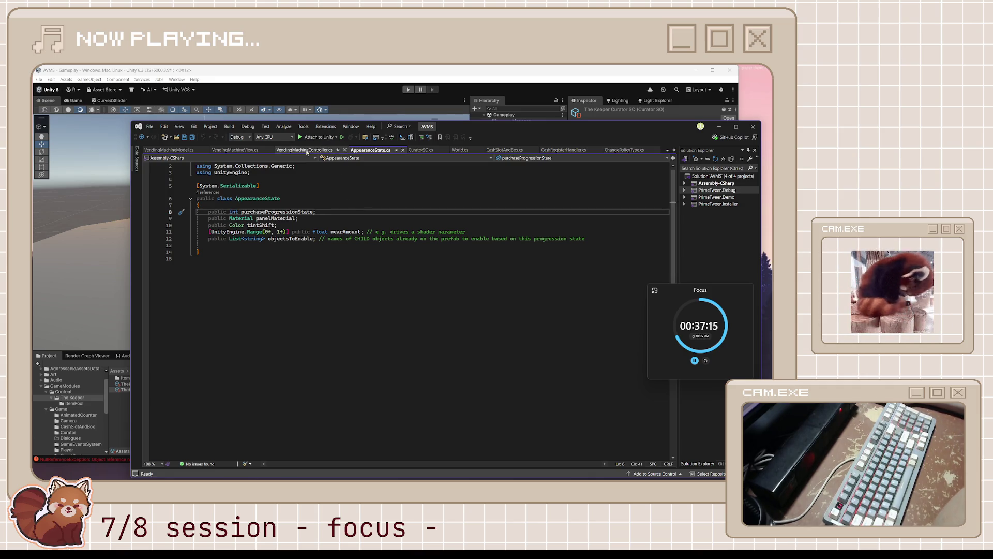
left_click(305, 151)
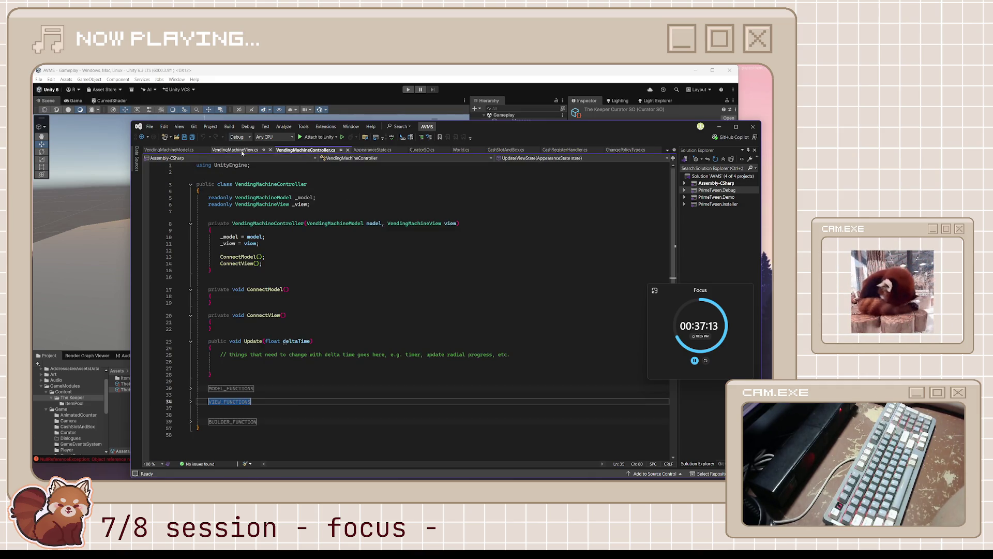
left_click(242, 151)
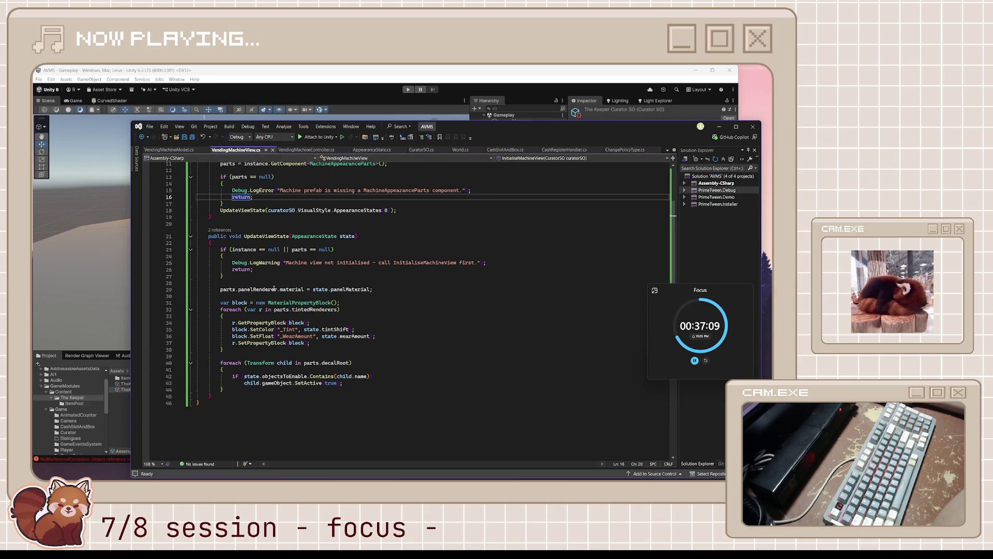
left_click(284, 376)
double_click(284, 376)
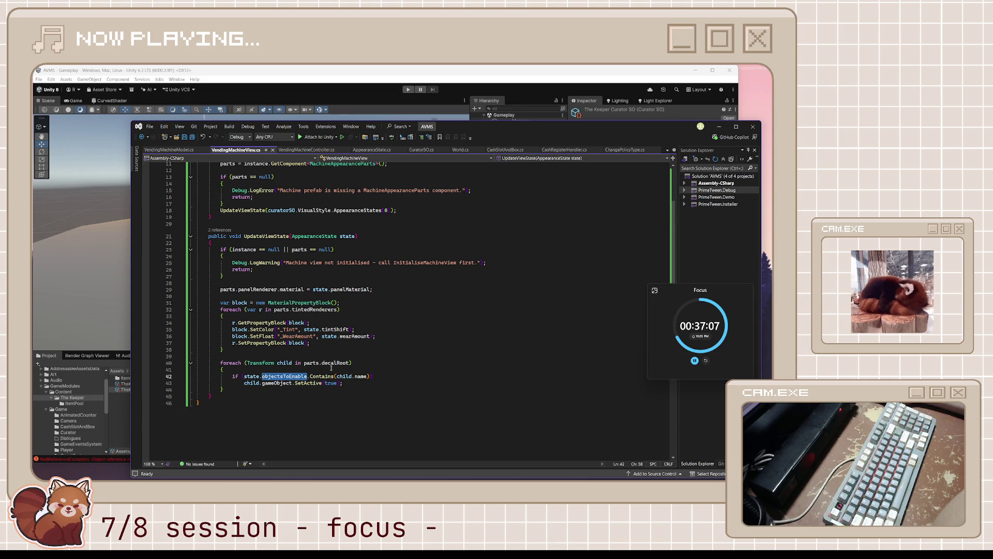
Rename objectsToEnable to objectsToEnableNames, save all scripts, and check the updated reference in UpdateViewState
left_click(373, 150)
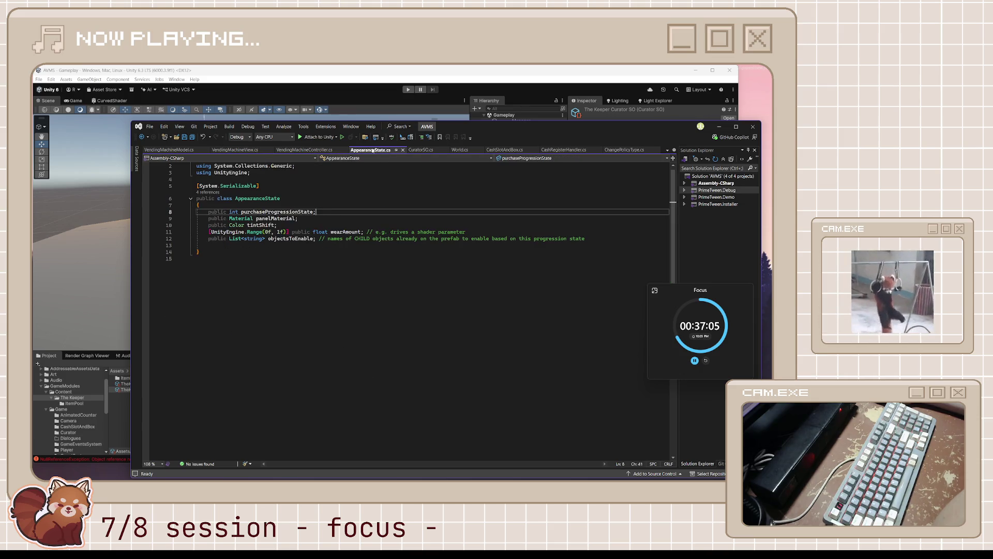
left_click(306, 239)
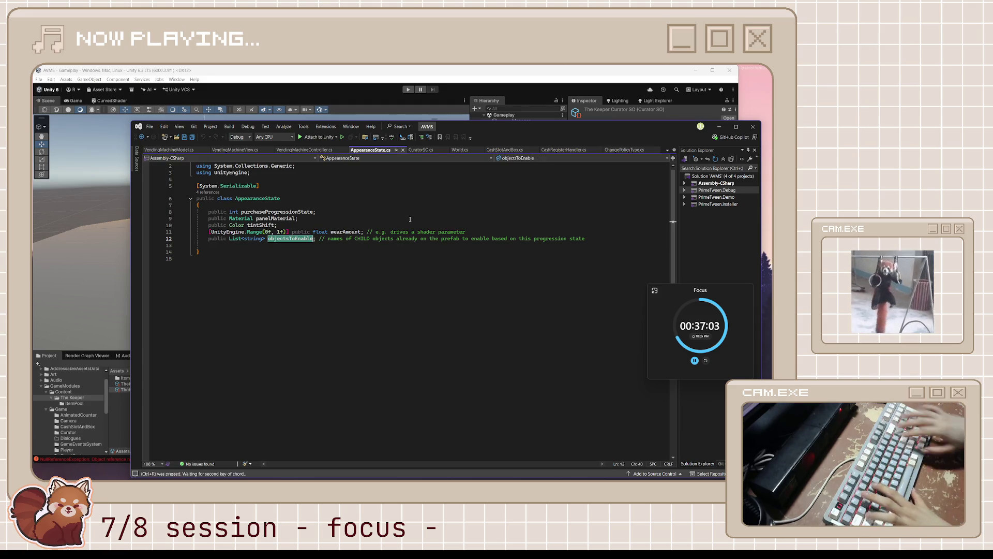
key("ctrl+r")
key("ctrl+r")
key("End")
type("Names")
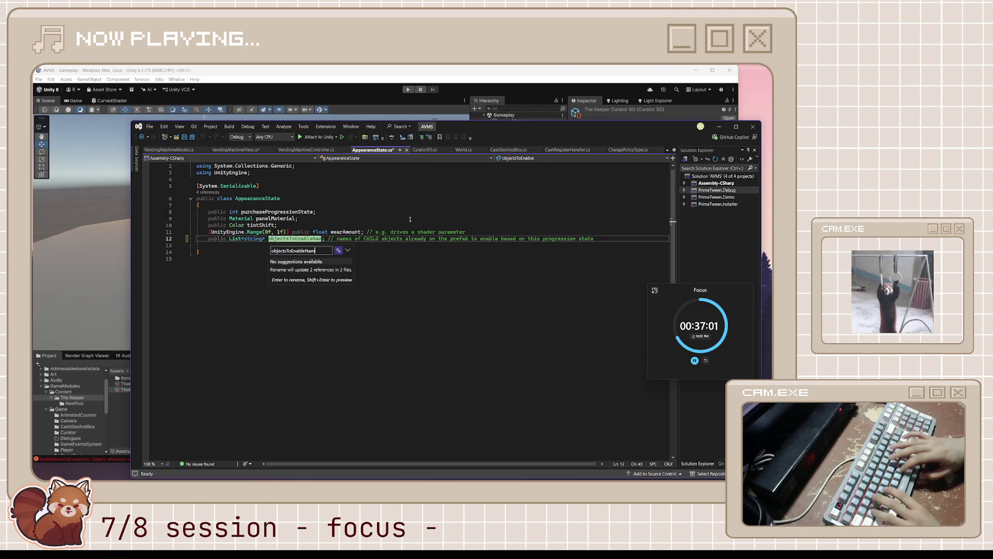
key("Return")
key("ctrl+End")
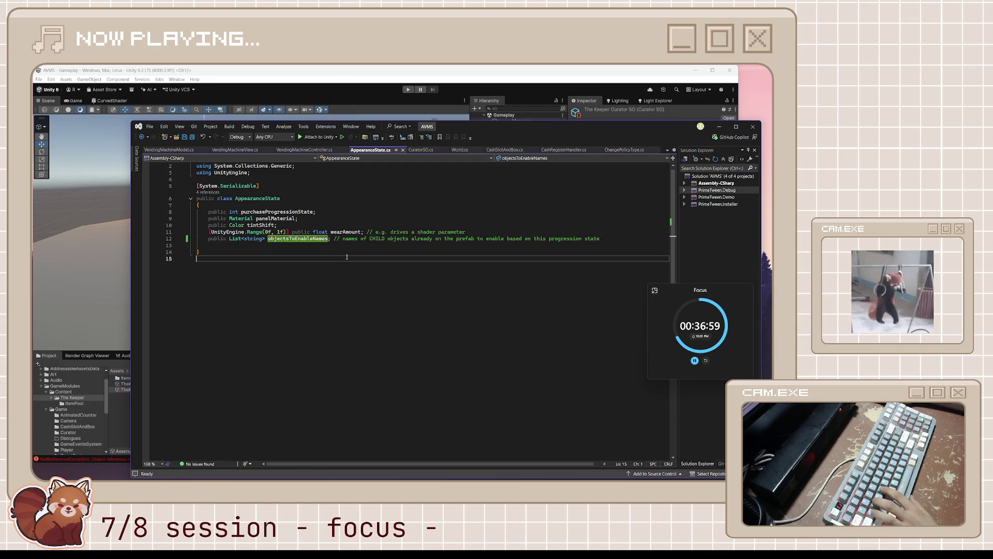
key("ctrl+shift+s")
left_click(235, 150)
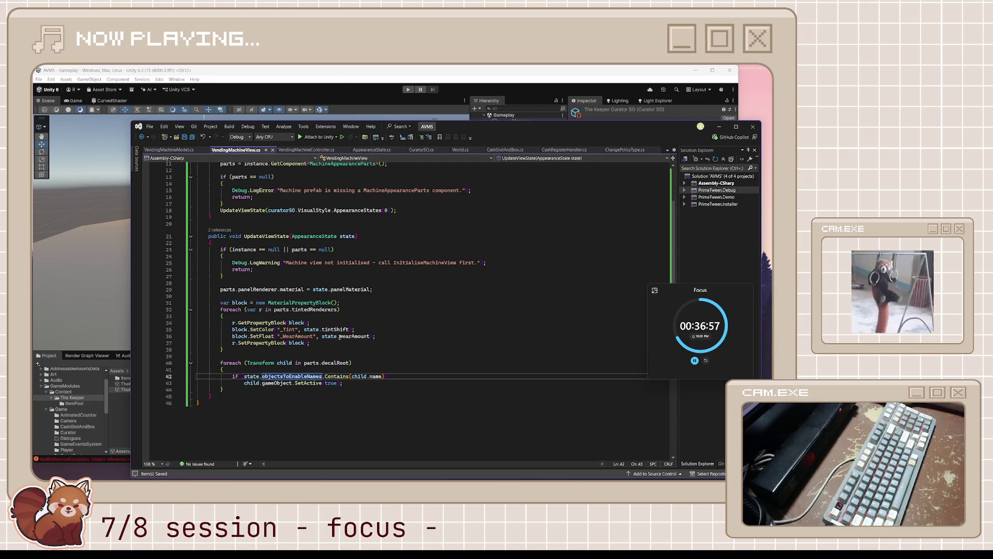
left_click(351, 348)
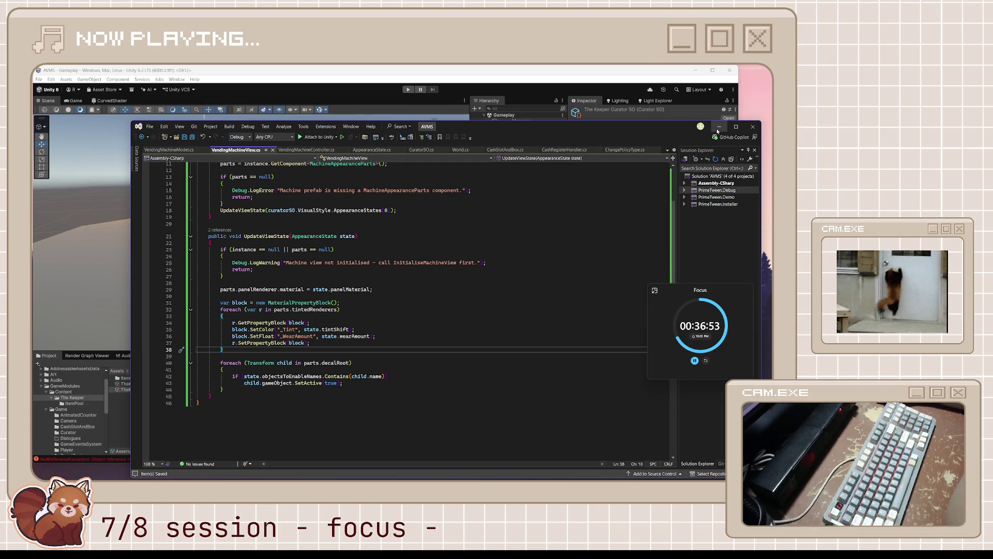
Expand Appearance States Element 0's Objects To Enable Names list on the Keeper curator to confirm it's empty
left_click(602, 69)
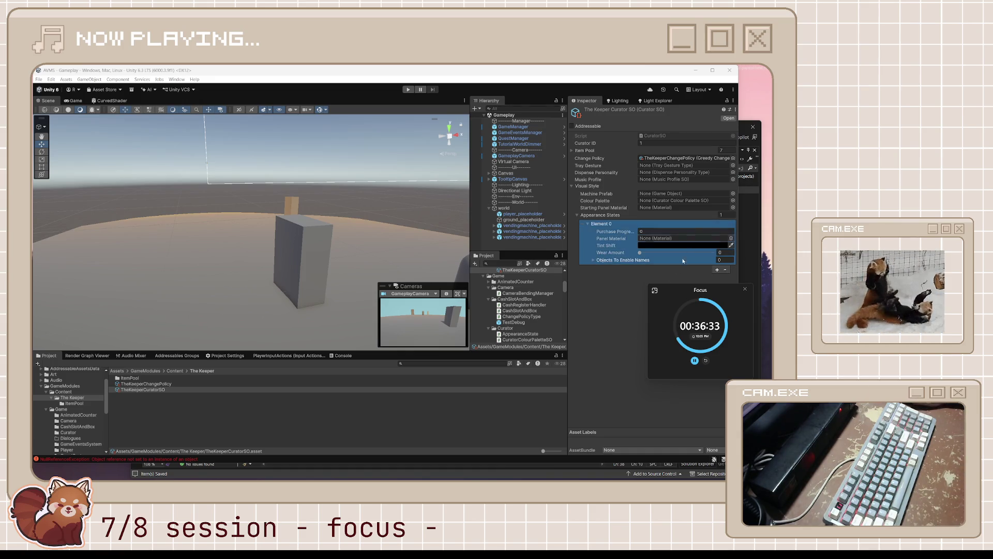
left_click(340, 471)
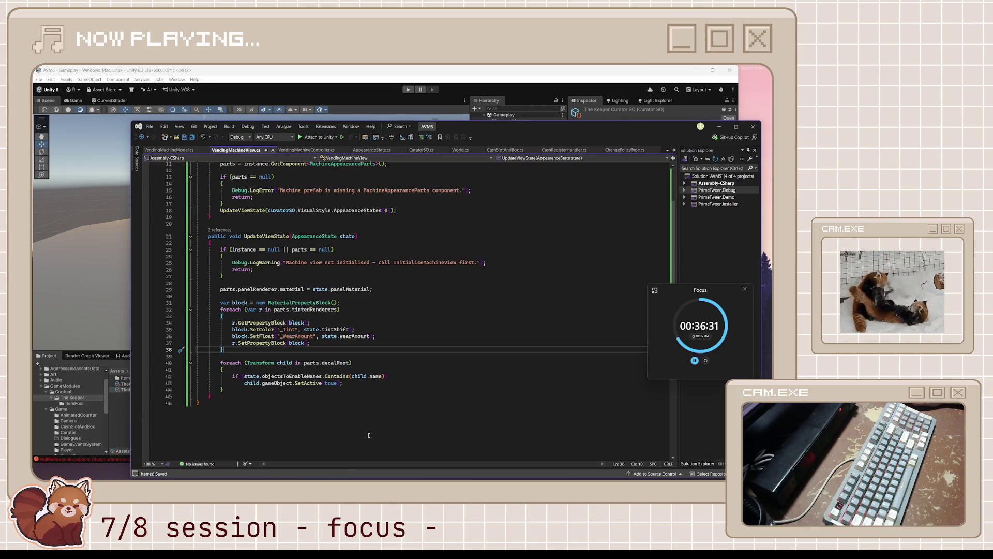
left_click(421, 149)
scroll(428, 251, "down", 3)
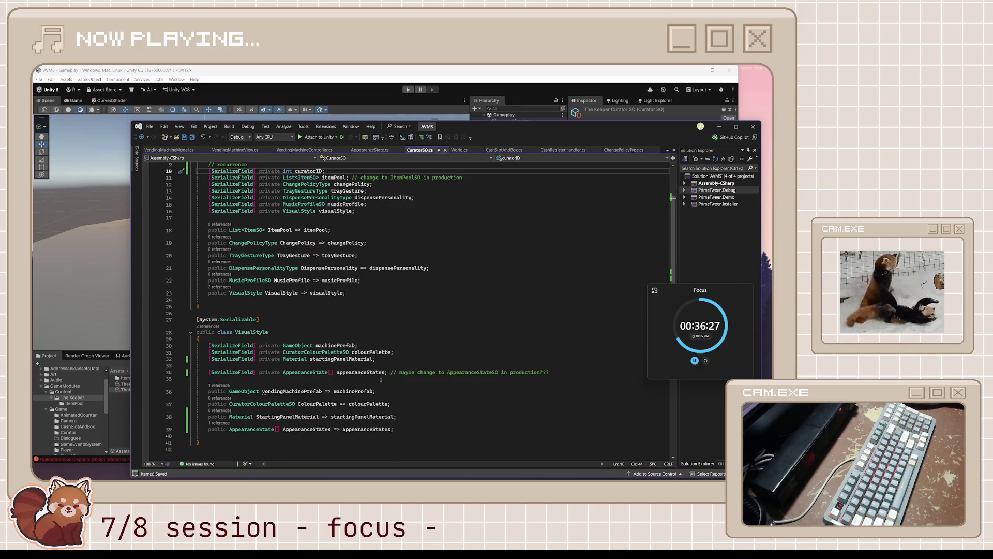
left_click(517, 116)
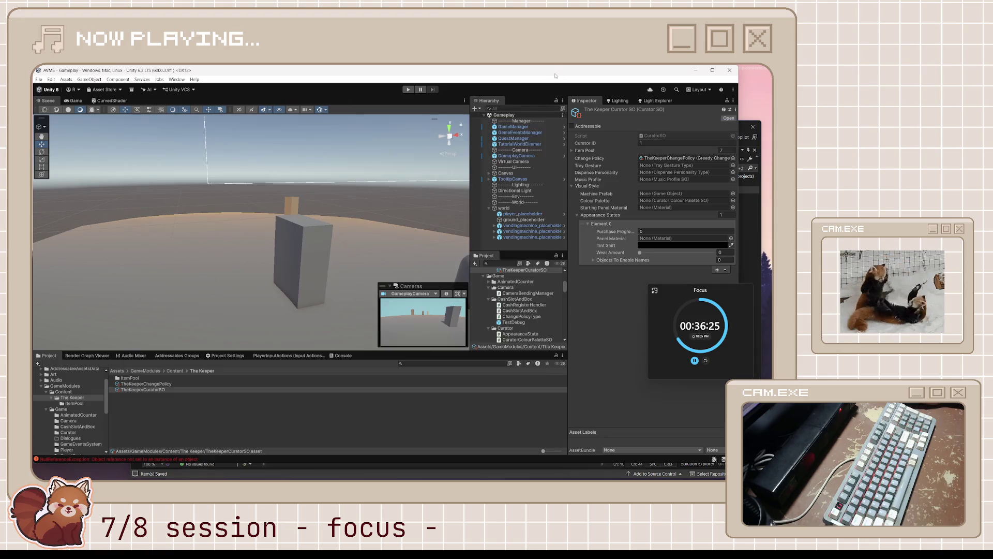
left_click(645, 245)
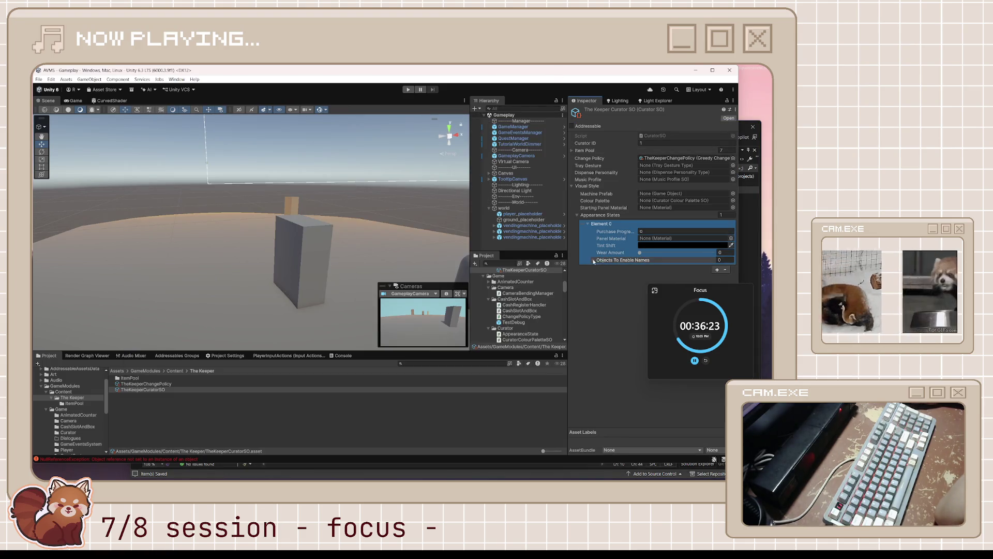
left_click(620, 259)
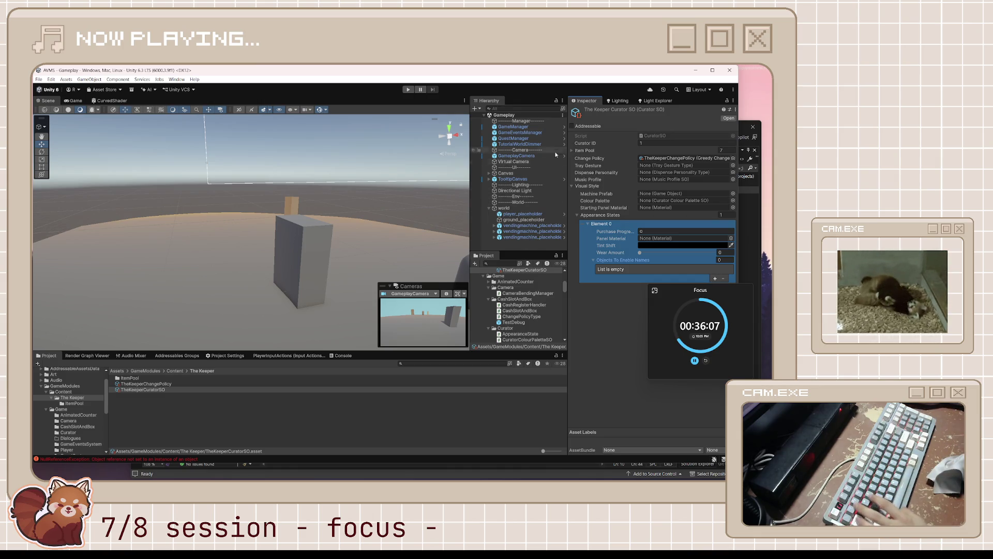
Deselect the curator asset and show the GameModules Curator folder's scripts
left_click(124, 408)
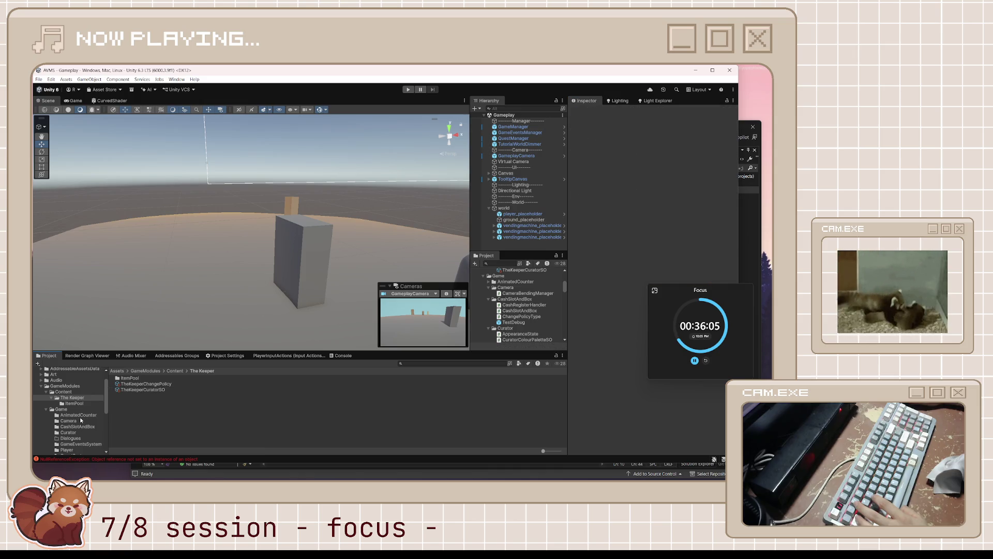
scroll(72, 440, "down", 2)
left_click(73, 412)
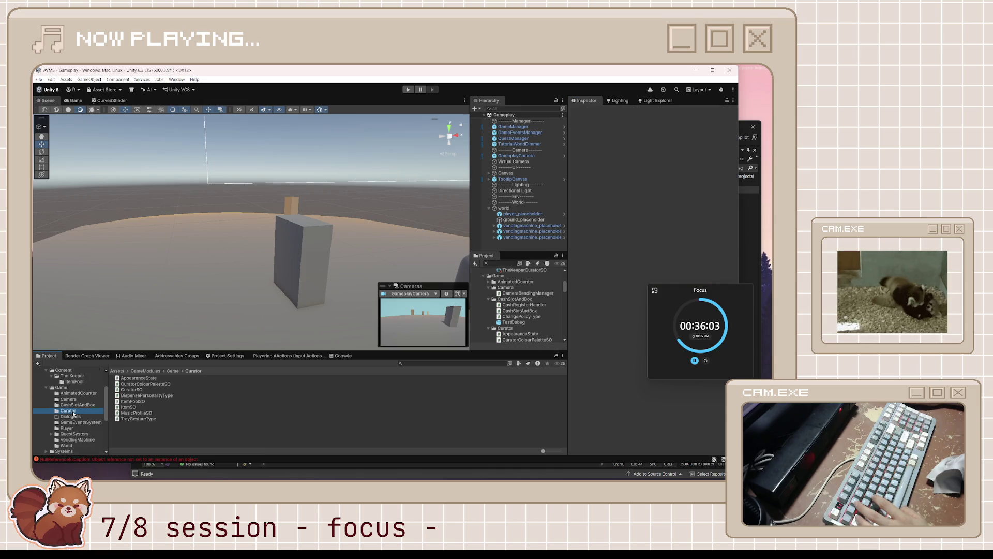
Add '// data class to drive visual change' after [System.Serializable], save, and return to Unity to recompile
double_click(152, 379)
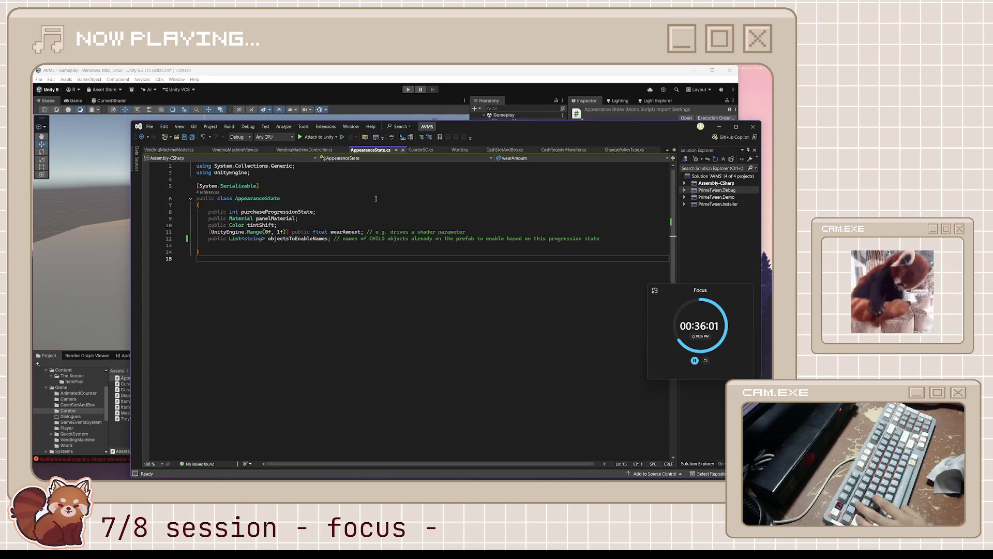
left_click(345, 187)
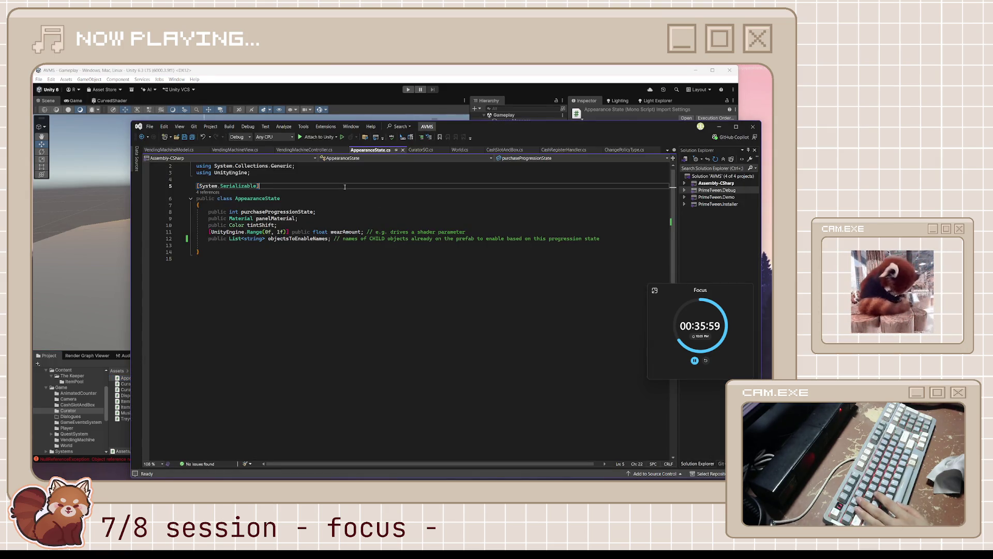
type(" // data")
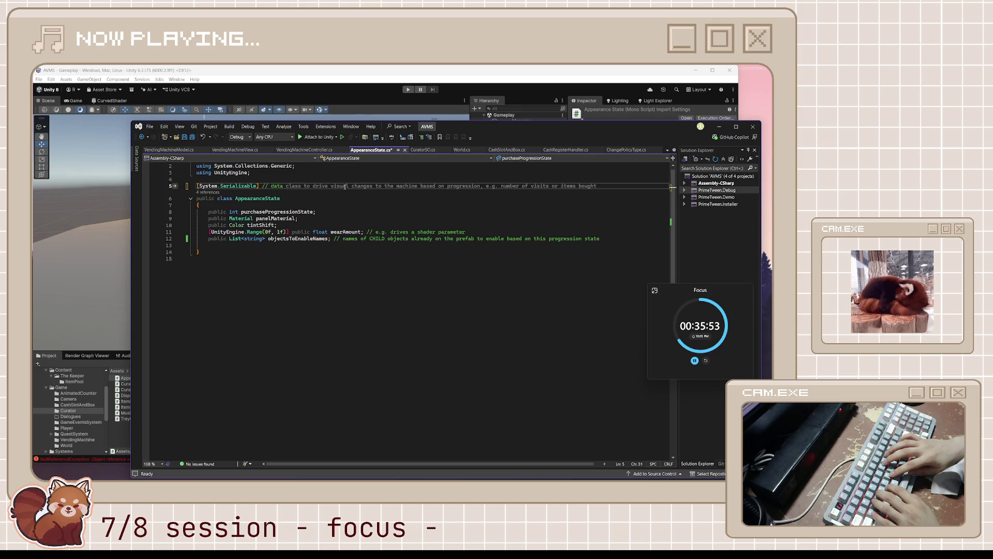
type("clas")
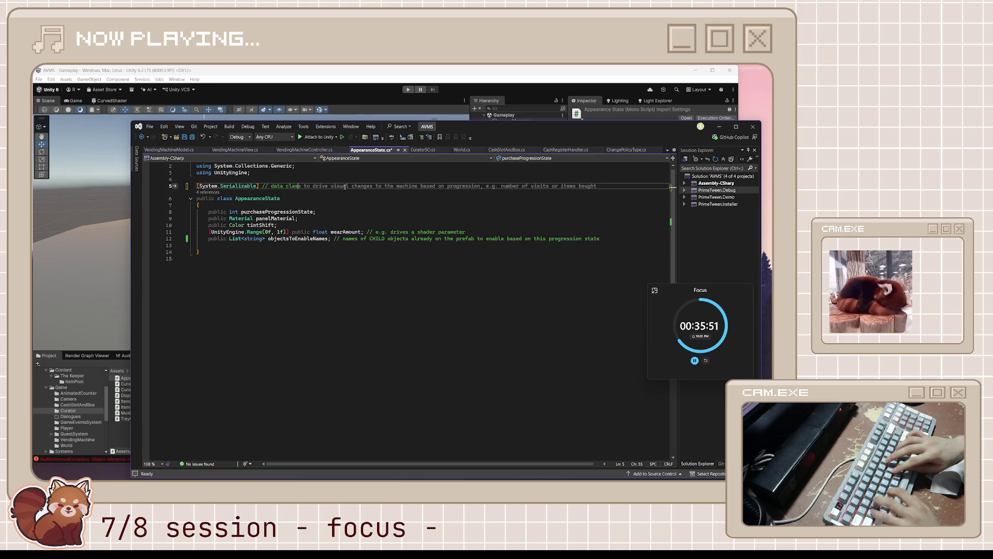
type("s to drive visual change")
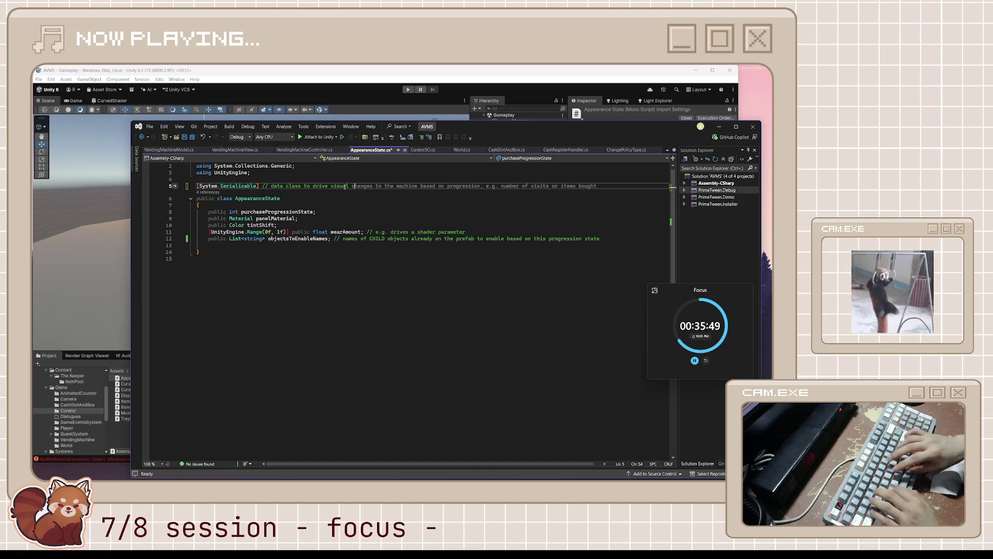
left_click(357, 211)
key("ctrl+s")
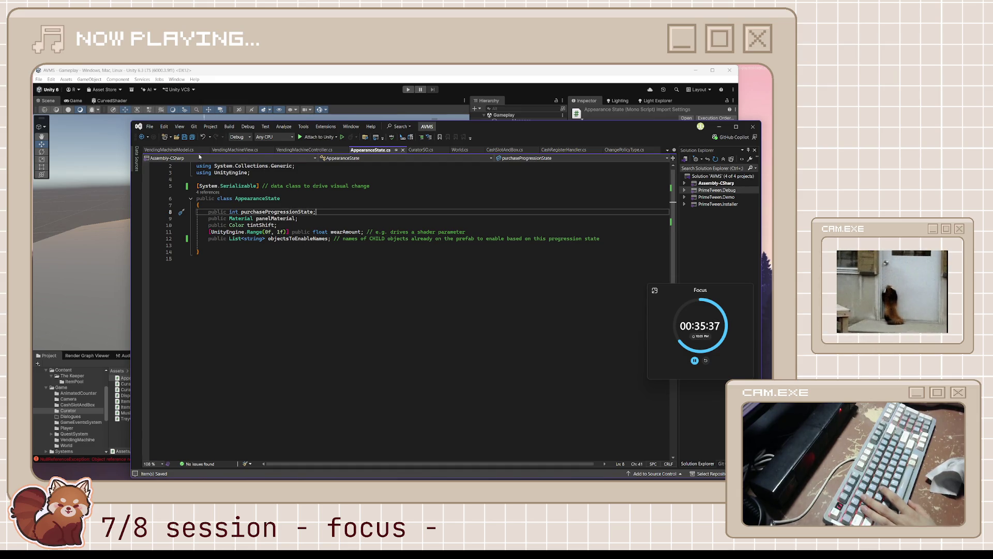
left_click(511, 107)
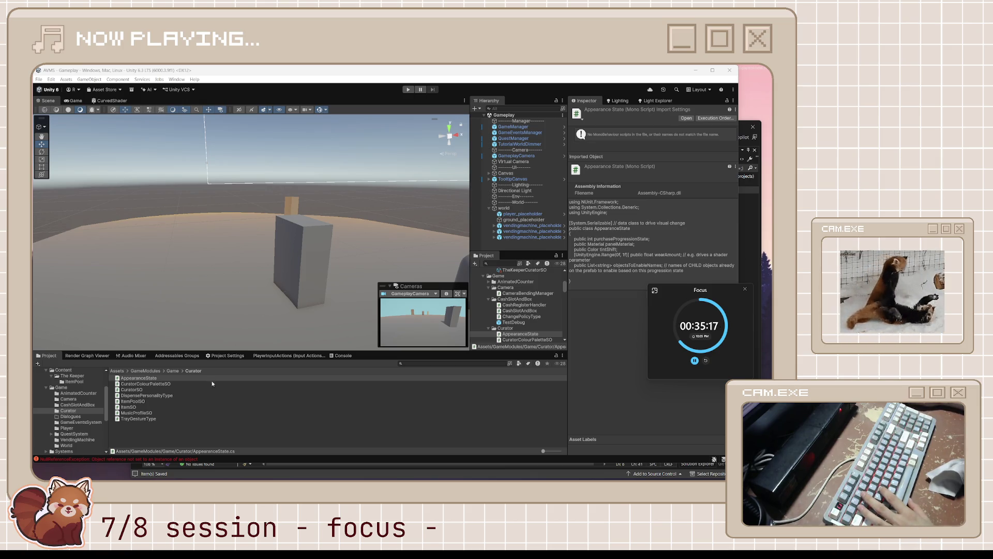
Open the Game > VendingMachine folder and load MachineAppearanceParts.cs in the code editor
left_click(147, 436)
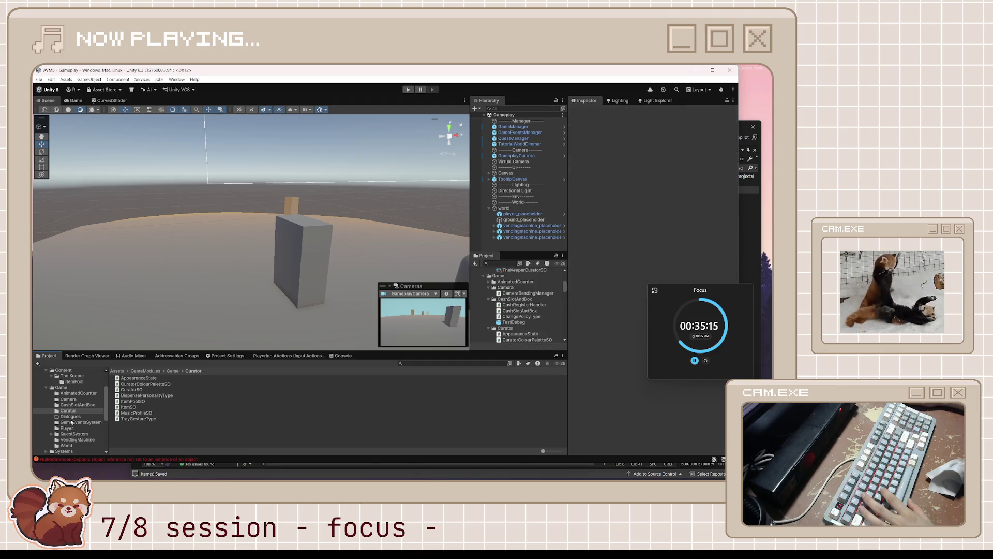
scroll(76, 389, "down", 2)
scroll(74, 397, "down", 3)
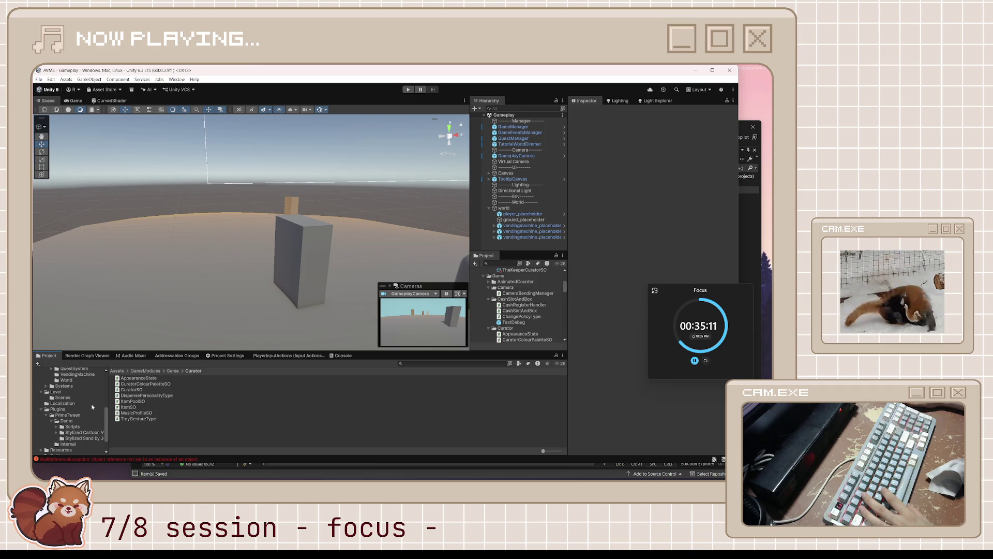
scroll(91, 403, "up", 5)
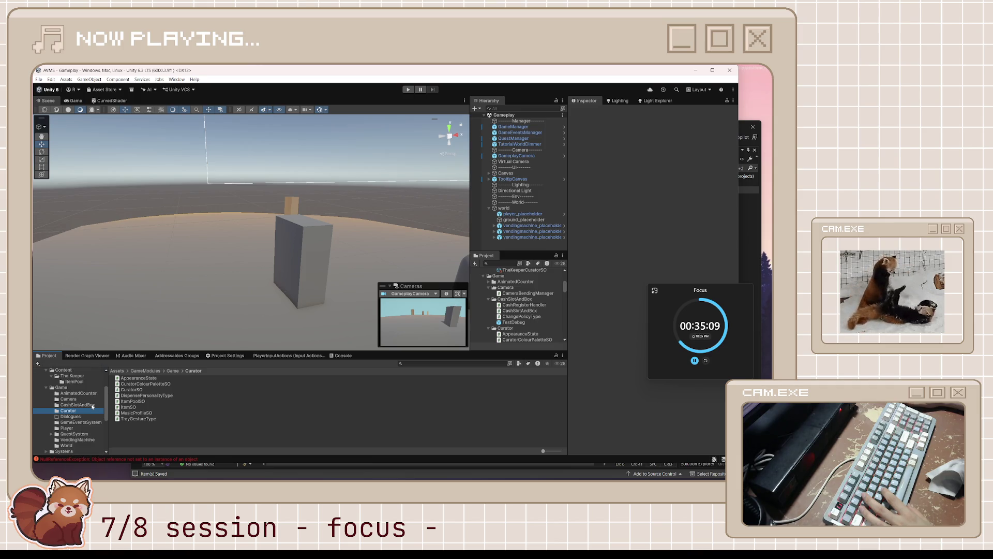
left_click(72, 440)
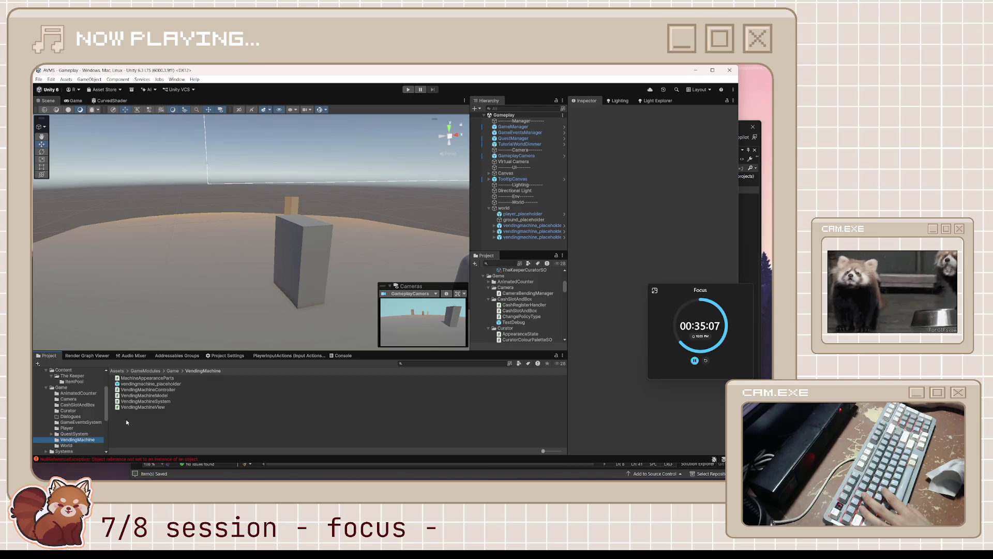
double_click(170, 377)
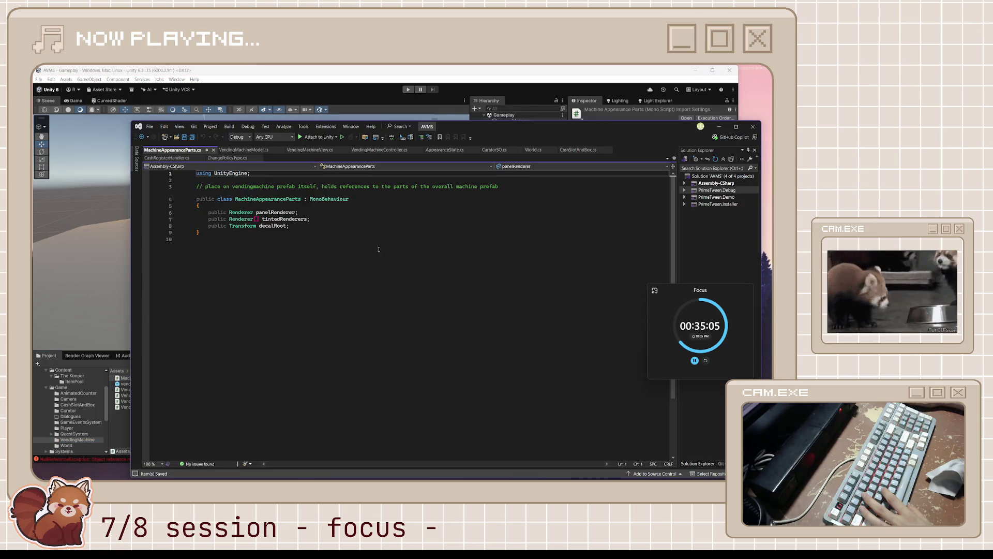
Add a second comment to MachineAppearanceParts saying it holds references to its parts for the controller
left_click(372, 198)
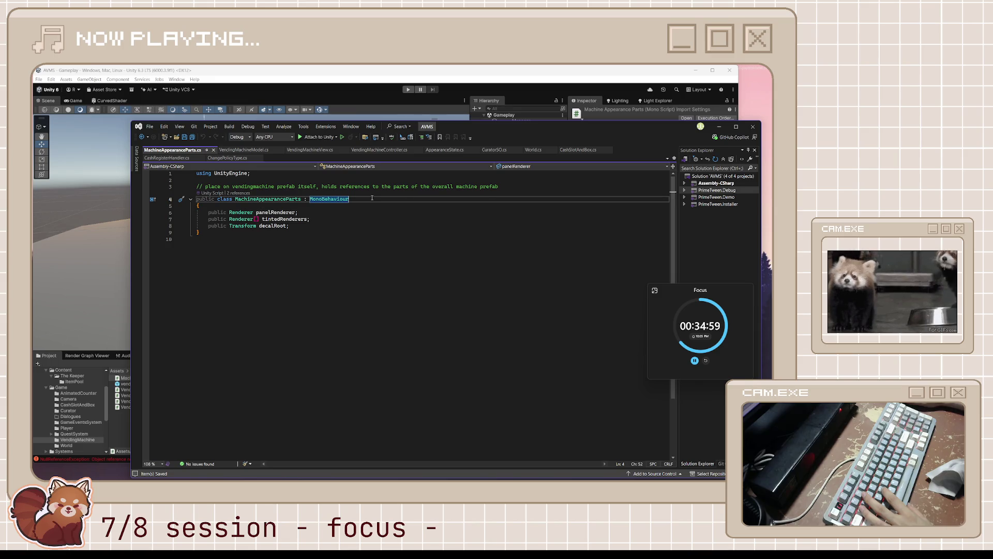
left_click(521, 186)
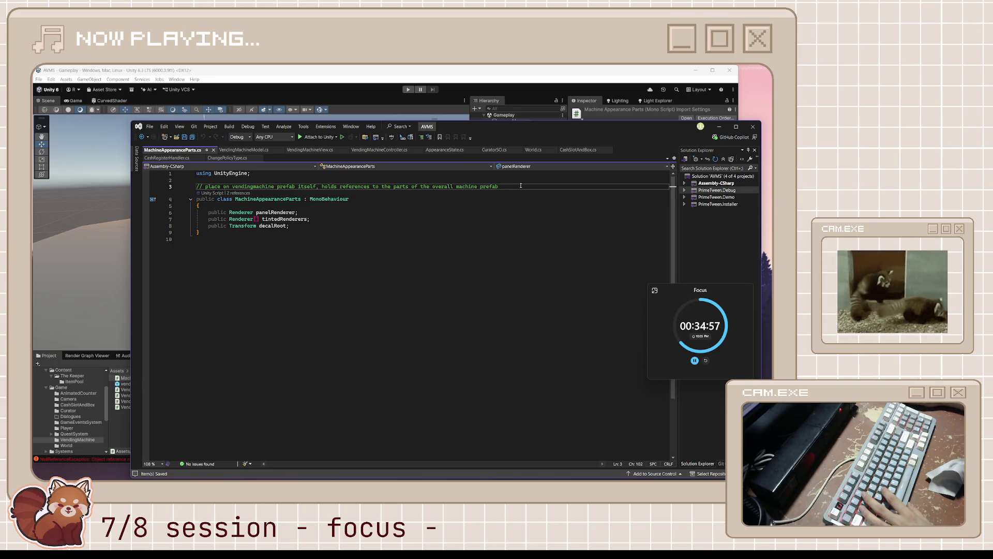
key("Return")
type("/ holds the anamot")
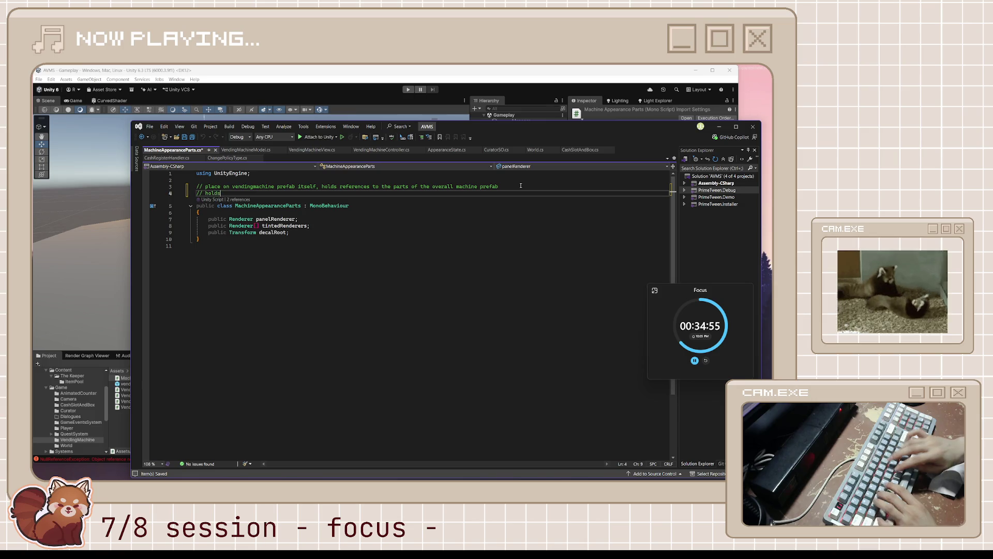
type("y o")
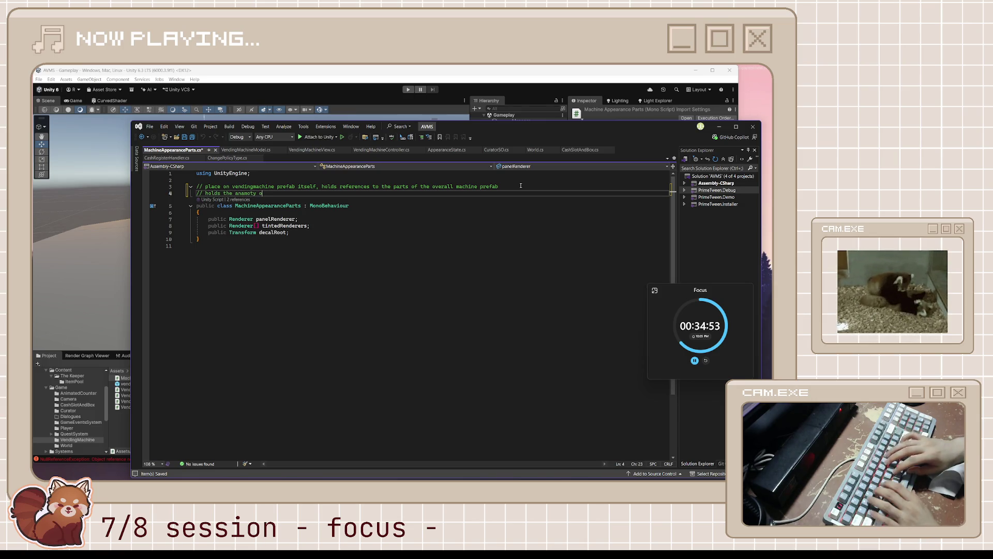
key("BackSpace")
key("BackSpace")
key("BackSpace")
key("BackSpace")
key("BackSpace")
key("BackSpace")
type("tomy o")
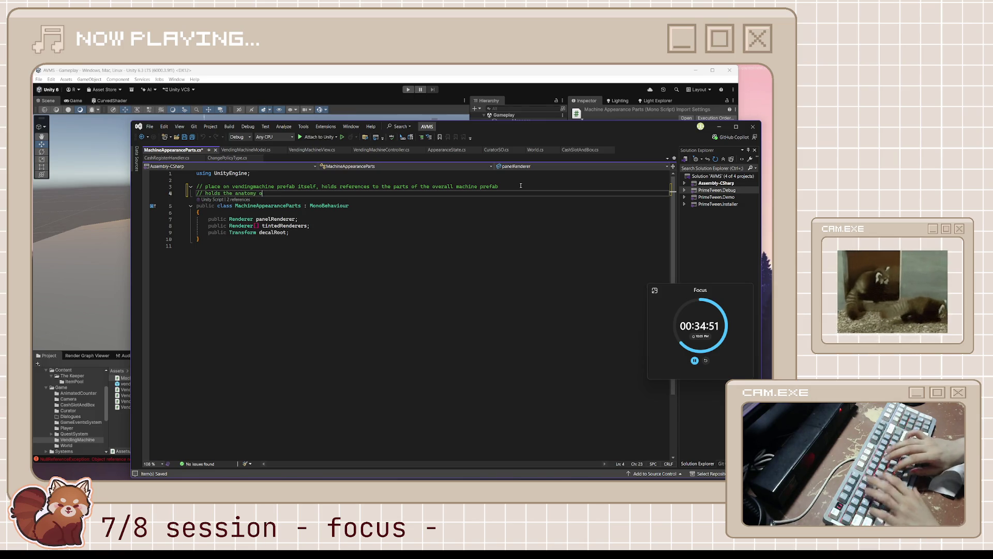
type("f references ")
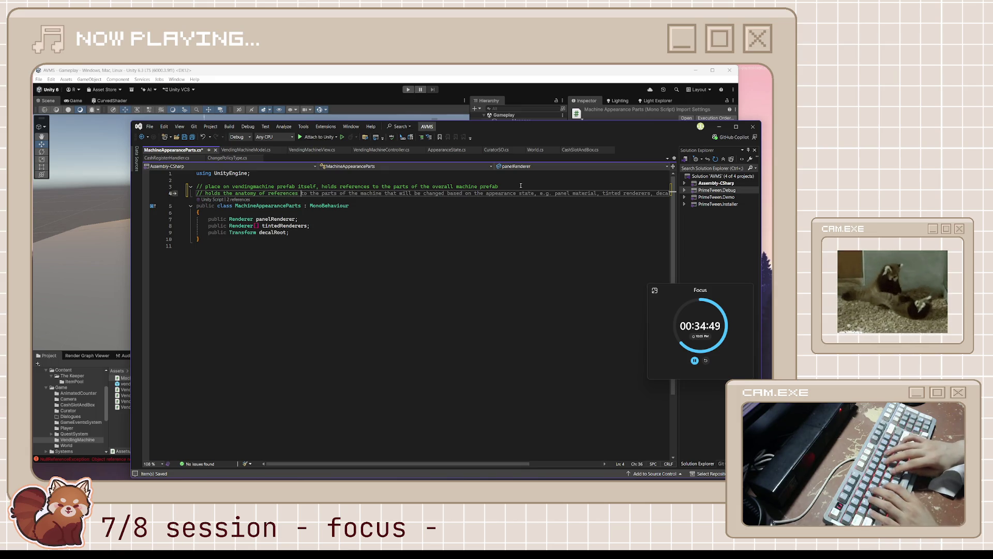
type("to parts of ite")
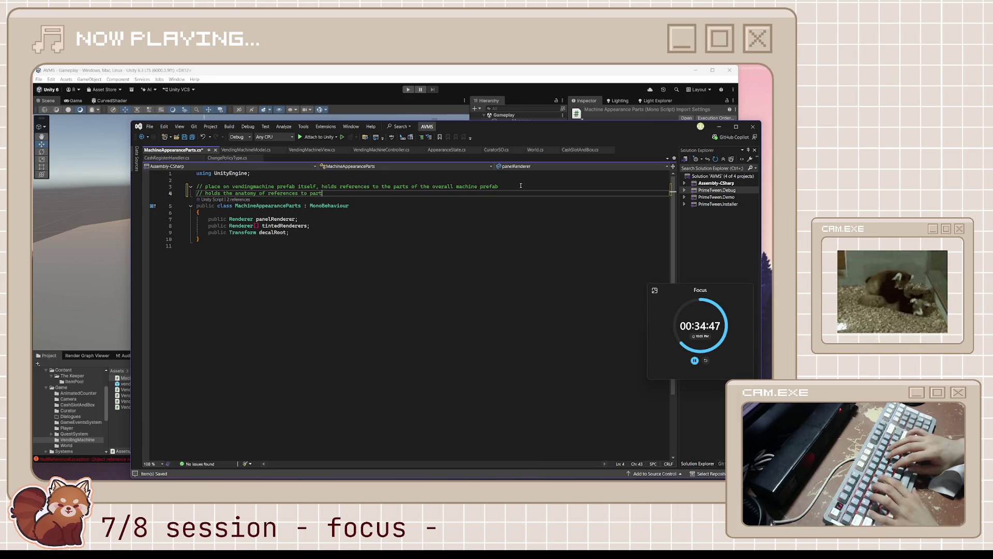
key("BackSpace")
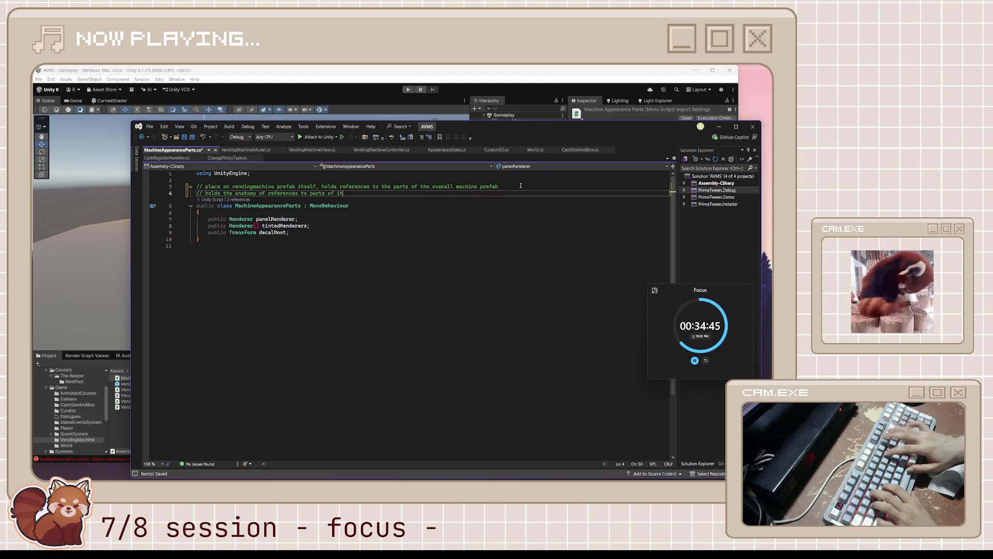
type("self for oth")
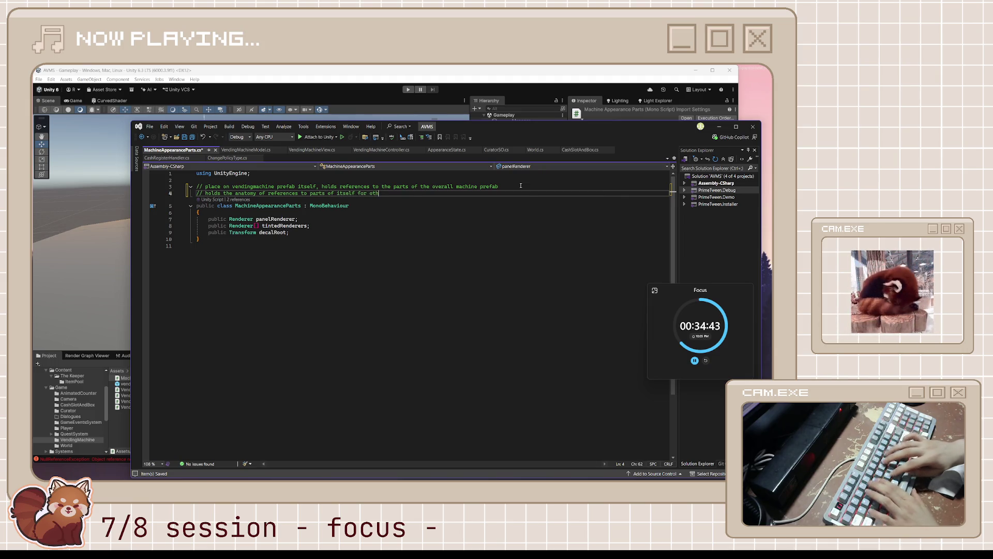
type("er ")
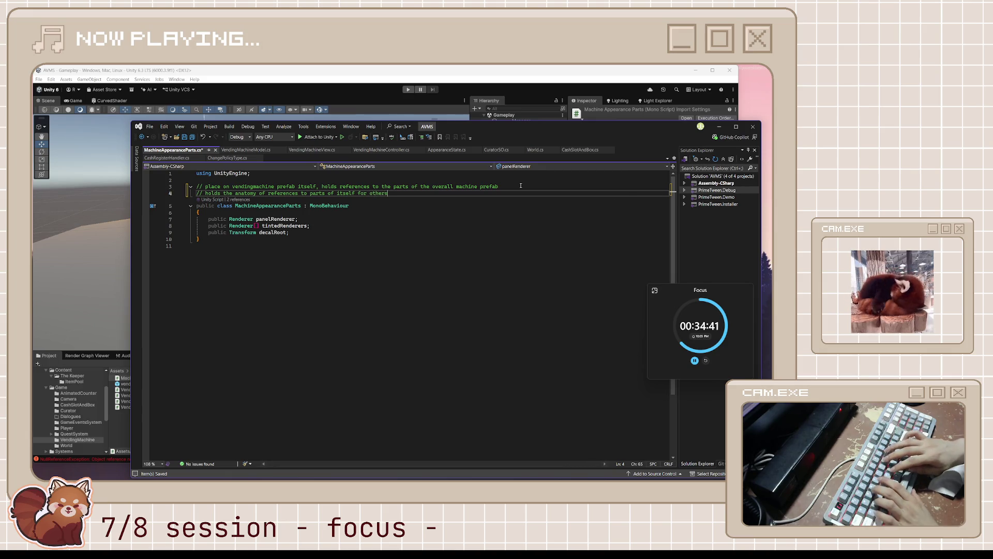
type("scri")
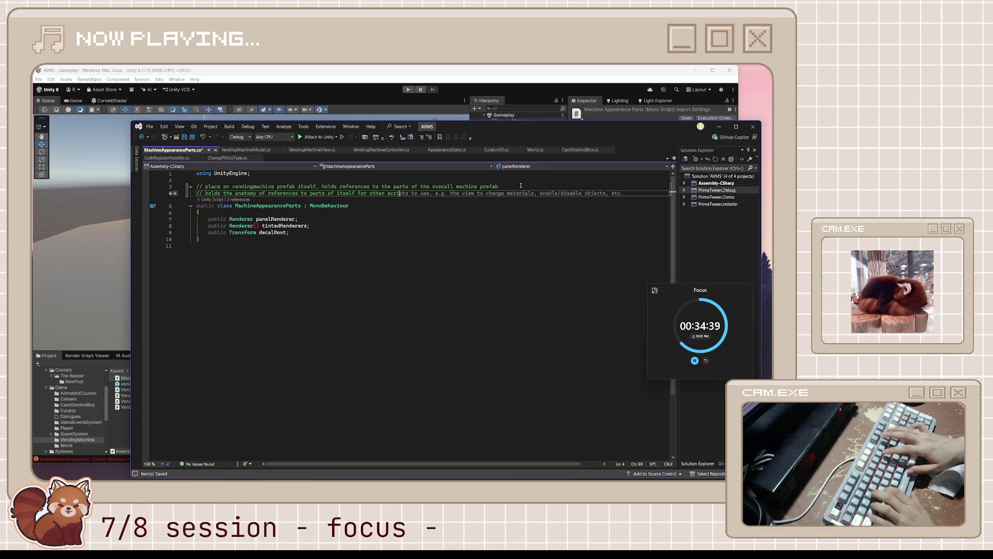
key("BackSpace")
key("BackSpace")
key("BackSpace")
type("contr")
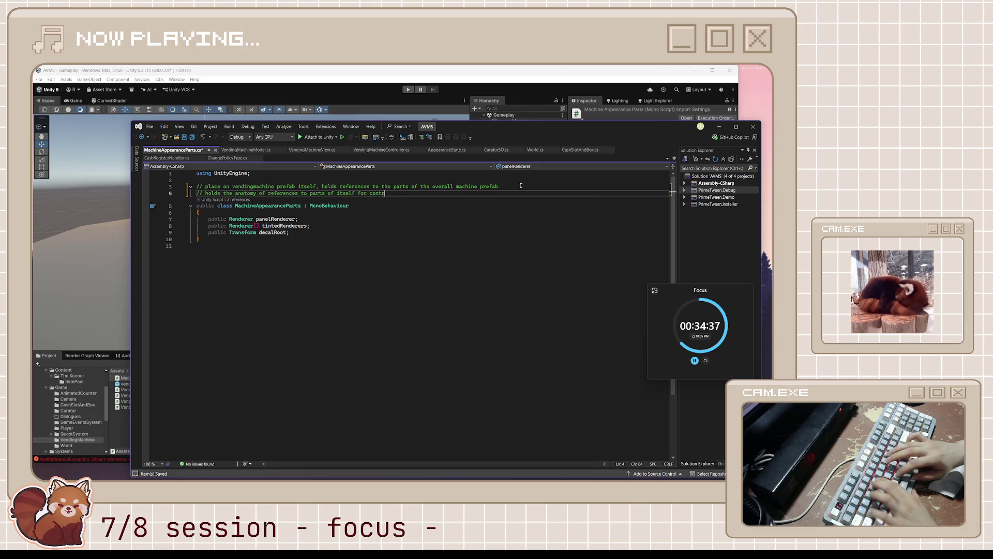
type("oller to use")
Save MachineAppearanceParts.cs and close it
key("ctrl+s")
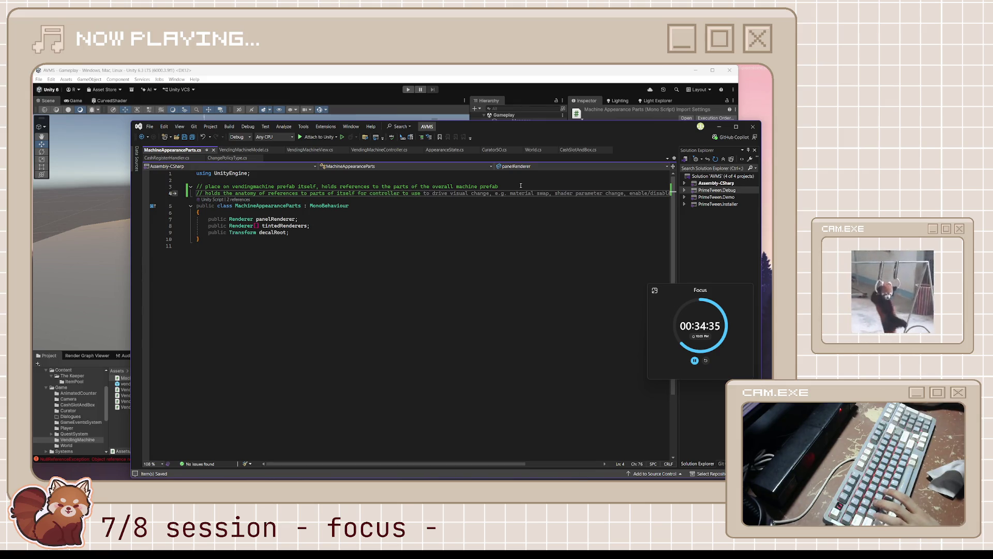
left_click(473, 210)
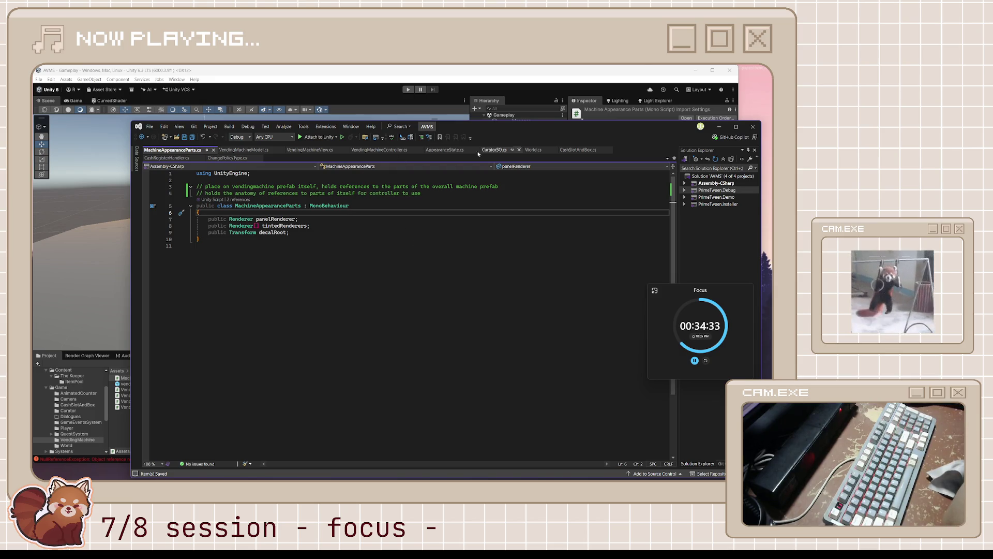
left_click(213, 149)
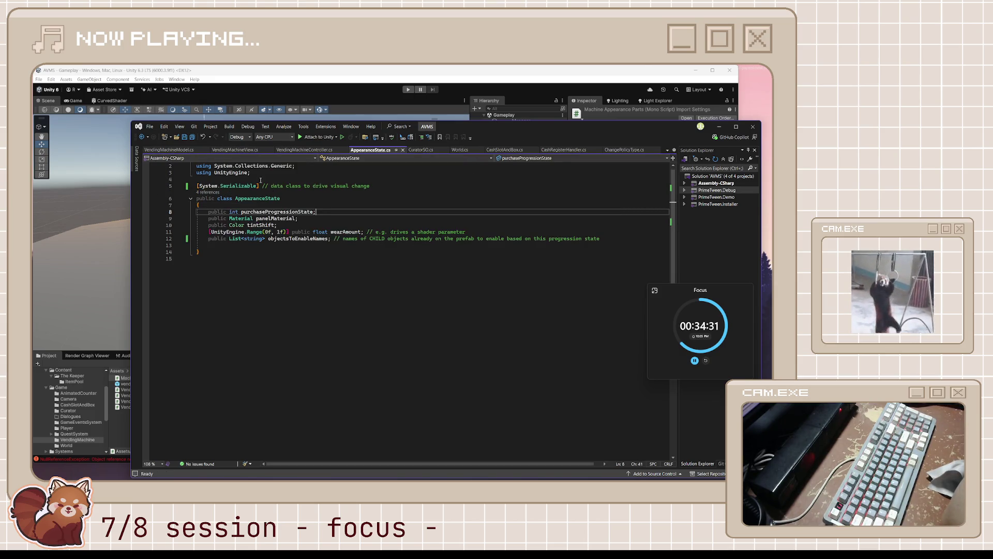
left_click(383, 239)
left_click(305, 211)
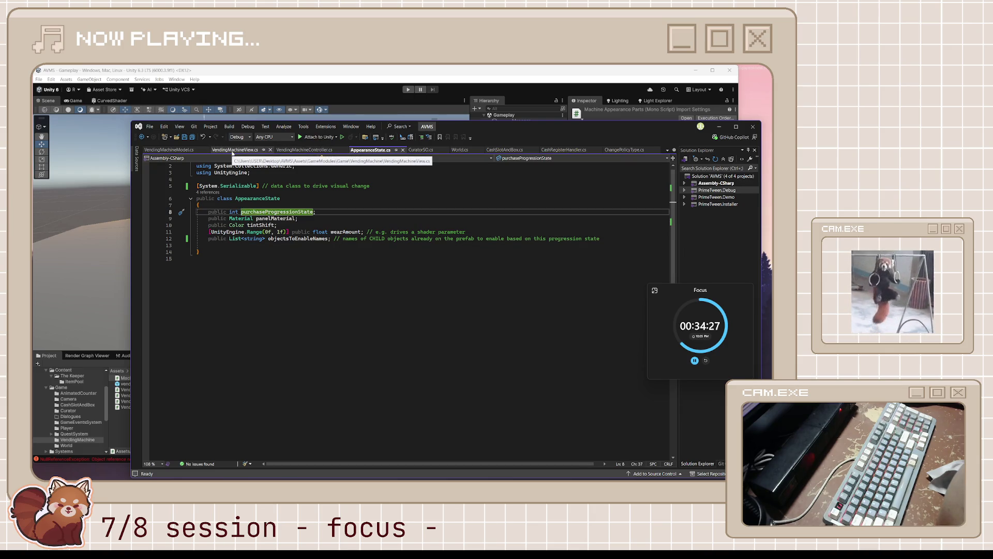
left_click(359, 104)
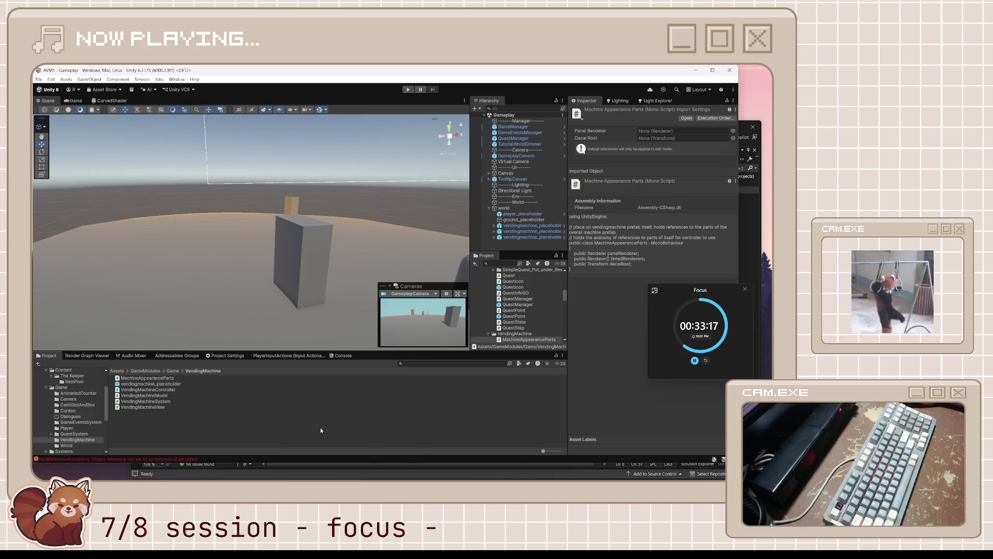
left_click(333, 449)
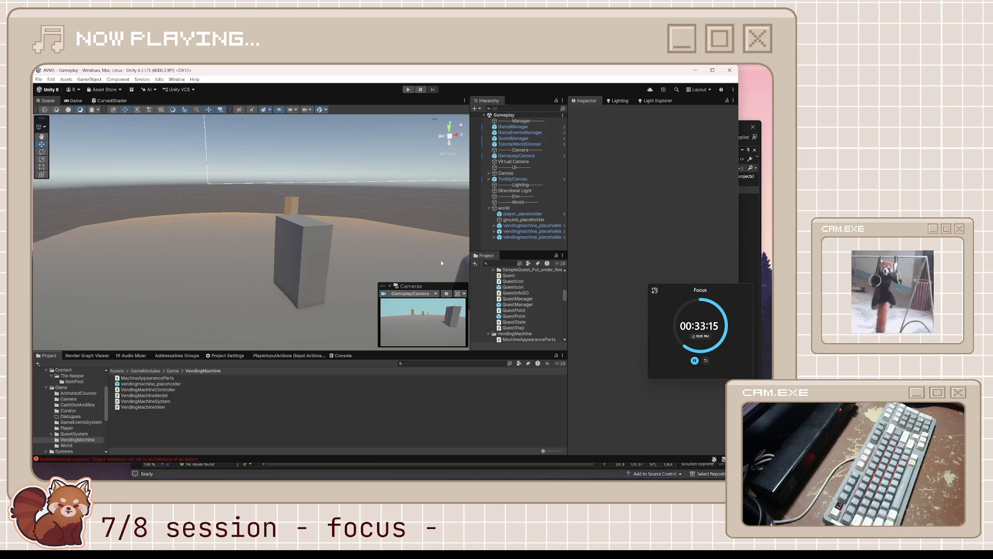
left_click(236, 461)
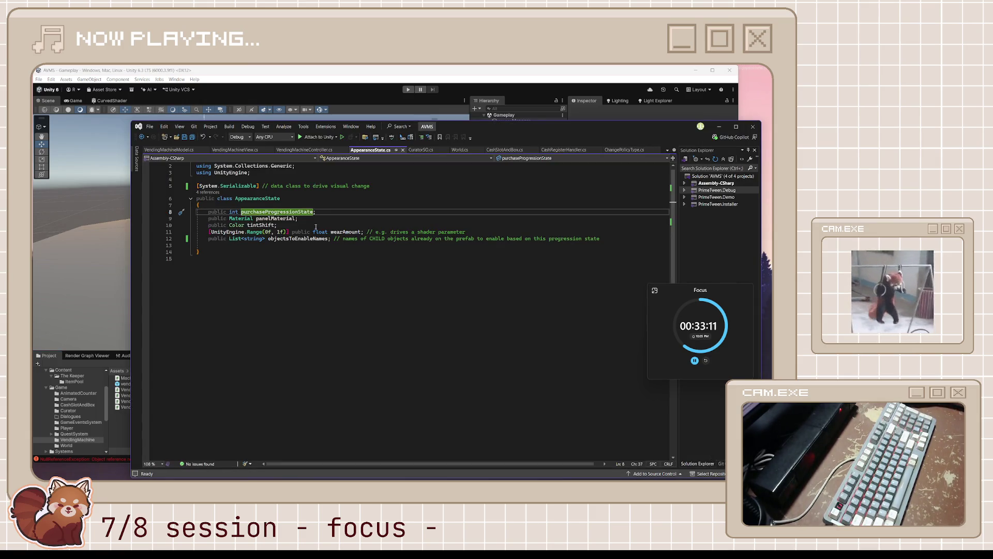
left_click(316, 205)
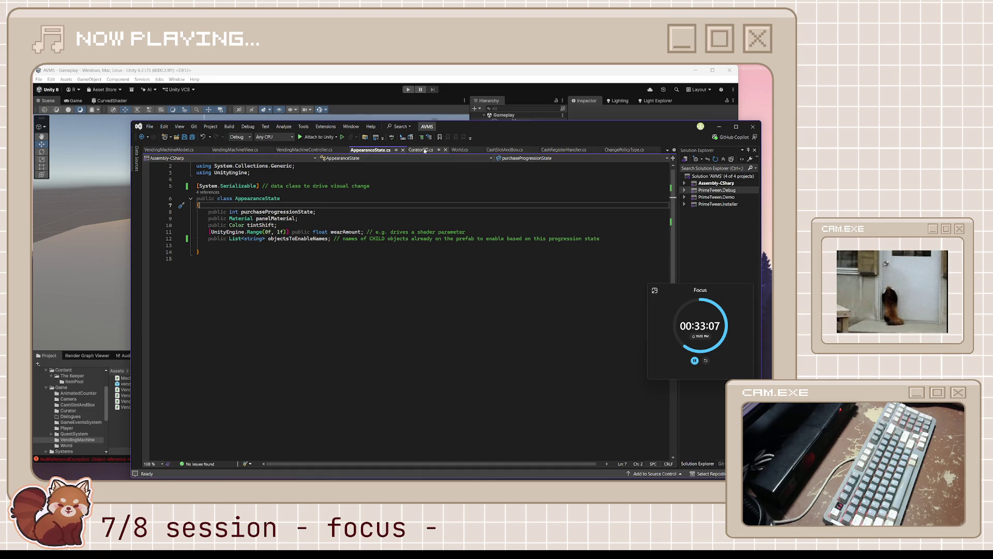
Close AppearanceState, then delete CuratorSO's startingPanelMaterial field and StartingPanelMaterial property and save
left_click(403, 150)
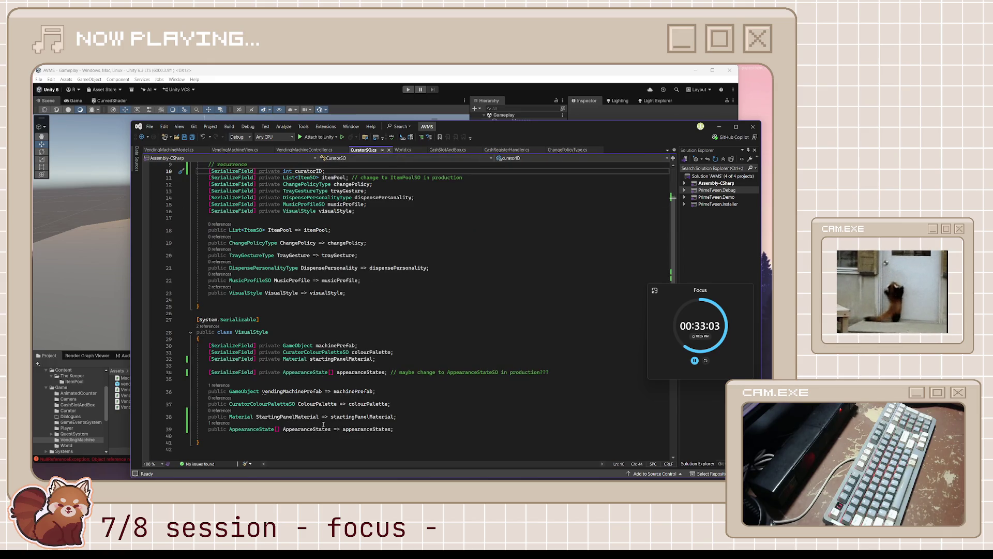
double_click(335, 345)
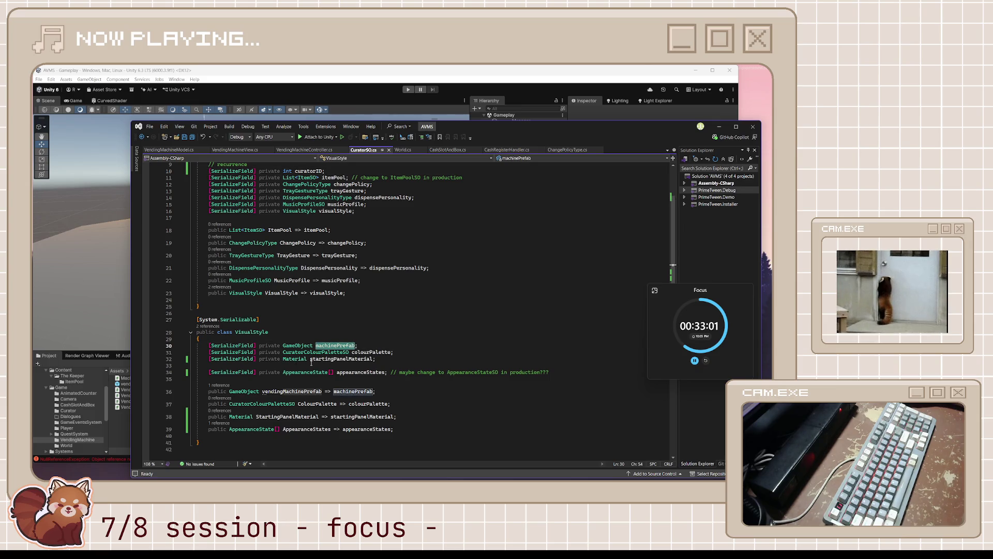
left_click_drag(376, 357, 182, 357)
key("BackSpace")
key("BackSpace")
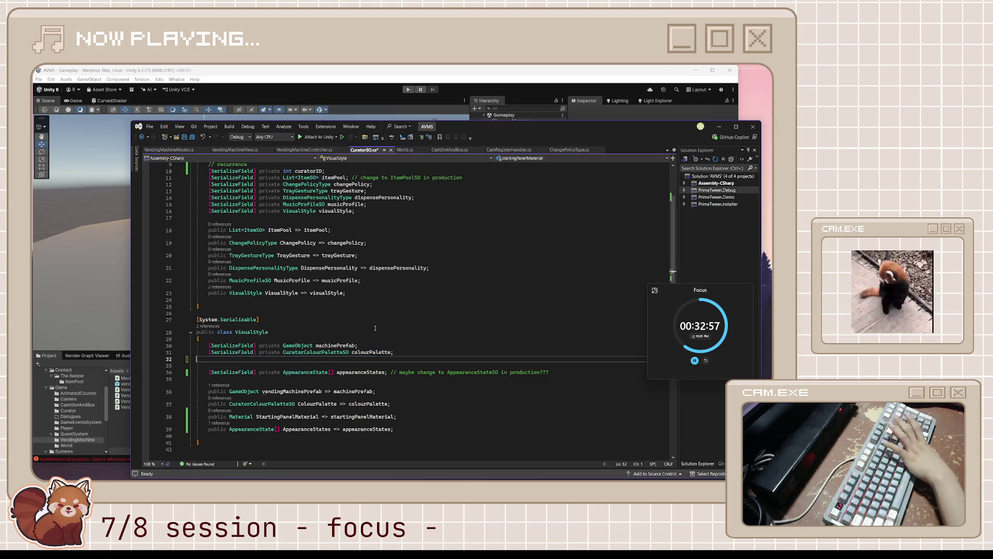
left_click_drag(398, 411, 405, 402)
key("BackSpace")
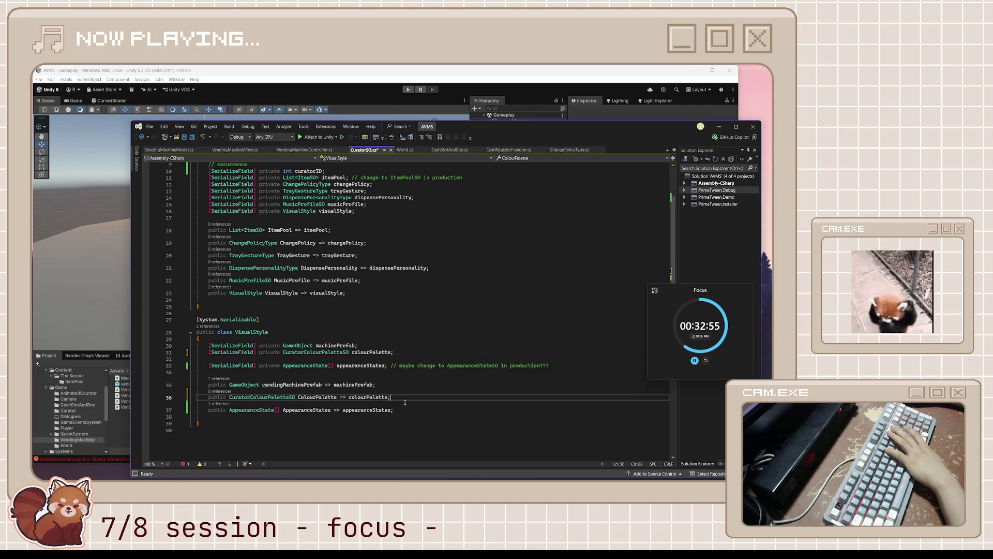
key("ctrl+s")
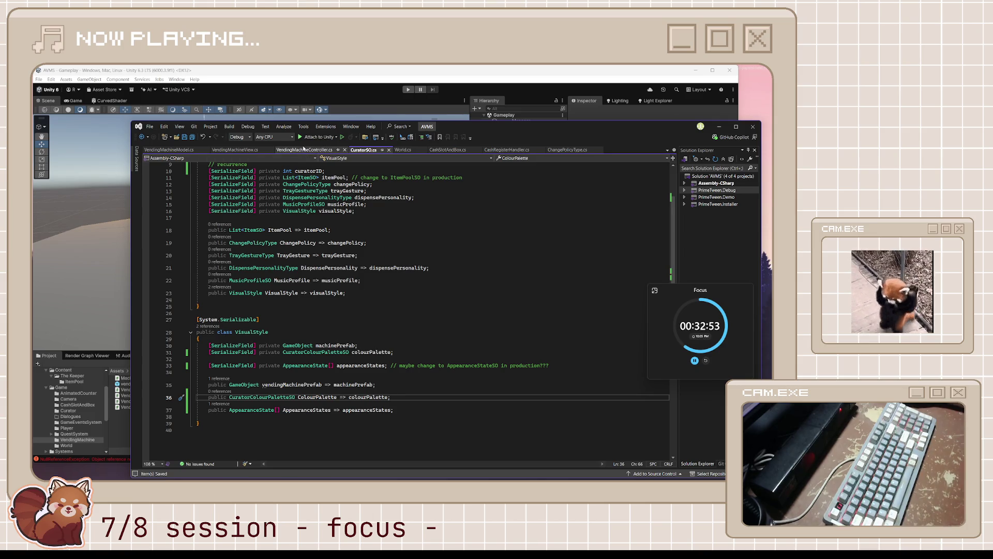
left_click(244, 151)
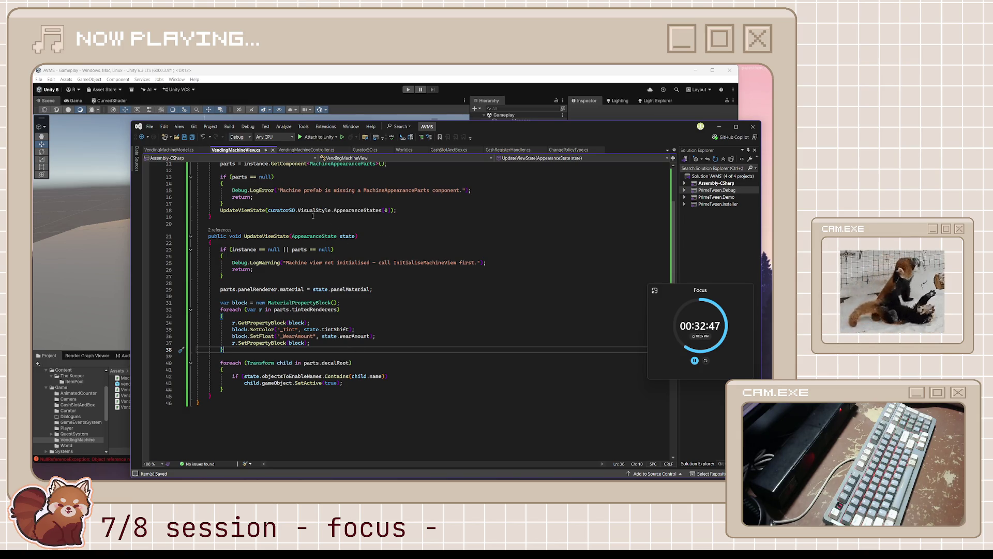
Review UpdateViewState's initial call, null check and tinted-renderer loop in VendingMachineView.cs
left_click_drag(220, 210, 391, 212)
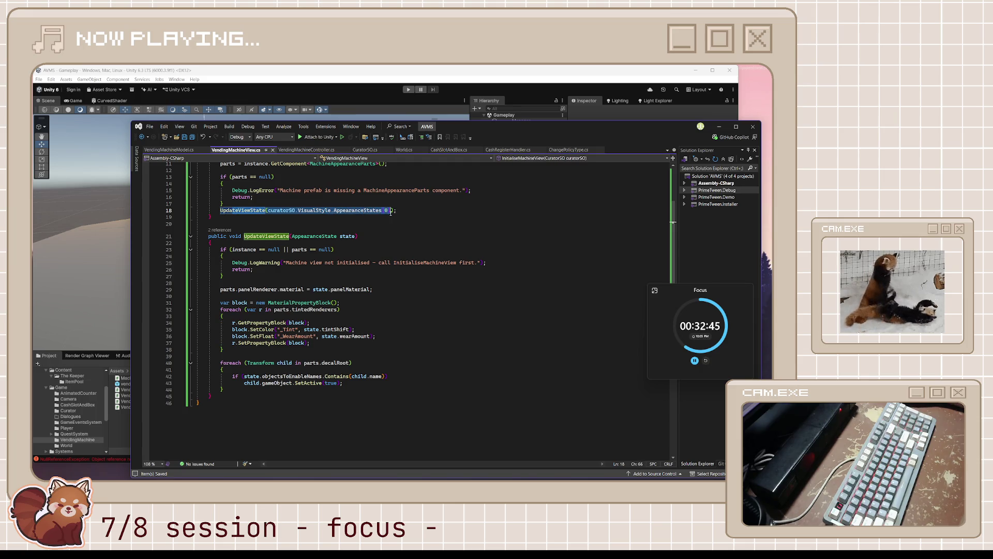
left_click(391, 212)
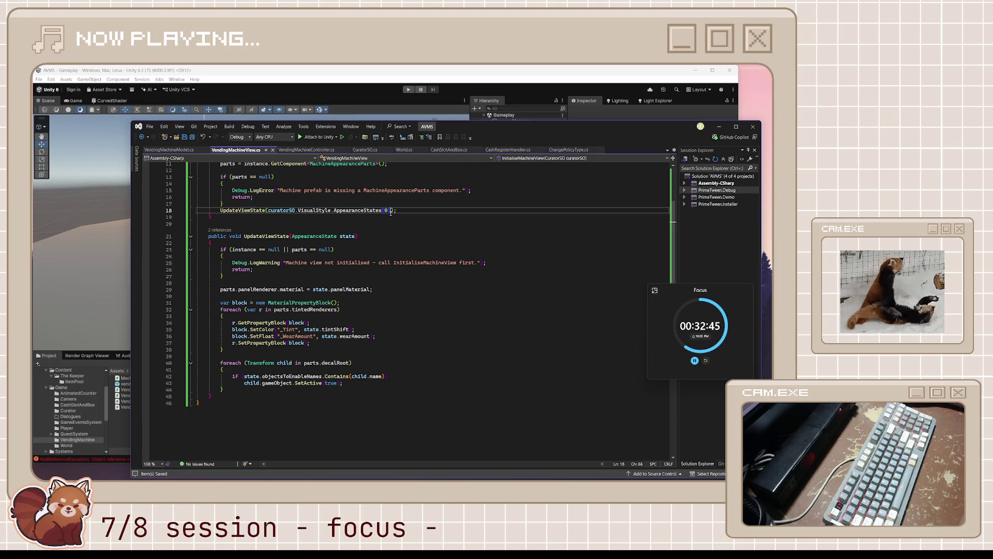
left_click(372, 258)
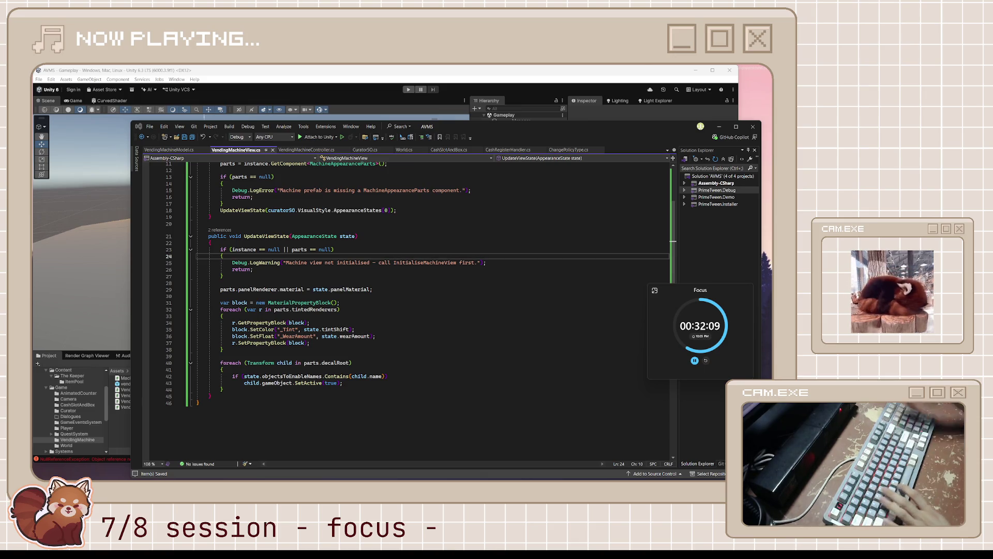
left_click(341, 343)
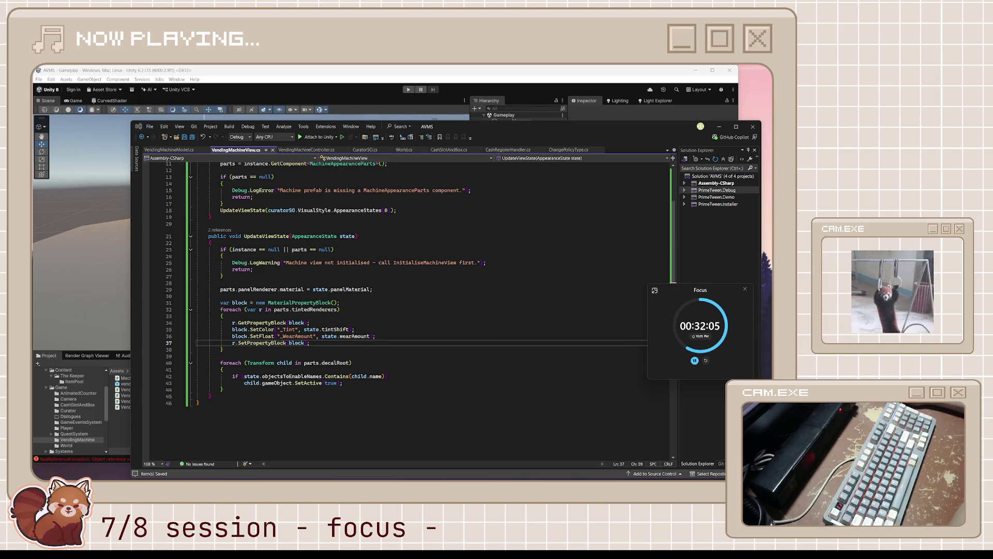
left_click(612, 255)
scroll(264, 206, "up", 4)
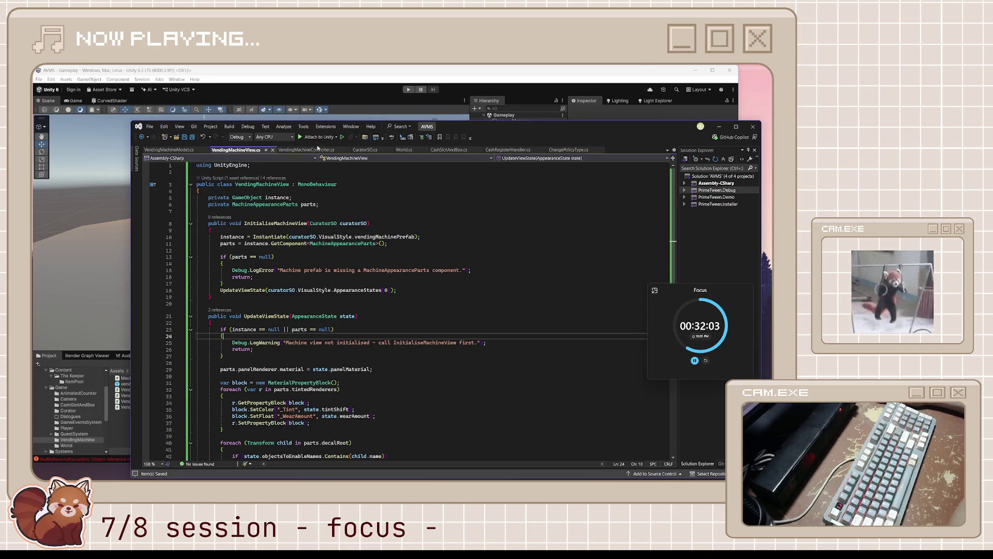
left_click(317, 149)
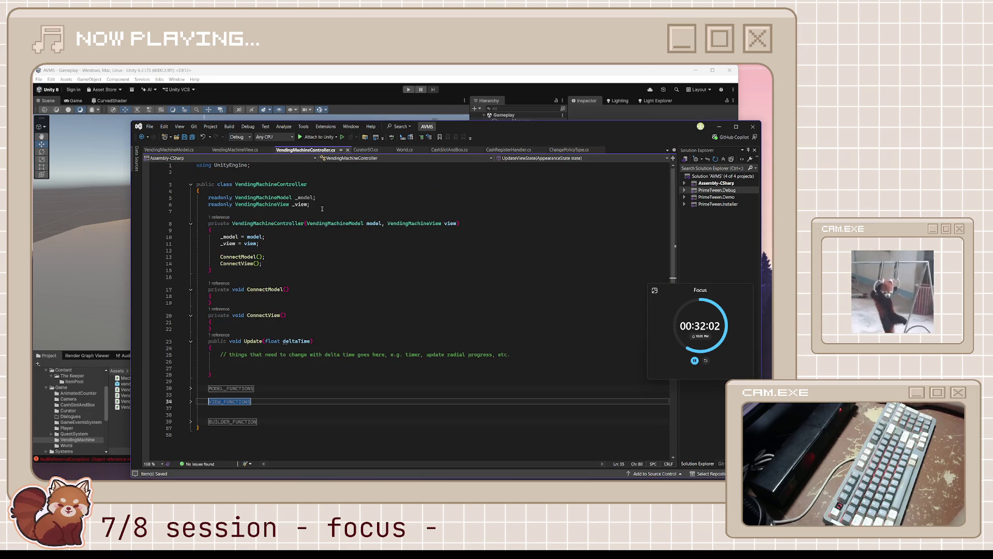
Expand the VIEW_FUNCTIONS and MODEL_FUNCTIONS regions in VendingMachineController.cs
left_click(279, 403)
key("ctrl+m")
key("ctrl+m")
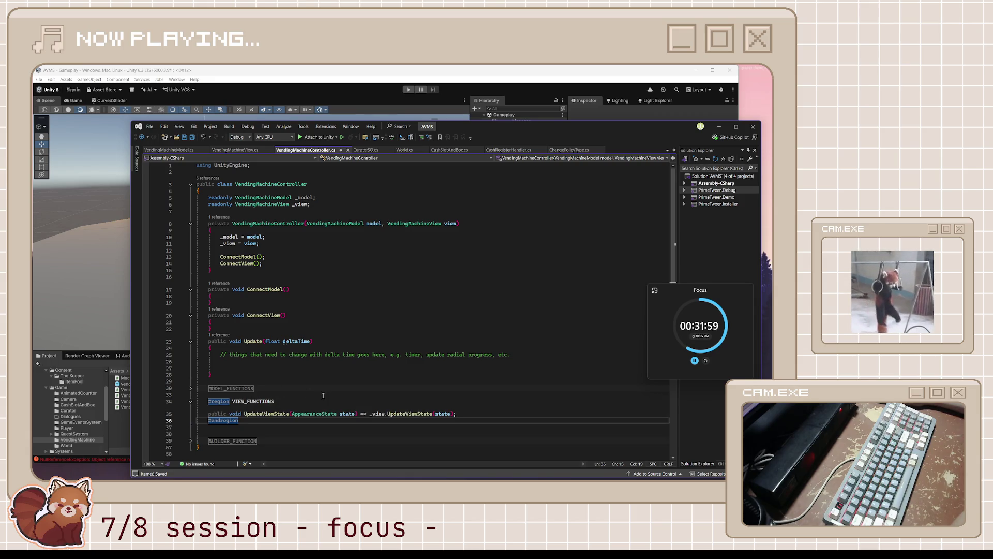
scroll(323, 395, "down", 2)
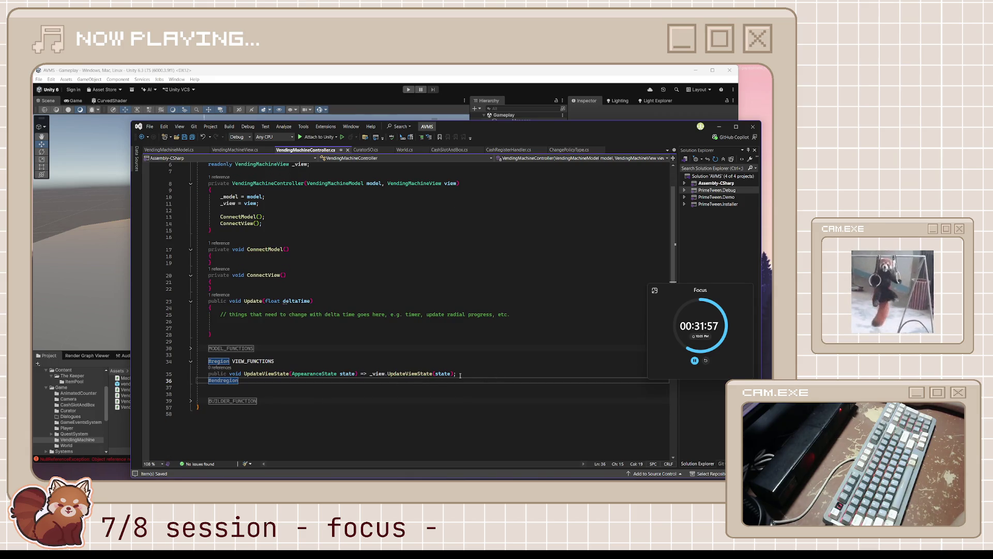
left_click(190, 348)
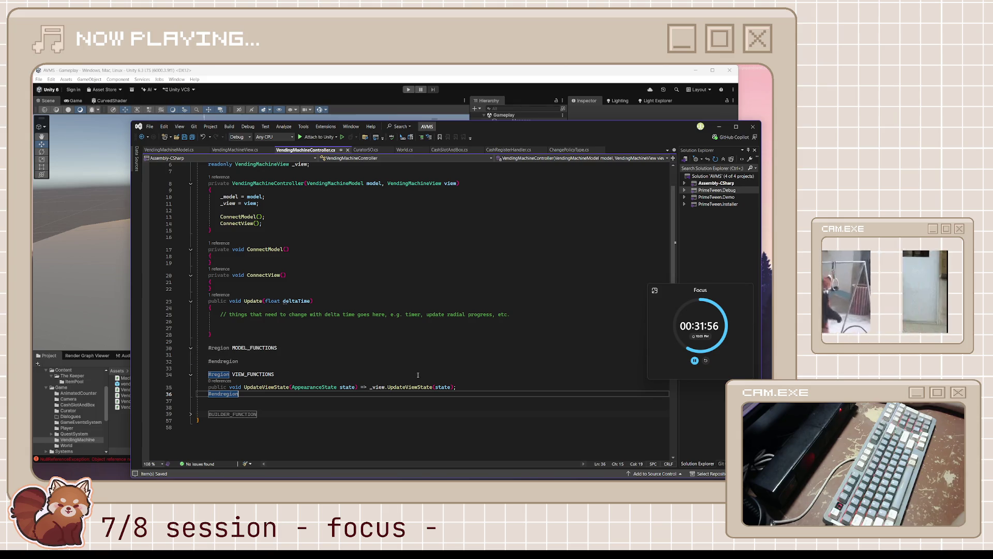
left_click(339, 356)
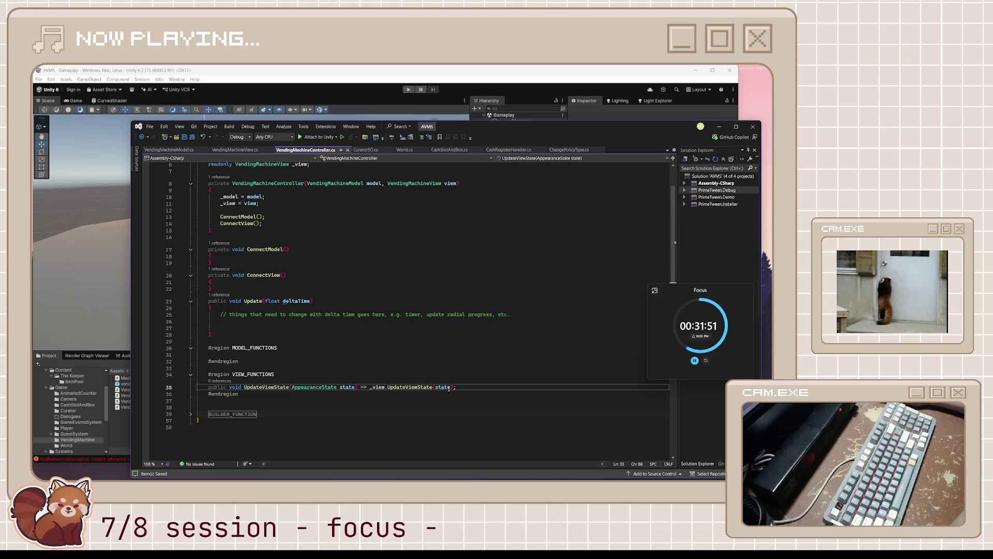
Add 'public void InitialiseMachineView() => _view.InitialiseMachineView(_model.Curator);' under the VIEW_FUNCTIONS header
key("Up")
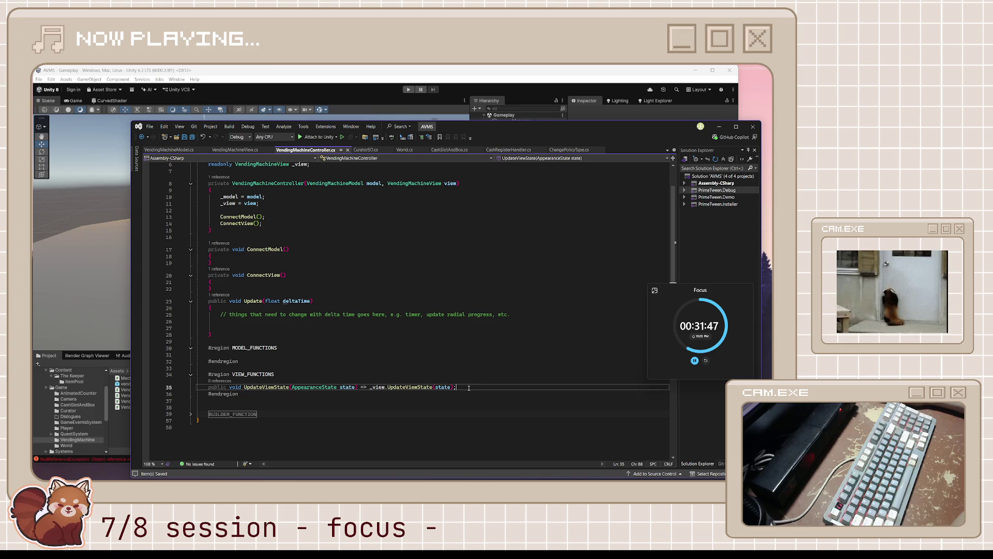
key("Return")
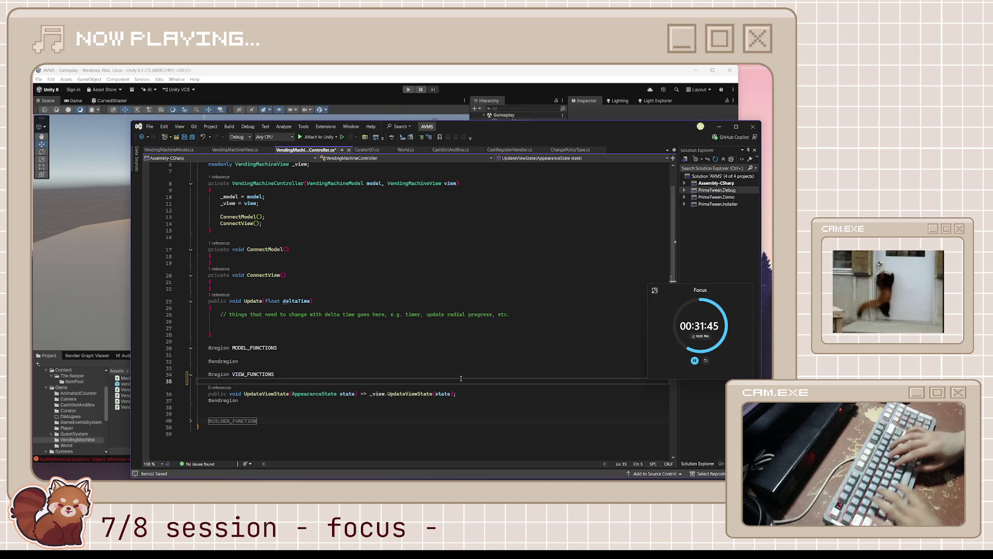
type("public void I")
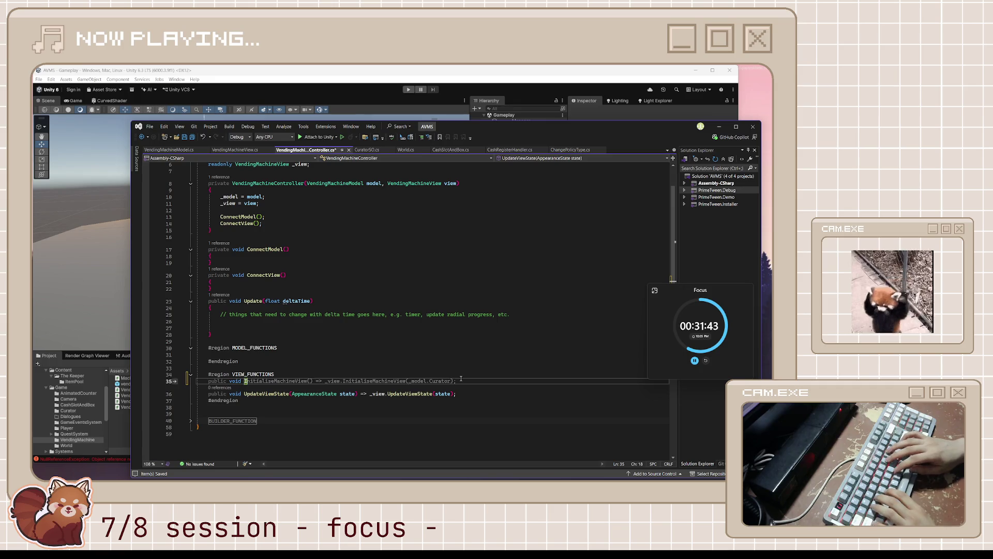
key("Tab")
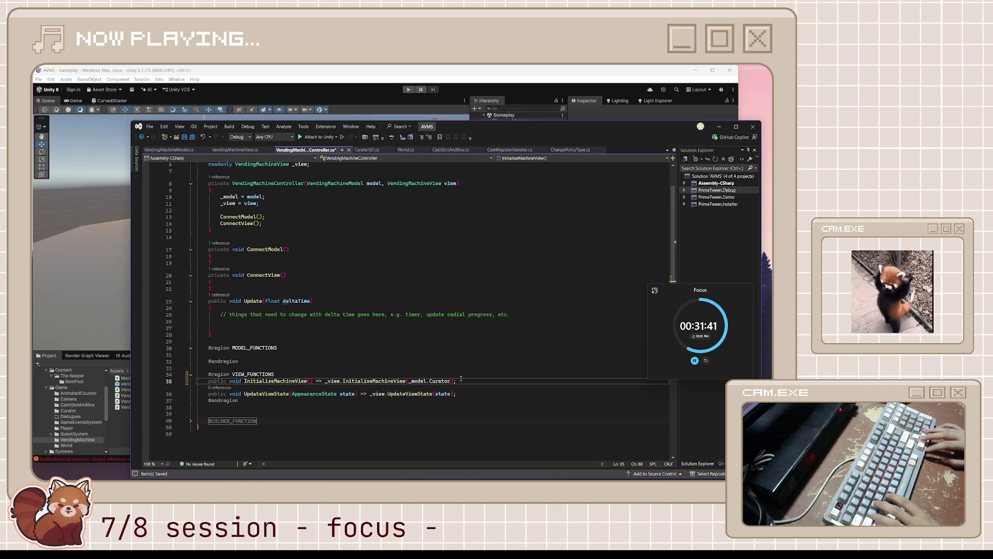
key("Down")
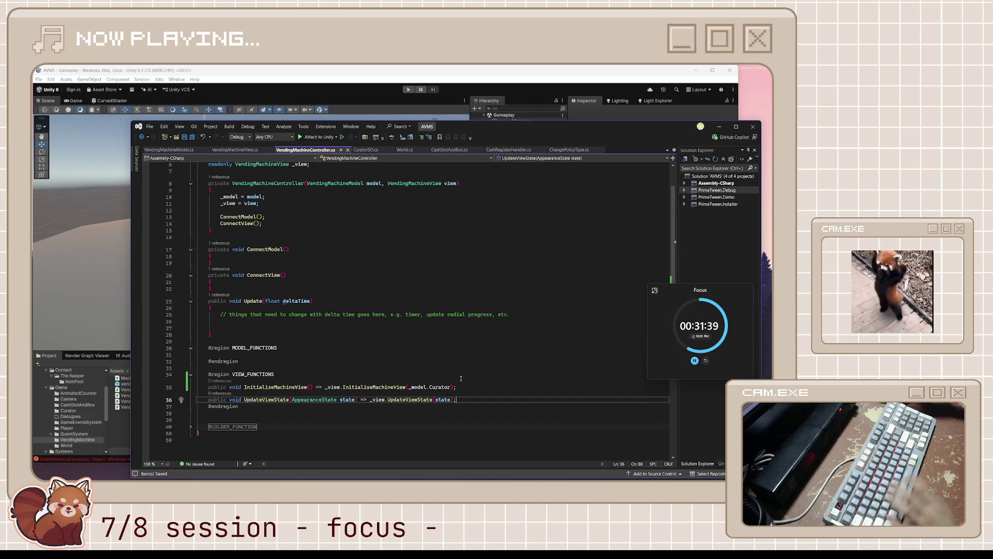
Check the new method against the view's InitialiseMachineView in VendingMachineView.cs
left_click(233, 150)
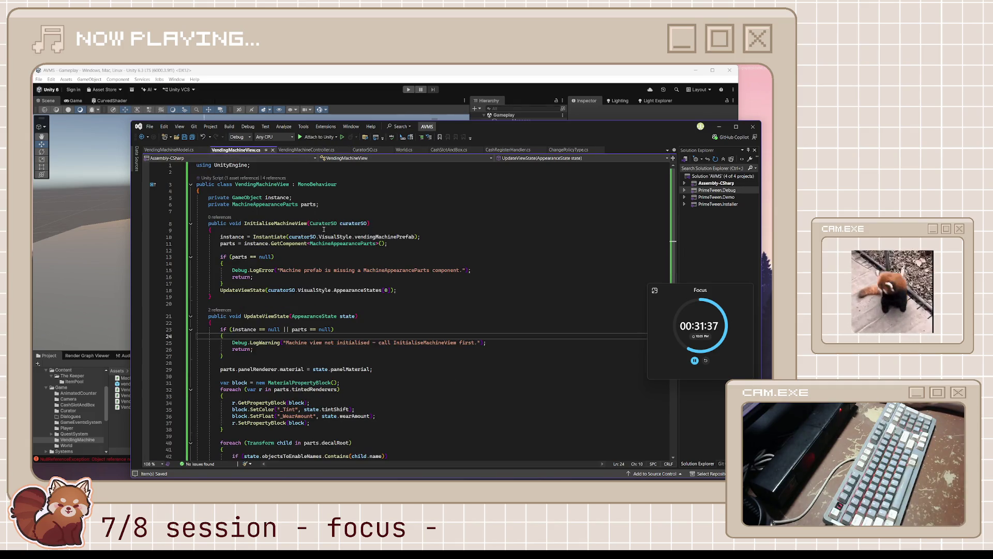
left_click(306, 150)
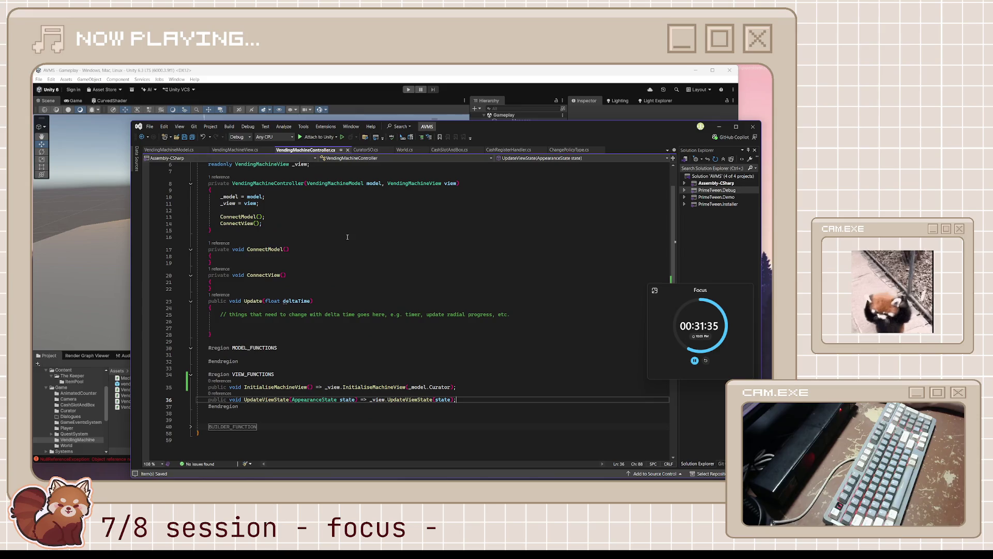
left_click(393, 355)
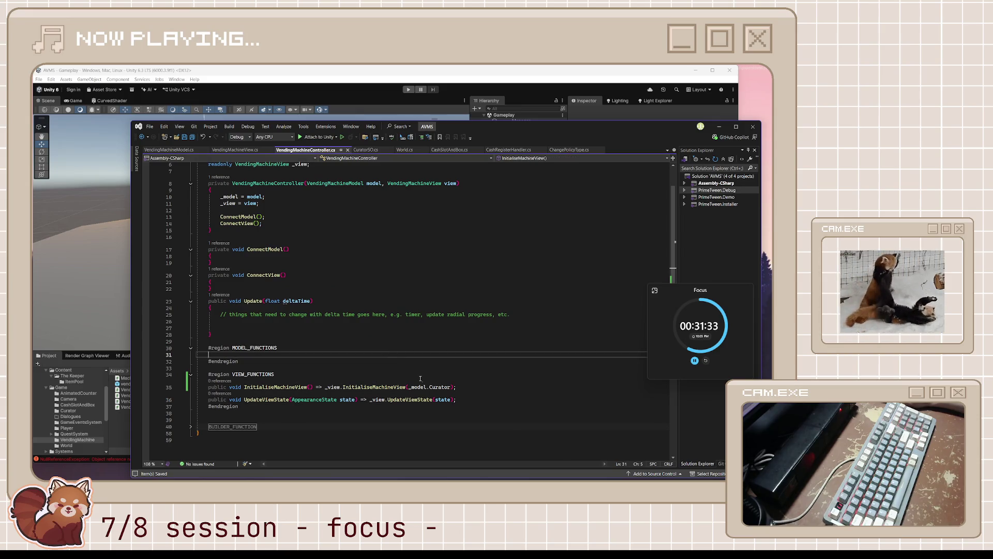
left_click(468, 399)
left_click(470, 388)
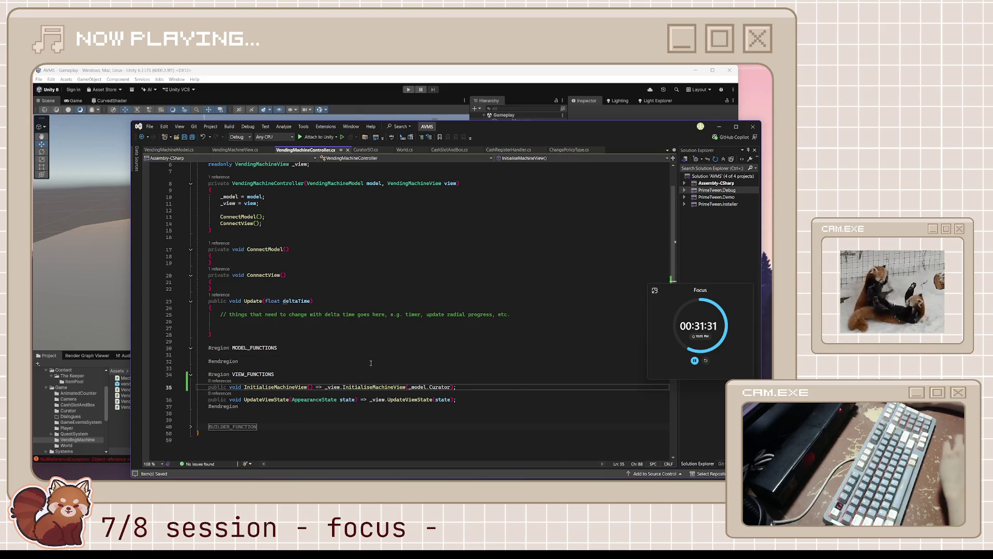
left_click(406, 355)
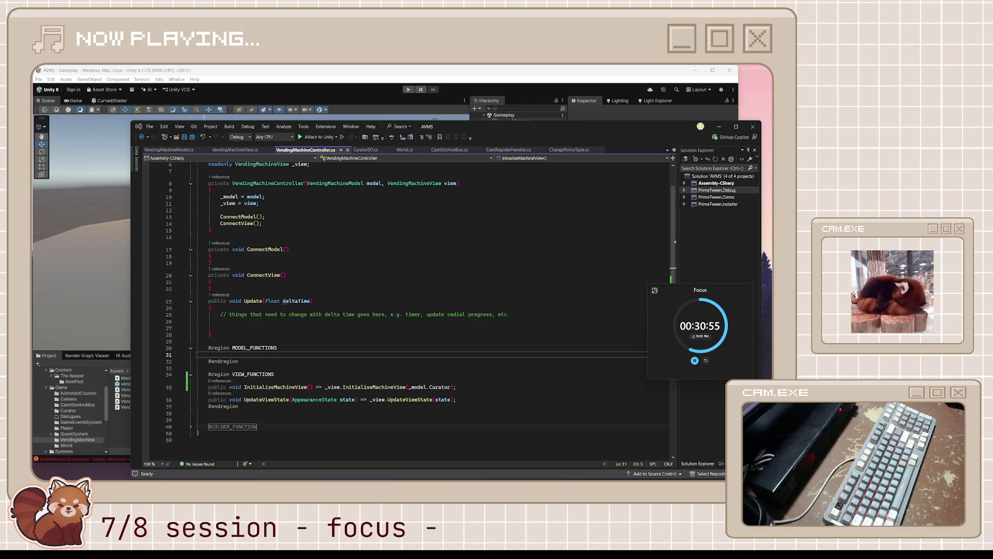
Delete the blank line inside the controller's Update method and save
left_click(345, 297)
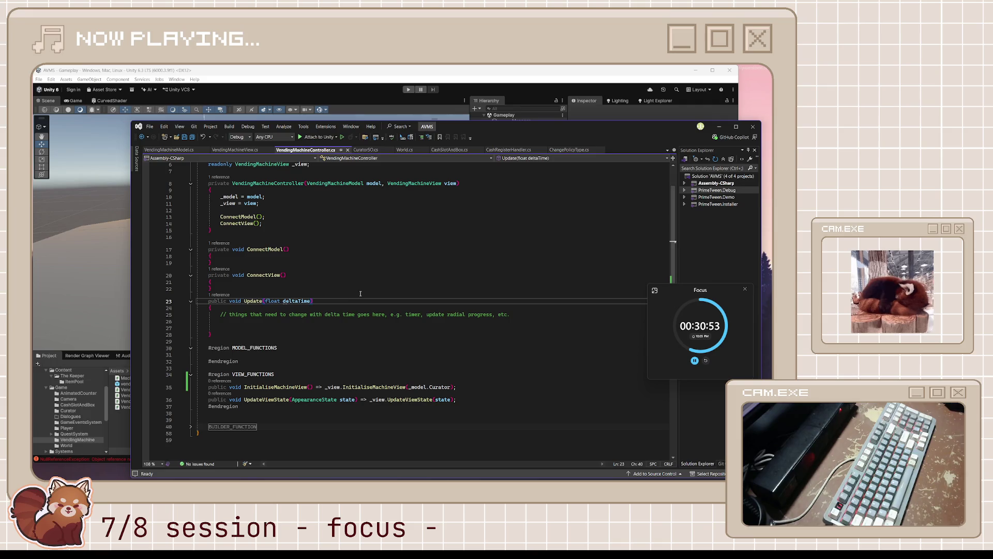
key("Down")
key("Down")
key("Down")
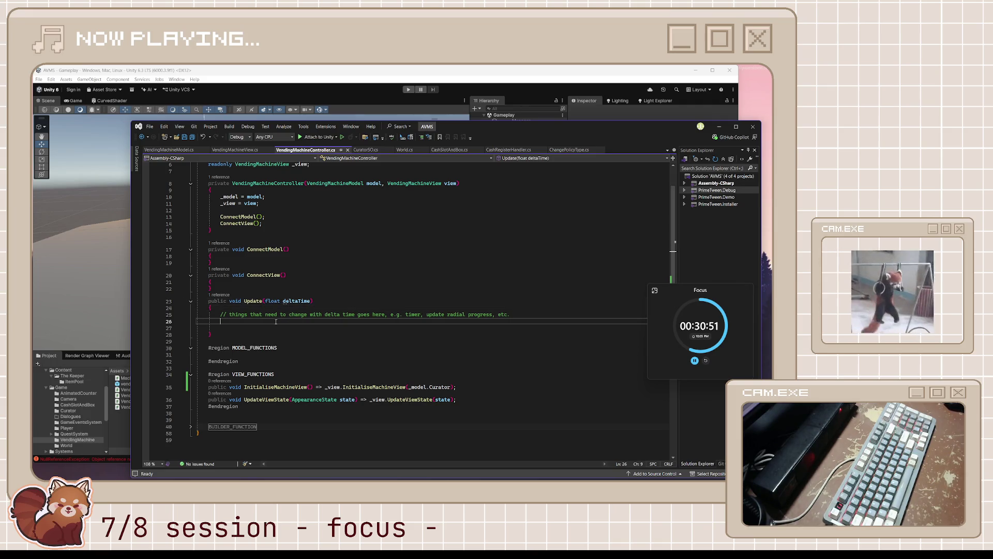
key("shift+Home")
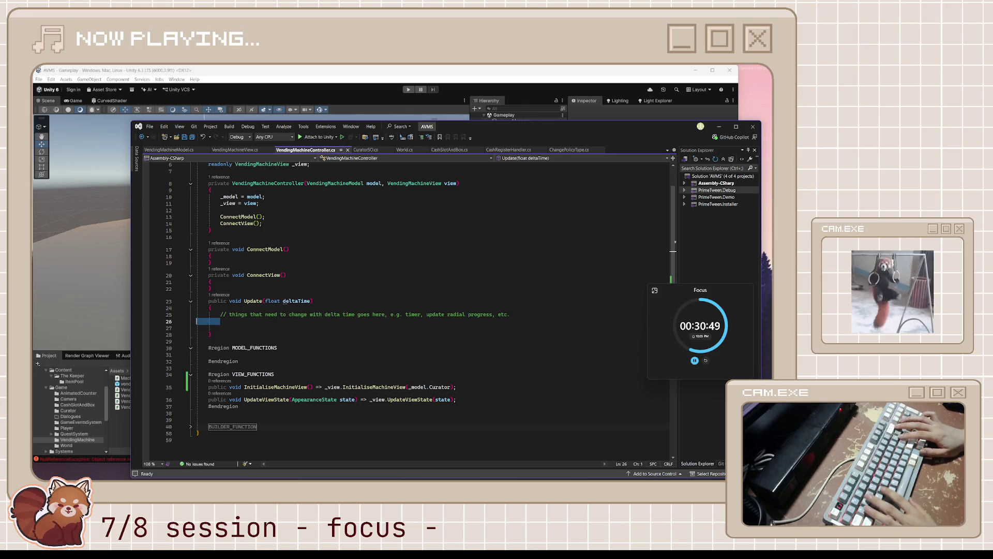
key("BackSpace")
key("BackSpace")
key("ctrl+s")
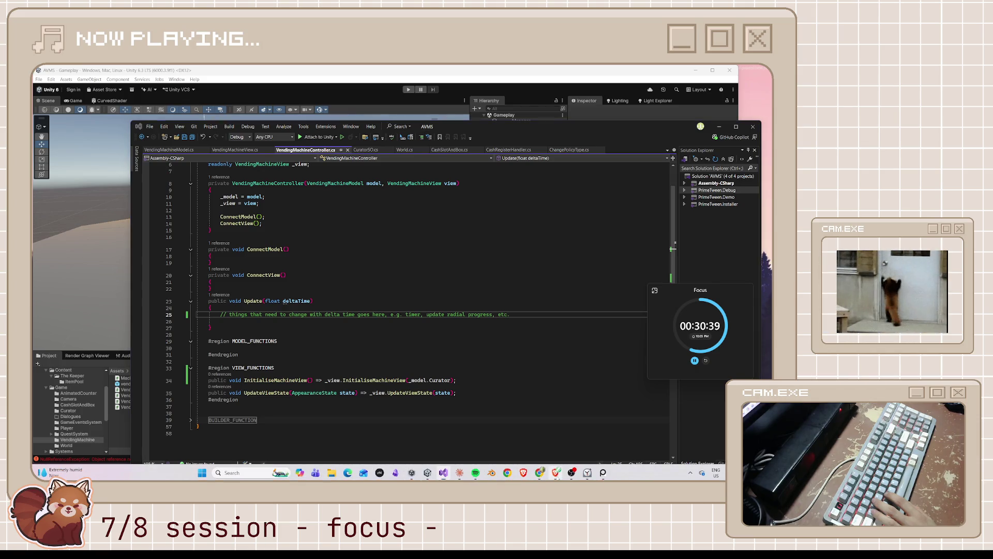
Glance at the browser video, then return to the MODEL_FUNCTIONS region
left_click(556, 472)
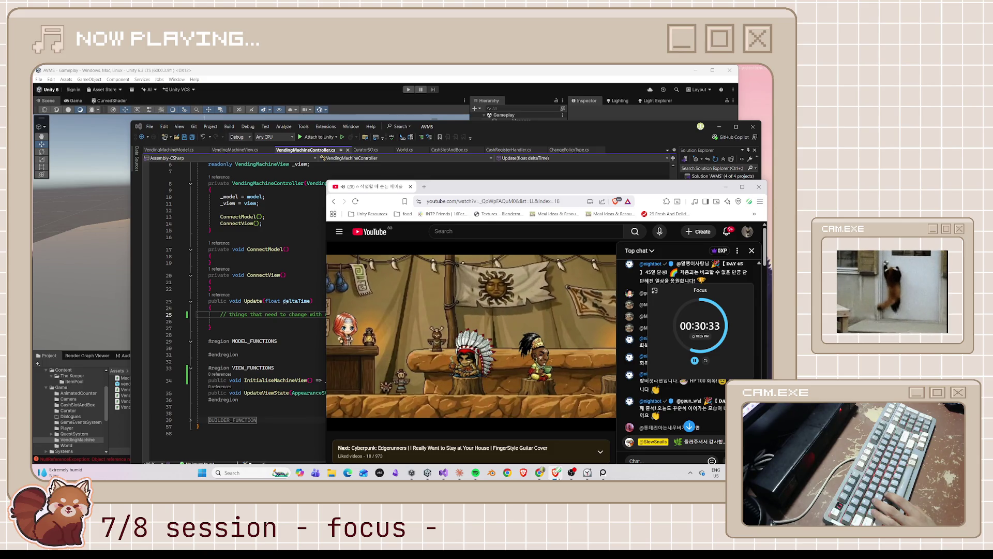
left_click(556, 472)
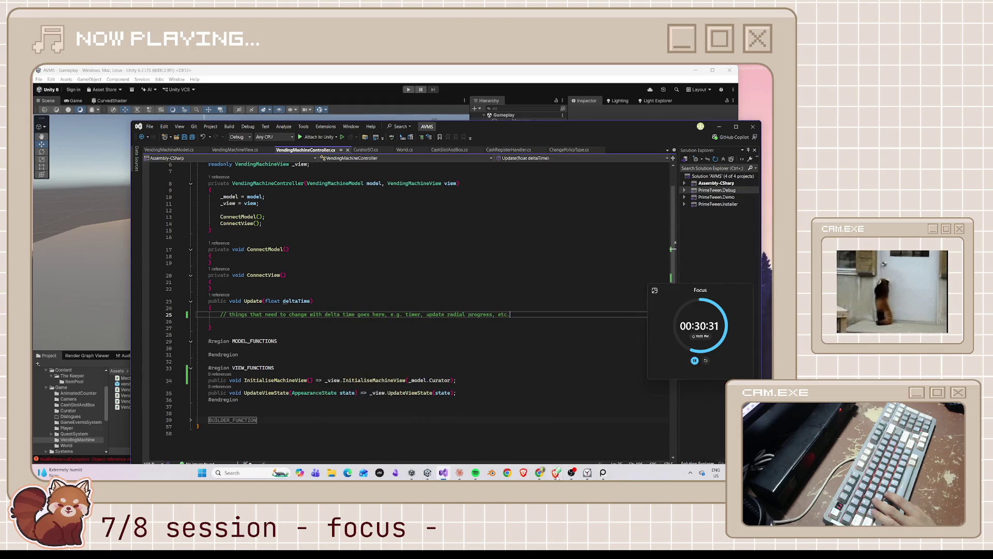
left_click(250, 341)
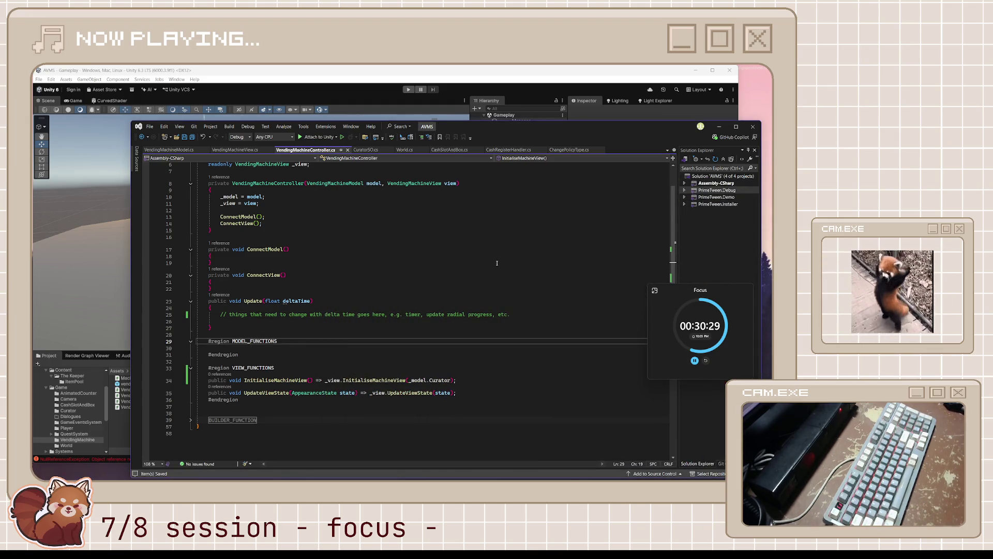
Open vendingmachine_placeholder in Prefab Mode with machine_visual selected
left_click(518, 85)
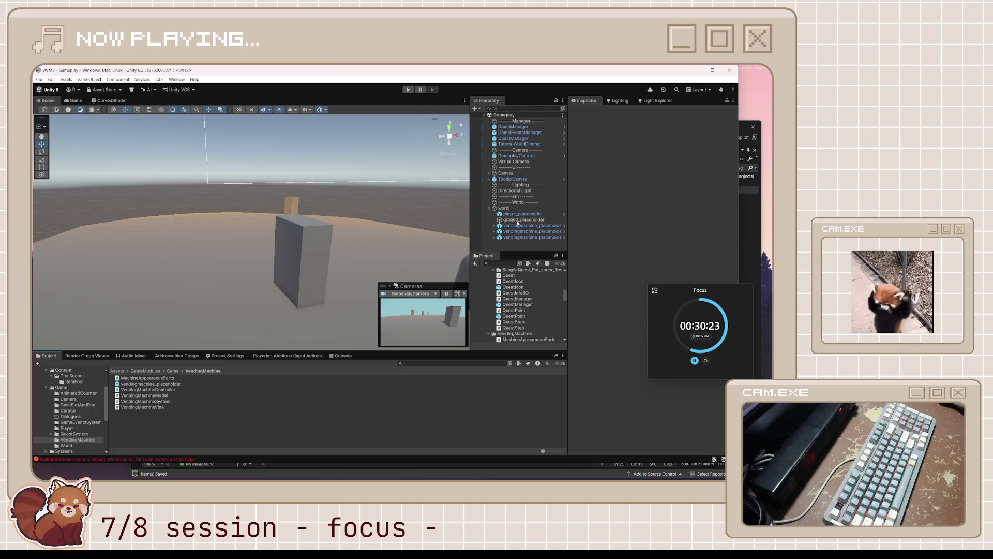
left_click(564, 226)
left_click(532, 137)
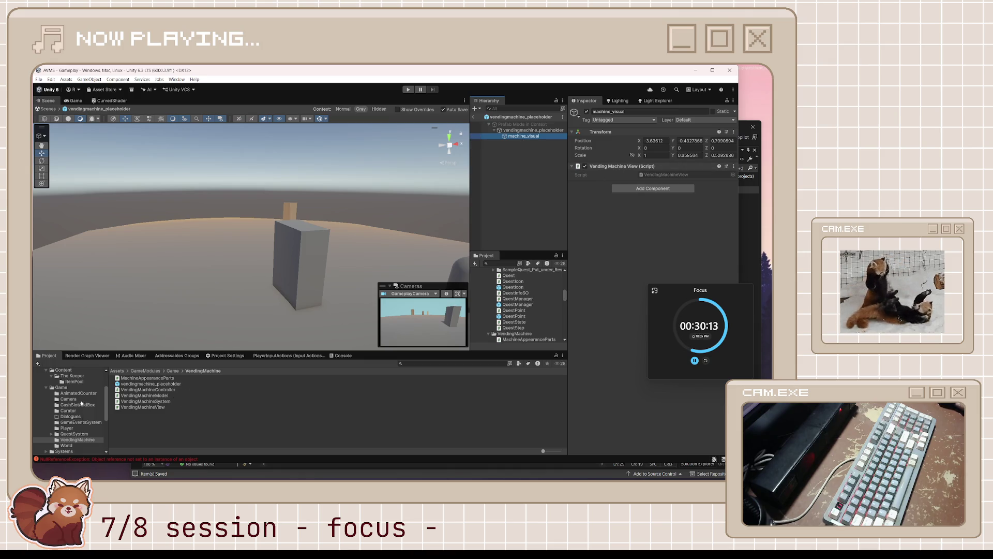
Expand Assets > Art and show its empty Models folder
left_click(73, 375)
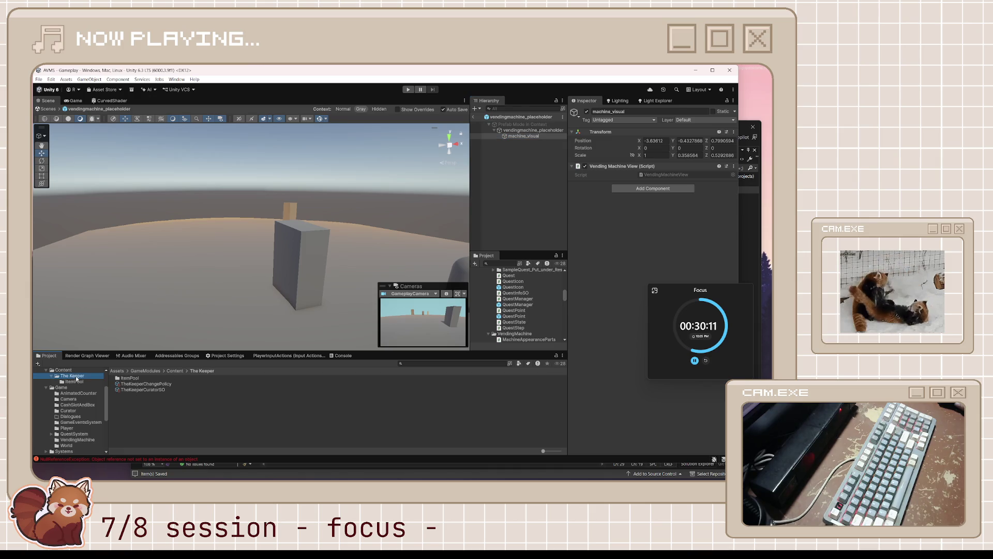
scroll(57, 391, "up", 3)
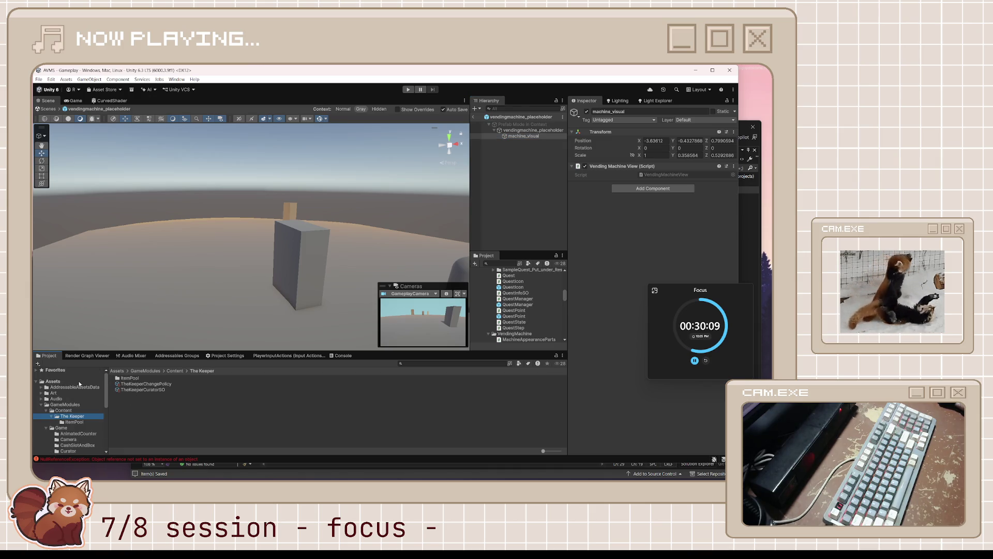
left_click(41, 394)
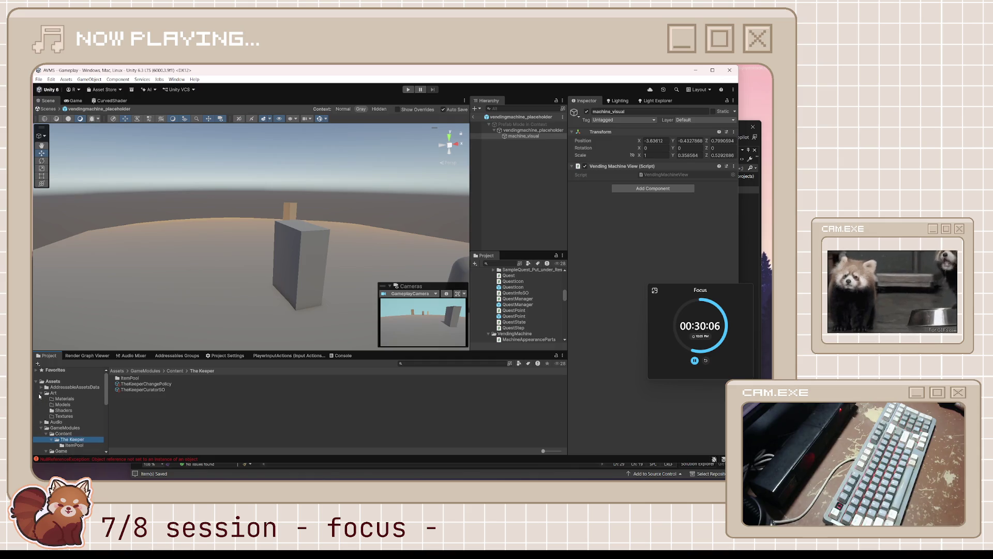
left_click(70, 406)
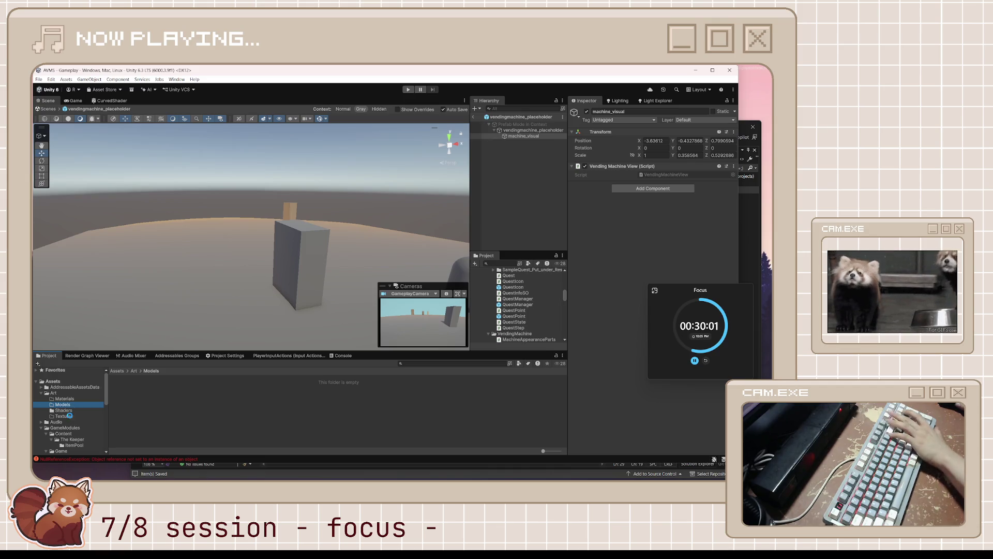
Delete the Models, Textures and Materials folders from Art
key("Delete")
key("Return")
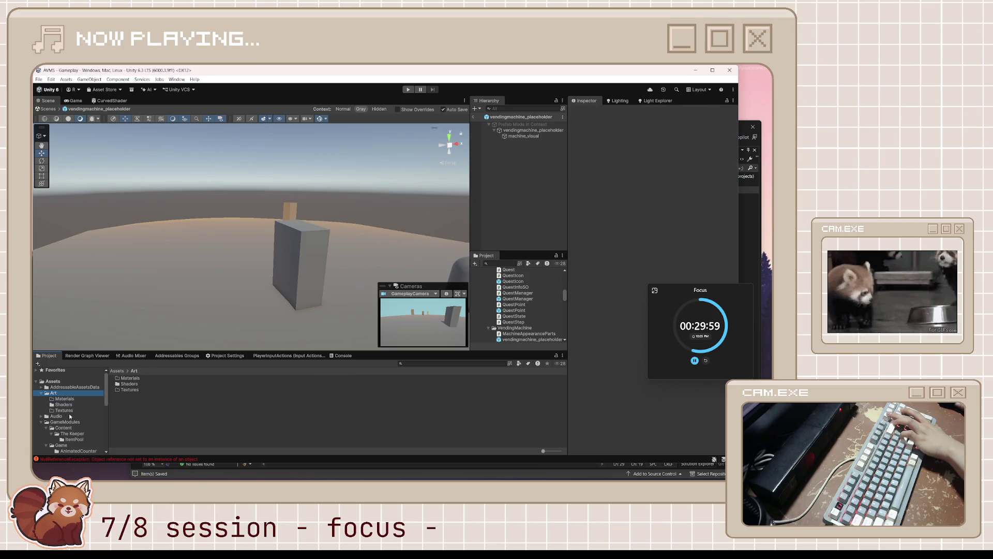
left_click(69, 410)
key("Delete")
key("Return")
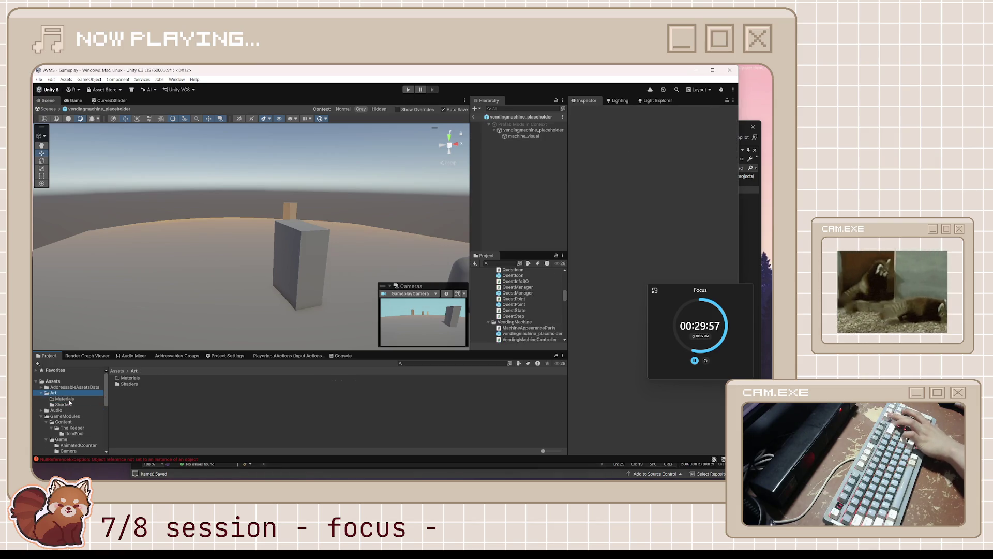
left_click(66, 405)
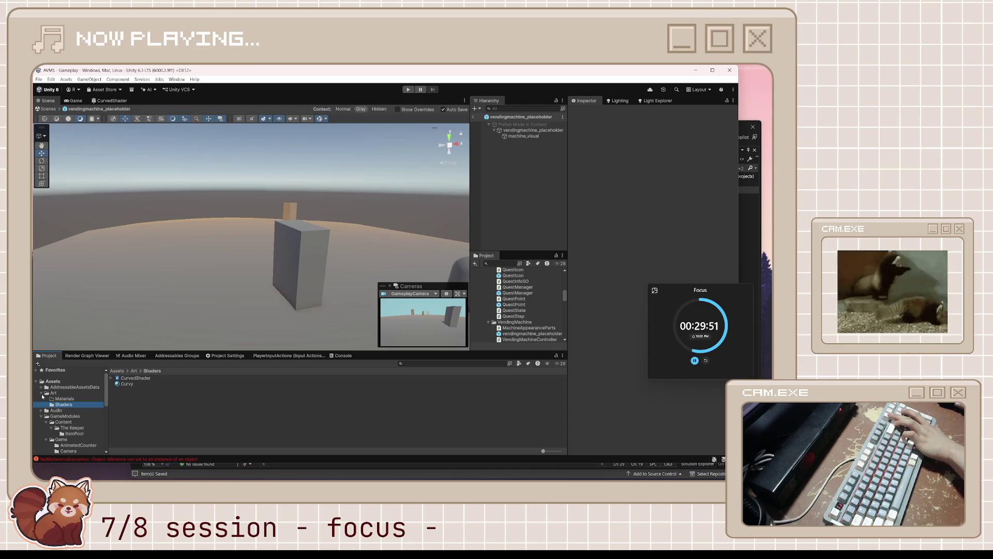
left_click(101, 399)
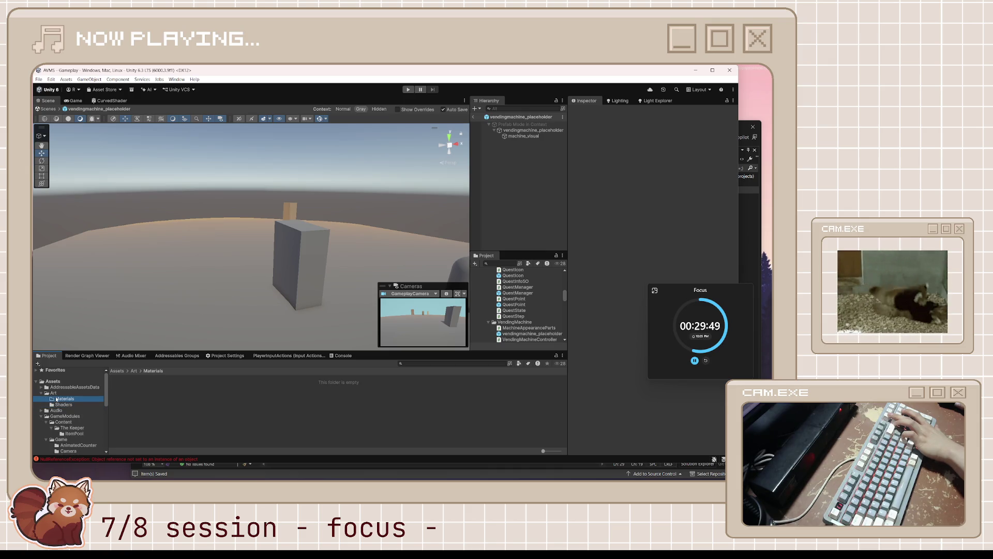
key("Delete")
key("Return")
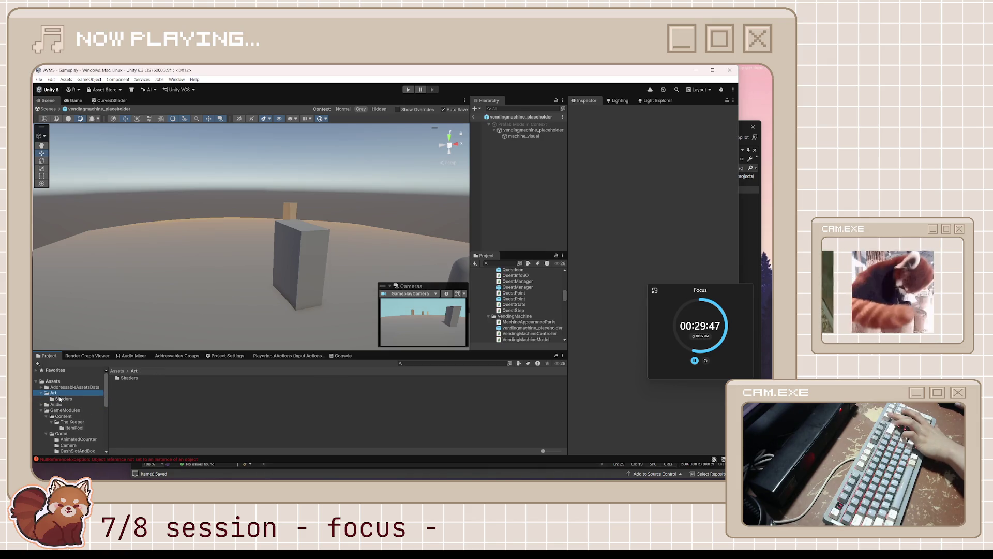
Move Shaders to the top of Assets, delete the empty Art folder, and open Shaders
left_click(60, 398)
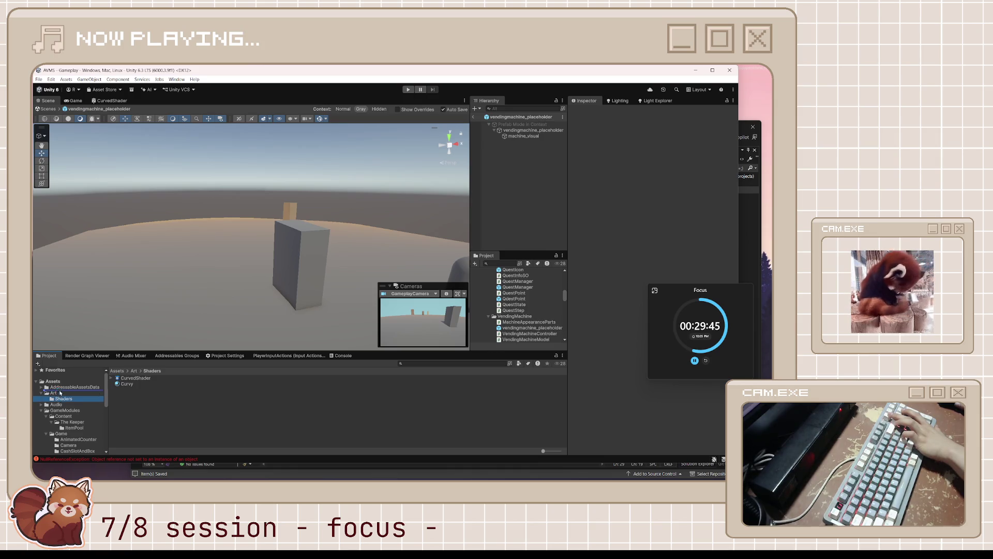
left_click_drag(60, 392, 60, 393)
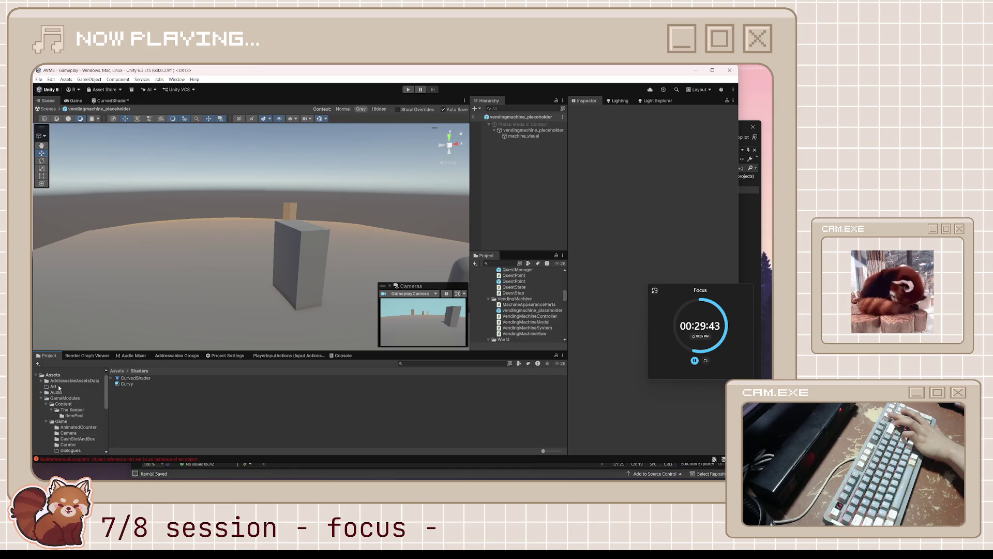
left_click(54, 386)
left_click(414, 282)
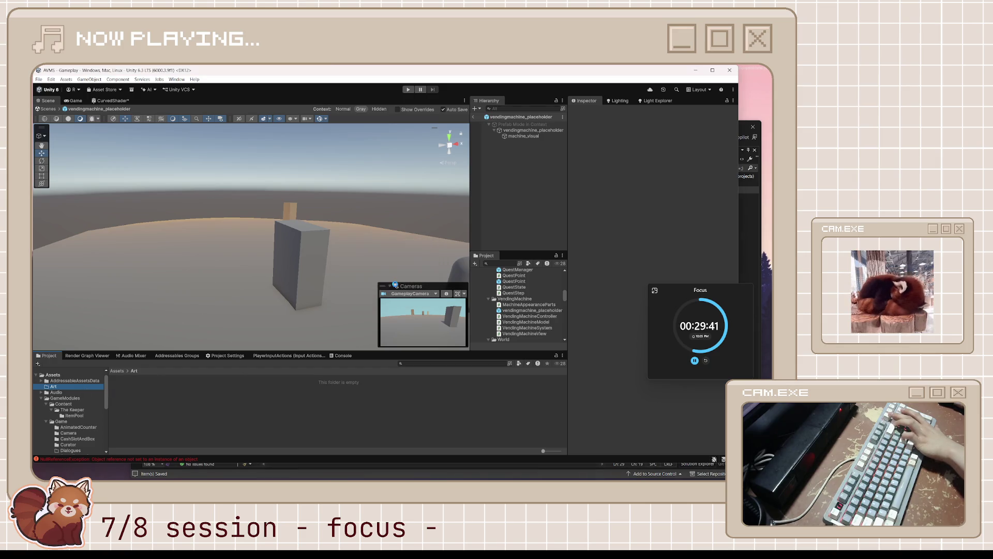
scroll(57, 414, "down", 5)
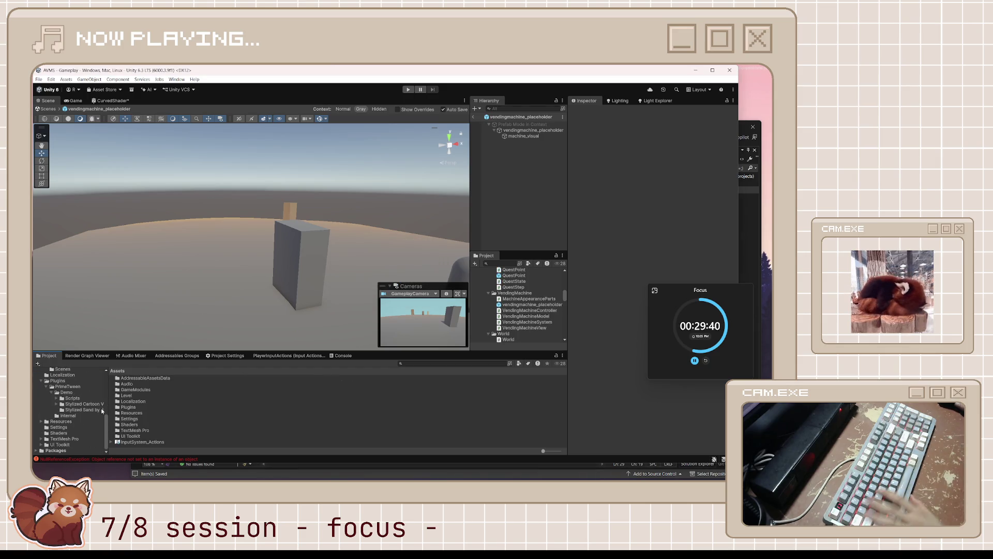
left_click(58, 434)
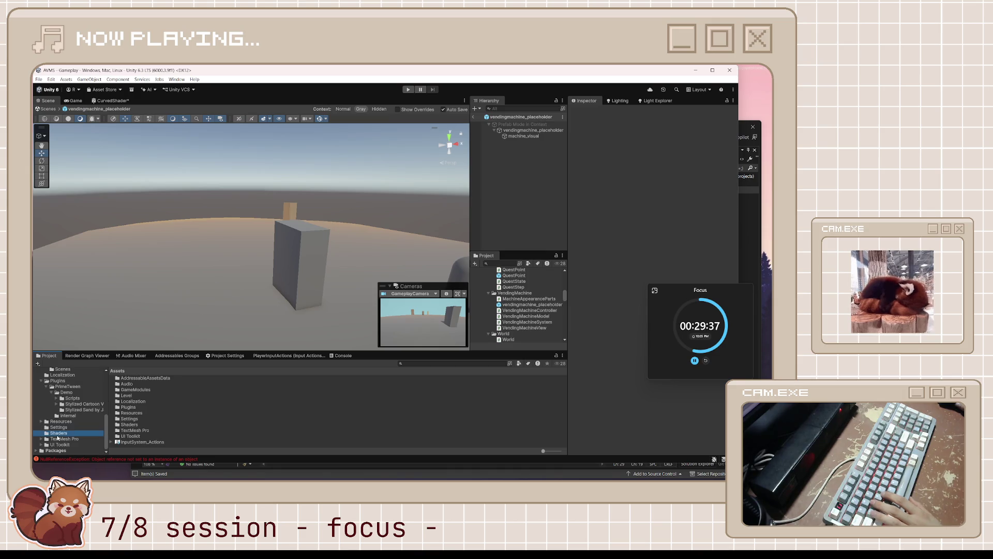
scroll(92, 420, "up", 5)
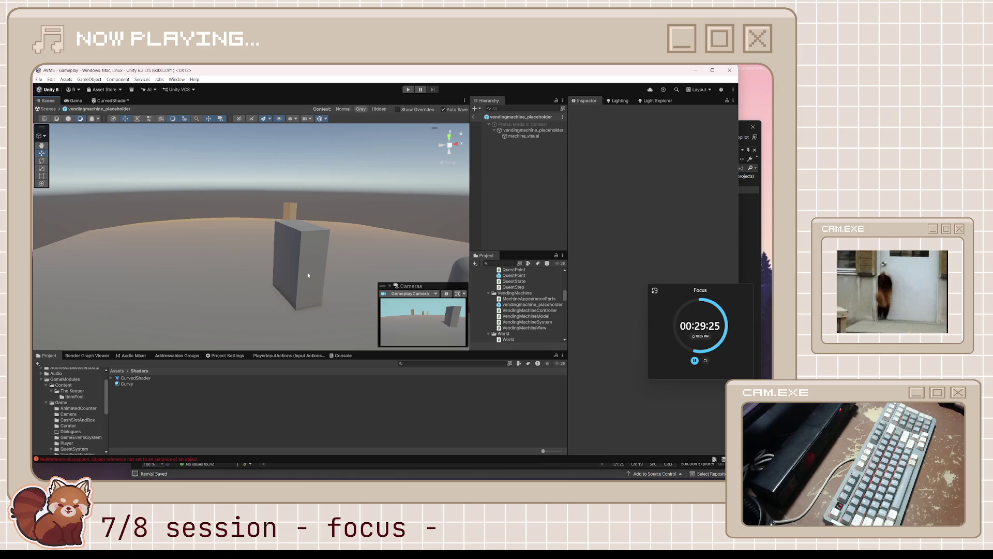
Reset machine_visual's Transform to position 0, rotation 0 and scale 1
left_click(527, 137)
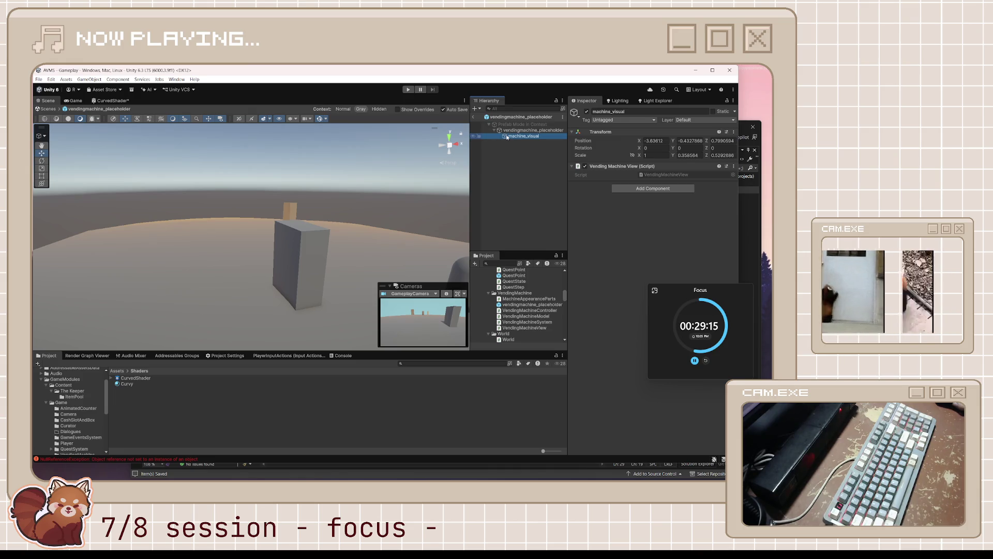
left_click(618, 140)
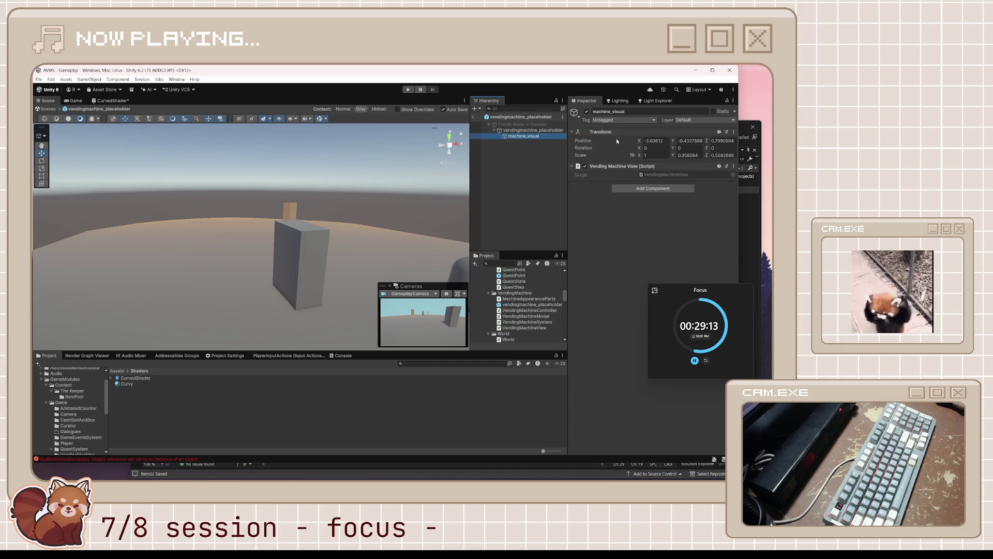
right_click(608, 135)
key("Escape")
left_click(533, 130)
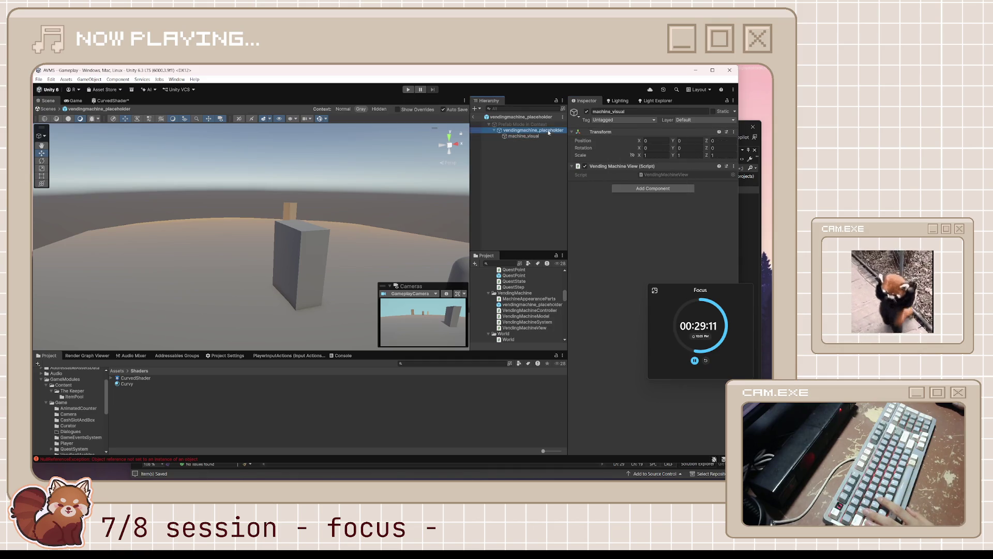
right_click(600, 134)
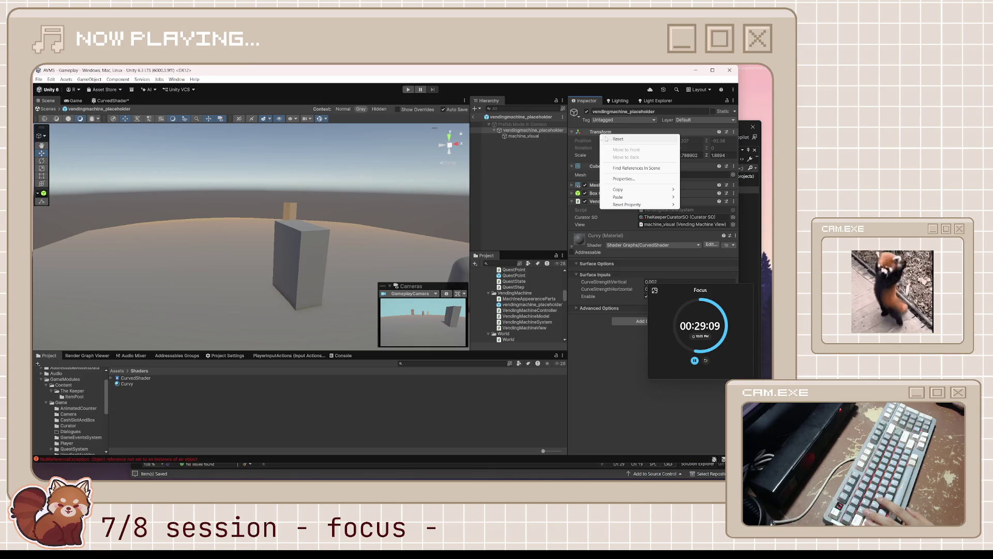
key("Escape")
left_click(533, 137)
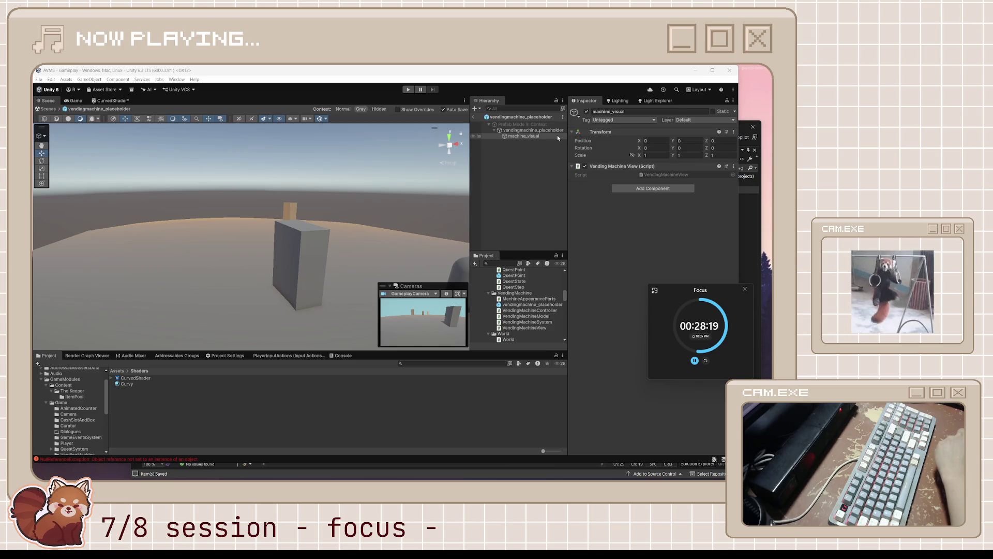
left_click(241, 387)
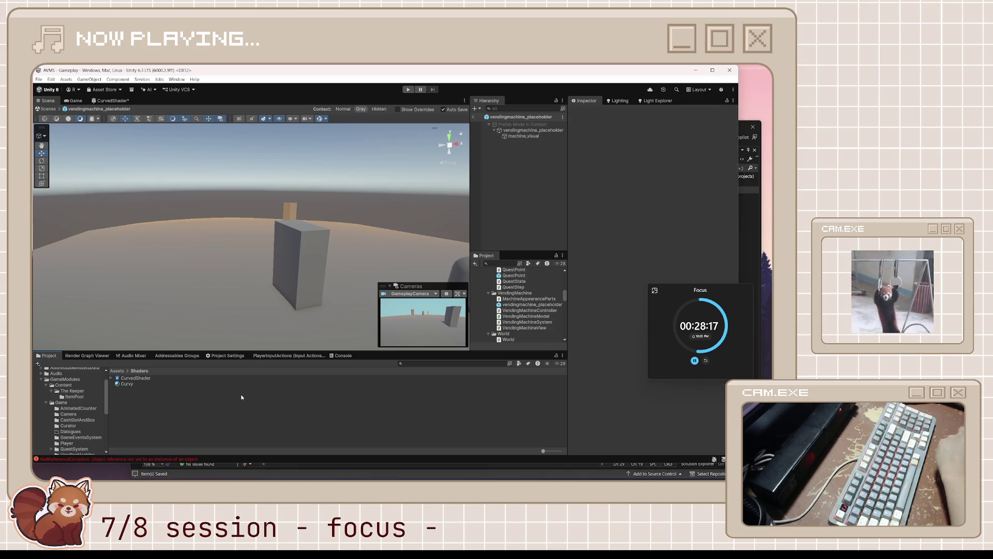
Open The Keeper folder and inspect TheKeeperCuratorSO's first appearance state
left_click(69, 391)
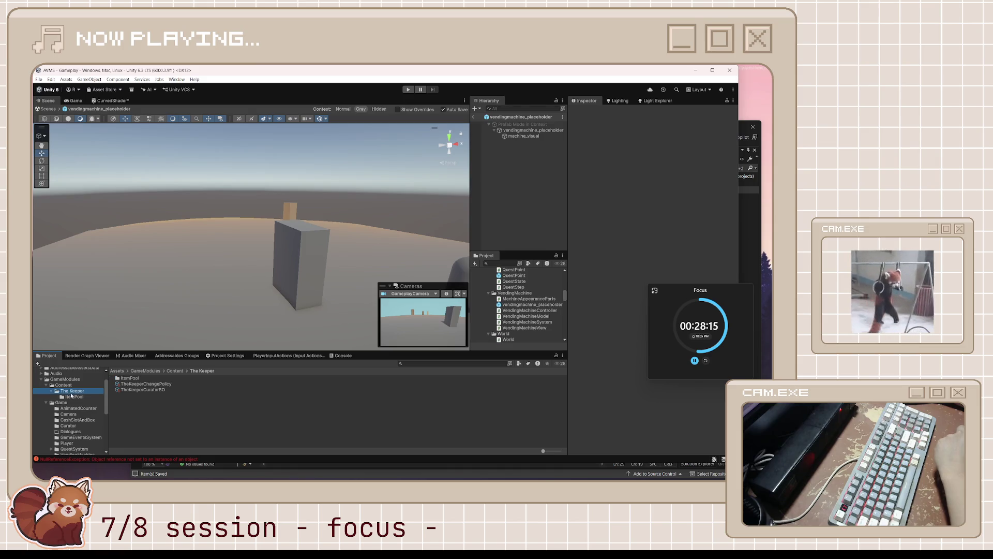
left_click(143, 390)
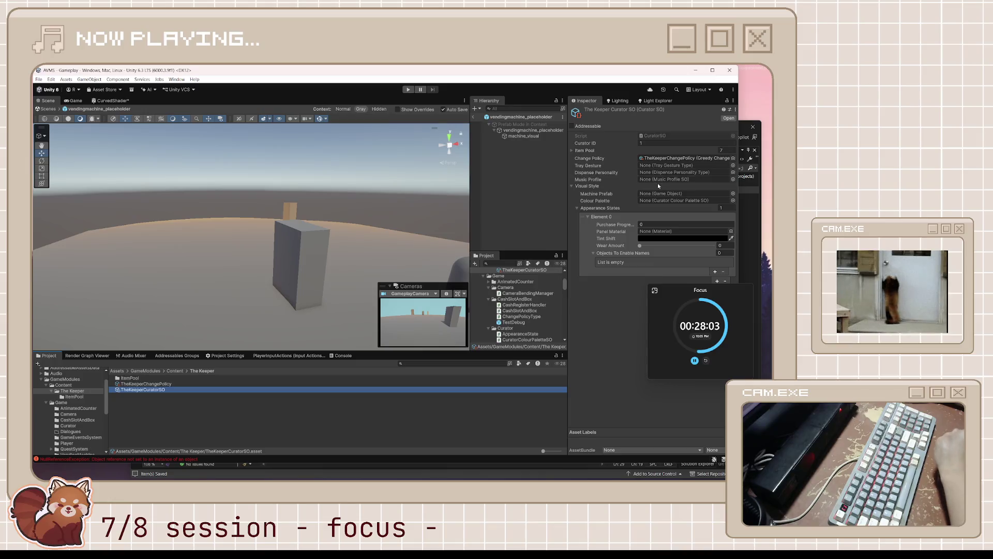
left_click(664, 215)
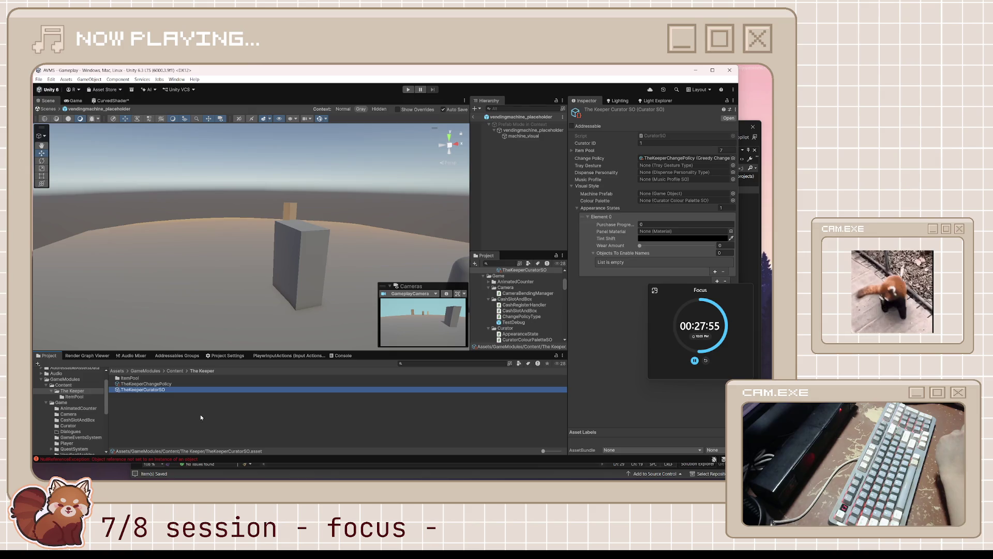
right_click(203, 412)
mouse_move(290, 220)
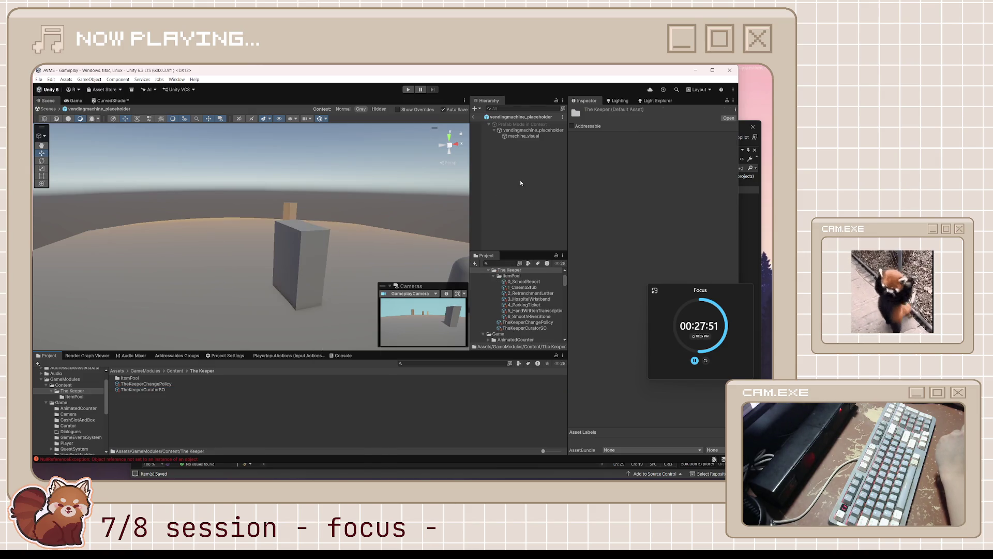
left_click(519, 179)
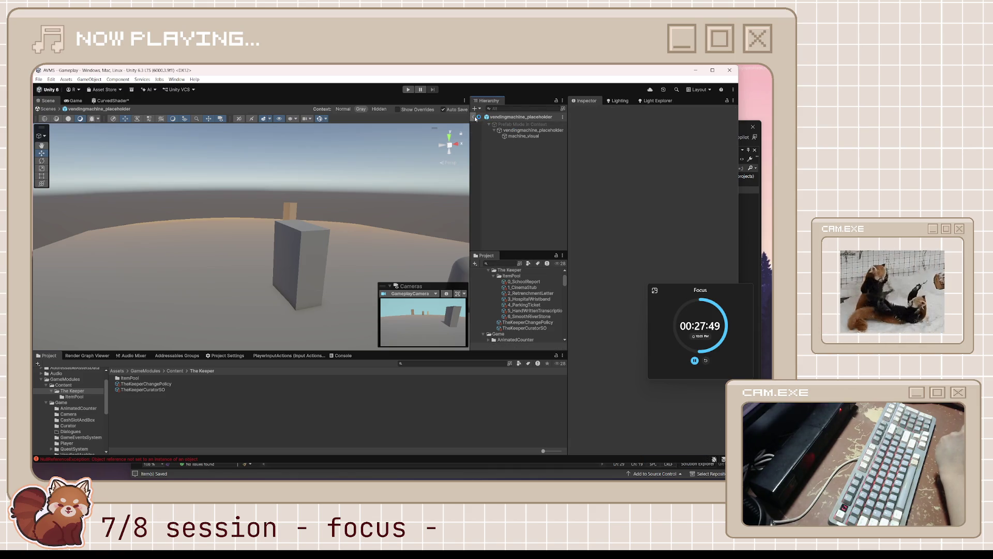
Leave Prefab Mode back to the Gameplay scene and add a new cube
left_click(472, 117)
right_click(529, 248)
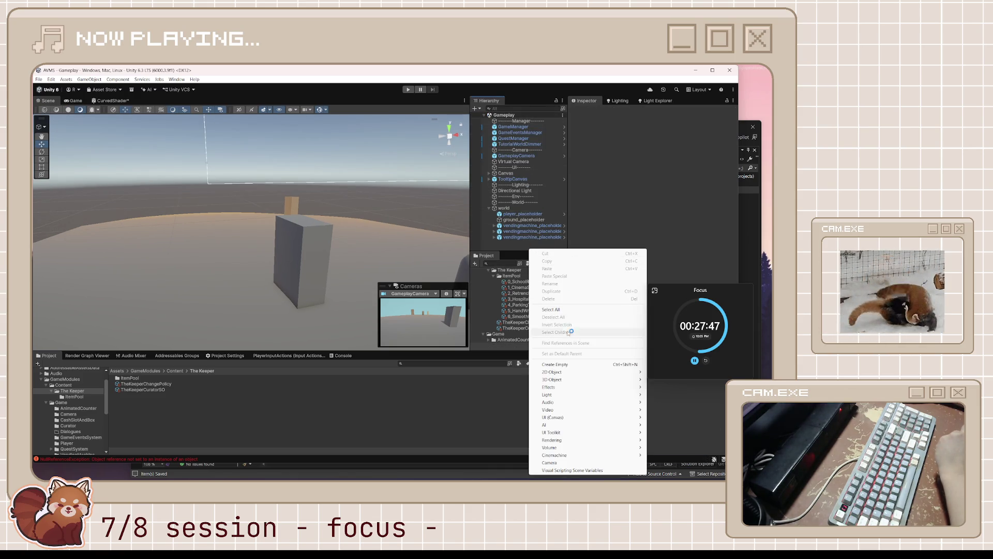
left_click(305, 261)
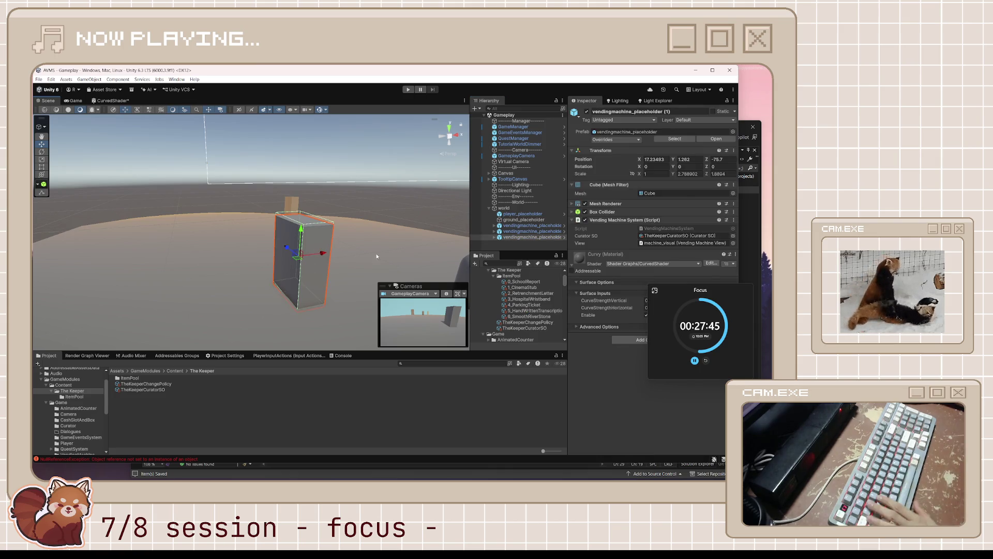
right_click(542, 248)
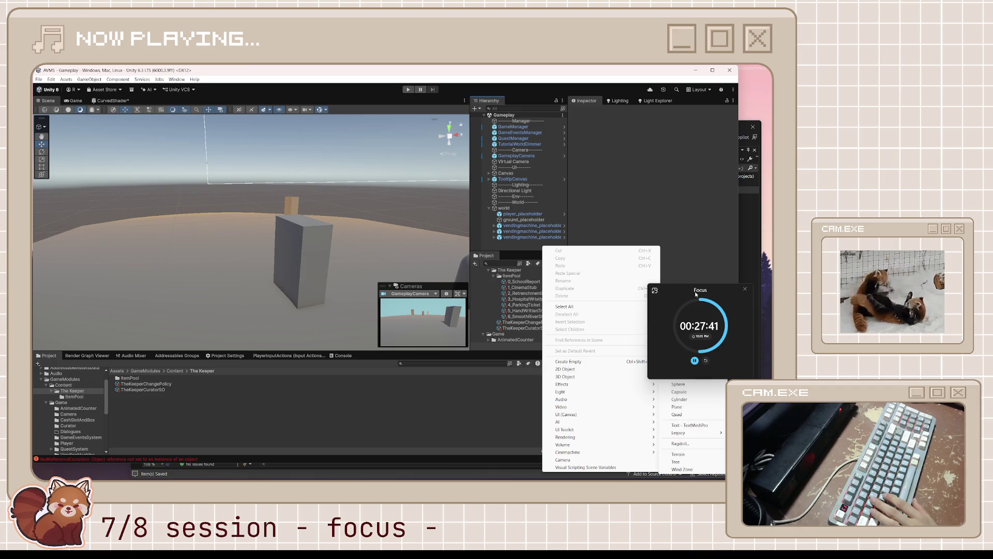
left_click(509, 244)
right_click(509, 244)
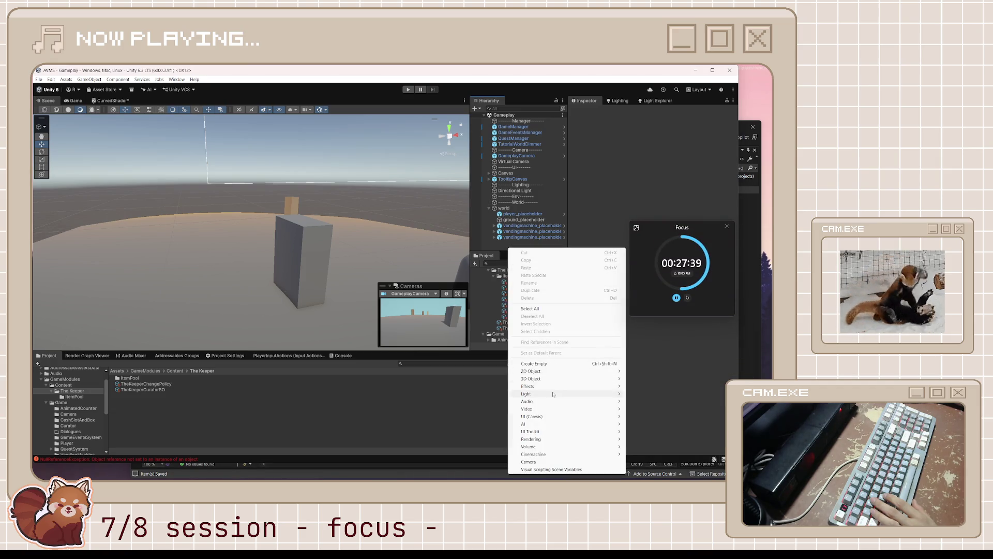
mouse_move(557, 380)
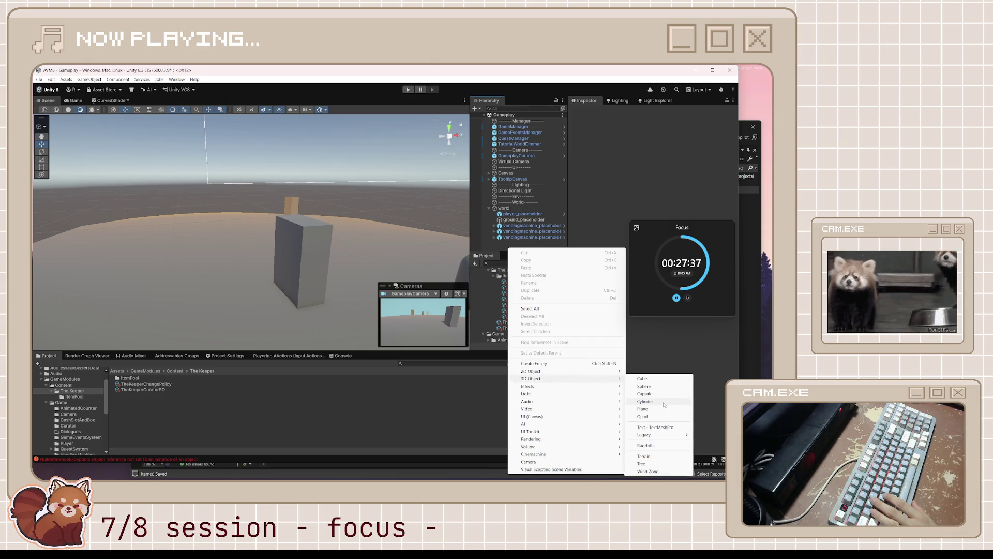
left_click(644, 379)
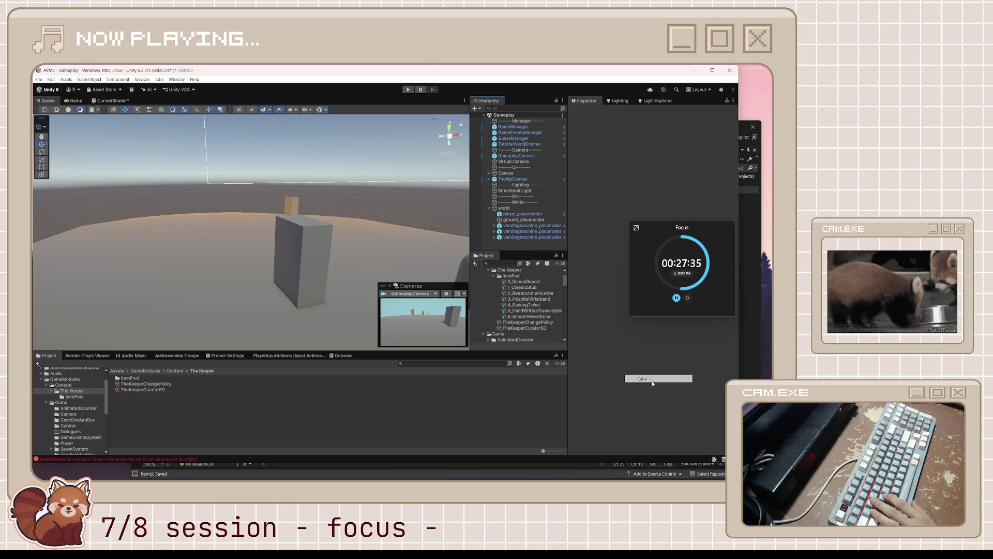
Give the cube the tall vending machine box's scale, raise it above ground, and save the scene
left_click(311, 261)
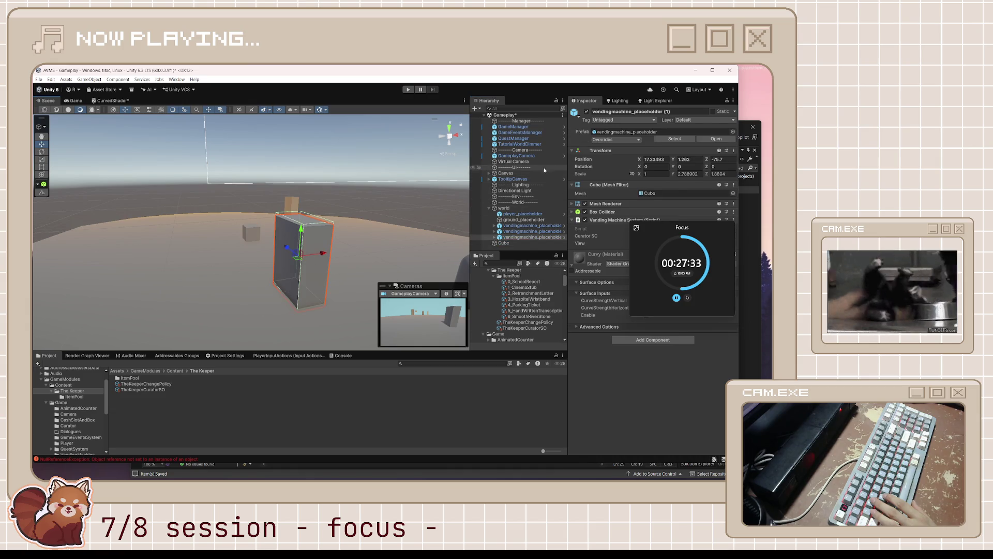
right_click(613, 174)
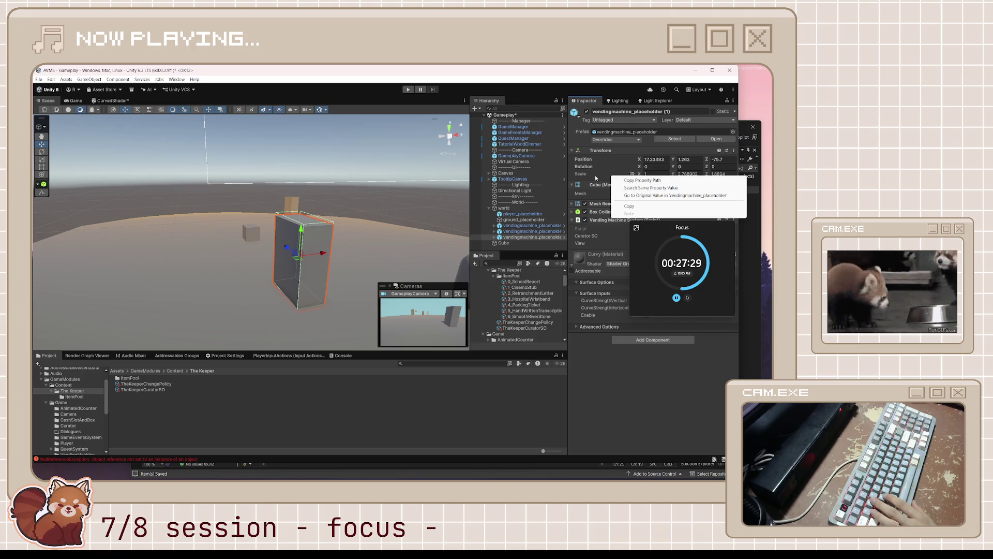
left_click(596, 179)
right_click(583, 176)
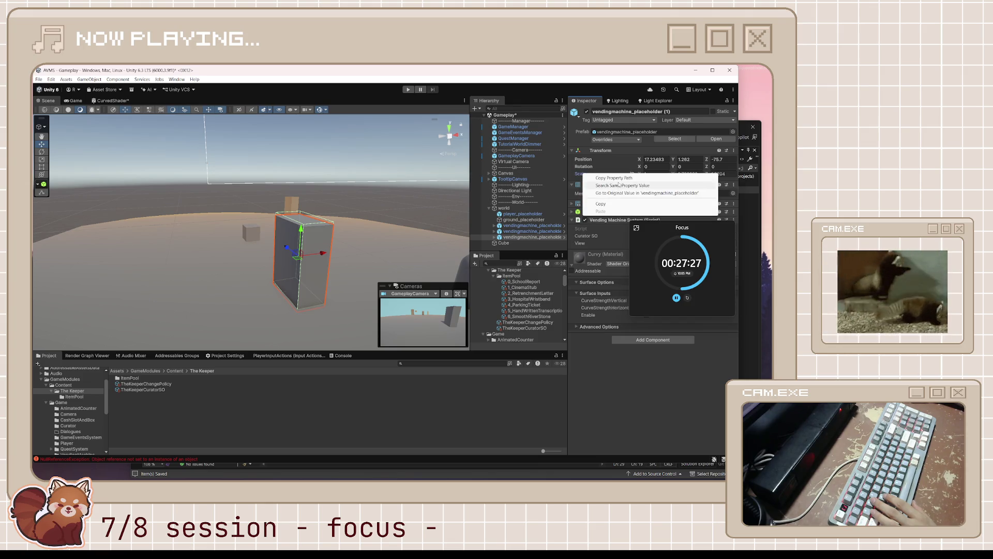
left_click(601, 203)
left_click(250, 231)
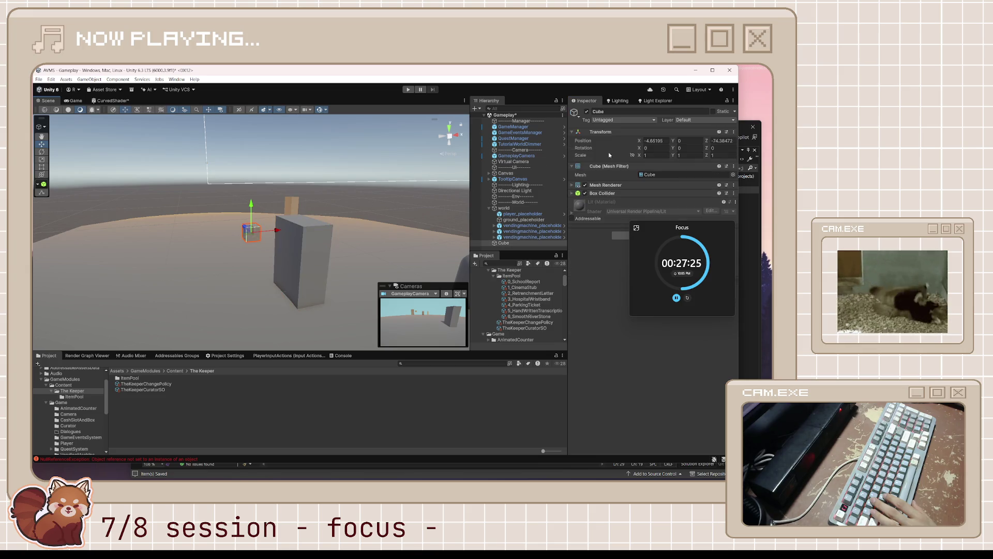
right_click(583, 154)
left_click(602, 181)
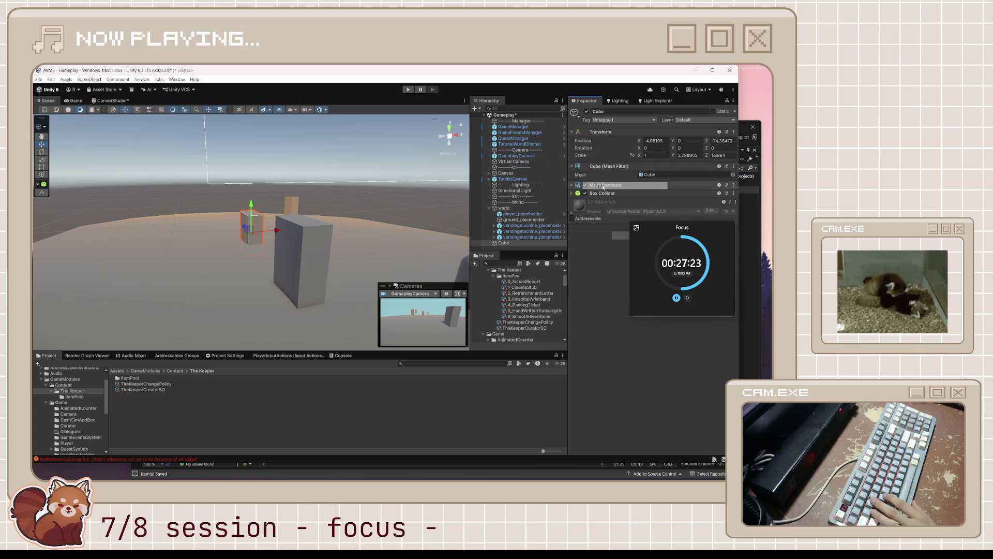
left_click_drag(246, 202, 281, 145)
key("ctrl+s")
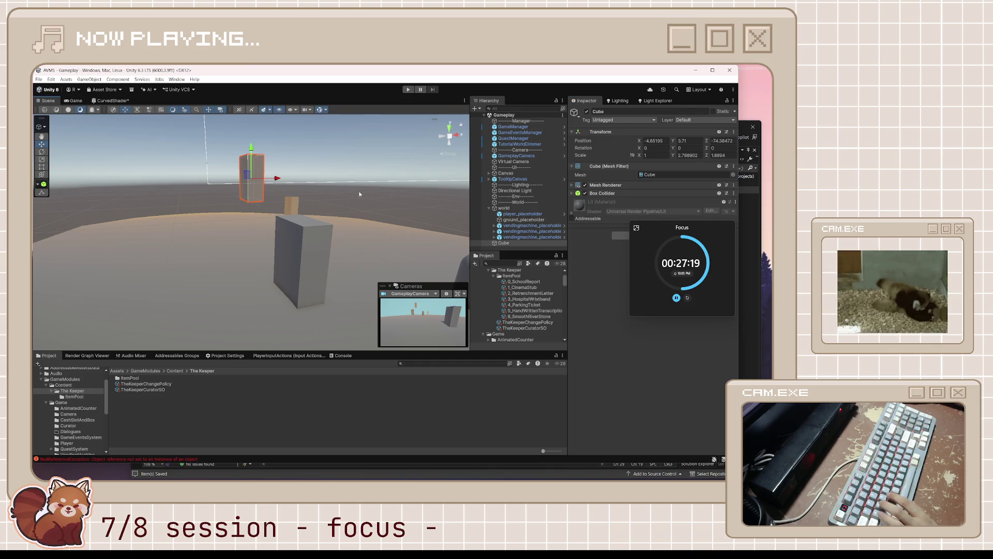
Rename the cube to 'thekeeper' and save it as a prefab in The Keeper folder
left_click(501, 243)
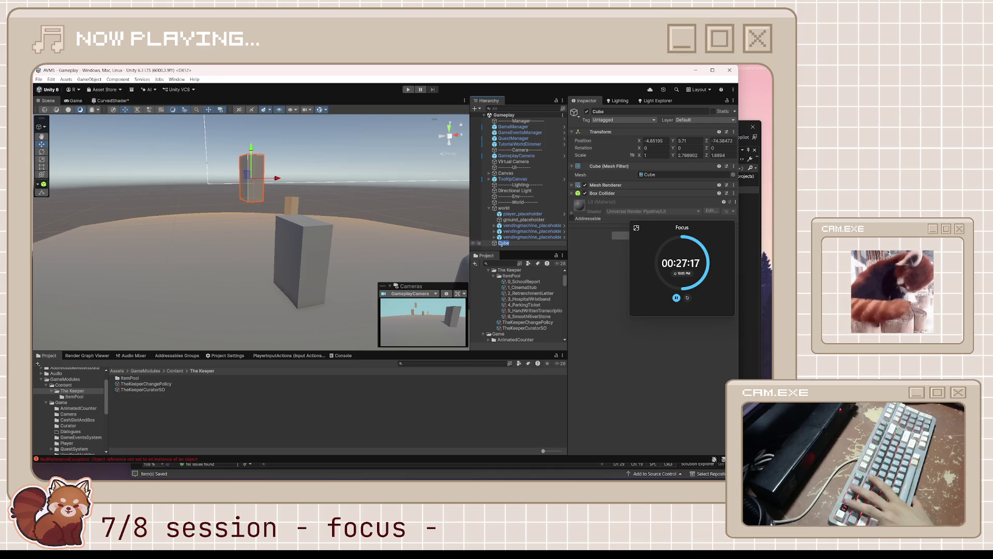
type("thekeeper")
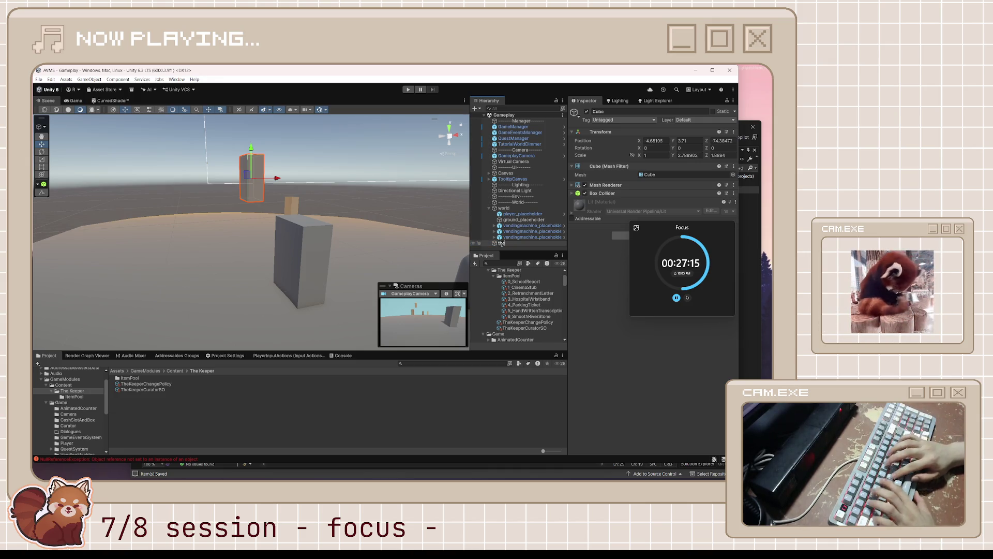
key("Return")
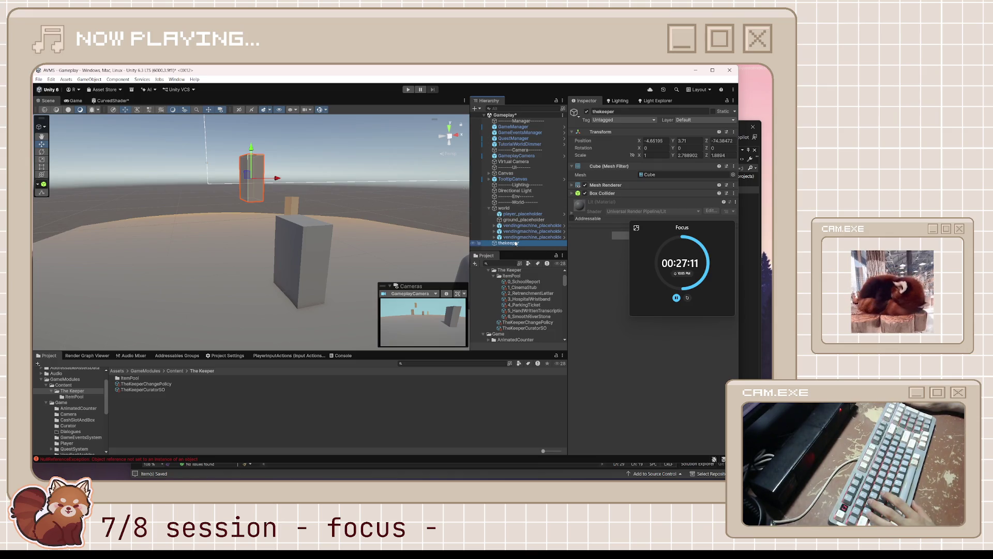
left_click_drag(515, 243, 163, 414)
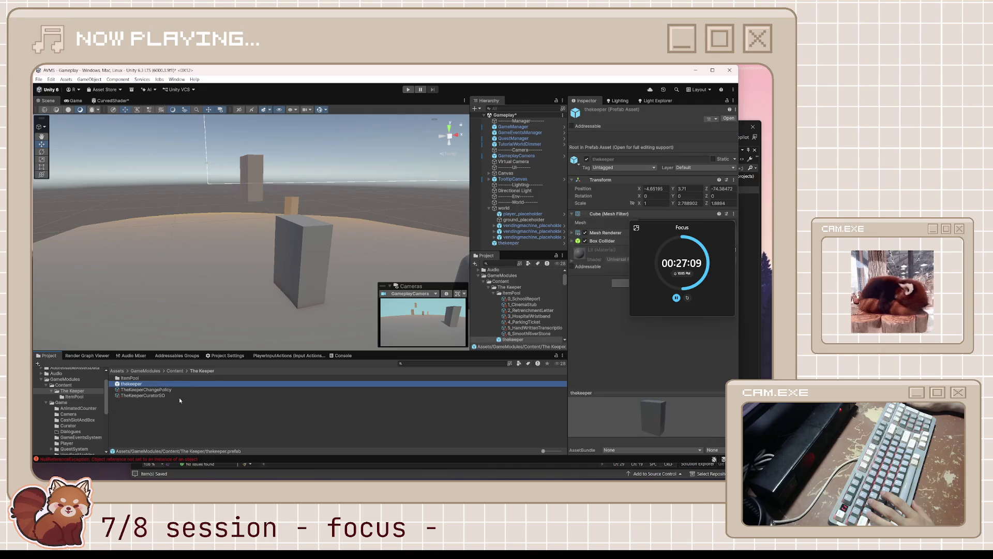
Delete the thekeeper box instance from the scene and save the scene
left_click(238, 179)
key("Delete")
key("ctrl+s")
Select the thekeeper prefab asset to review its Cube mesh, Box Collider and Mesh Renderer
left_click(131, 384)
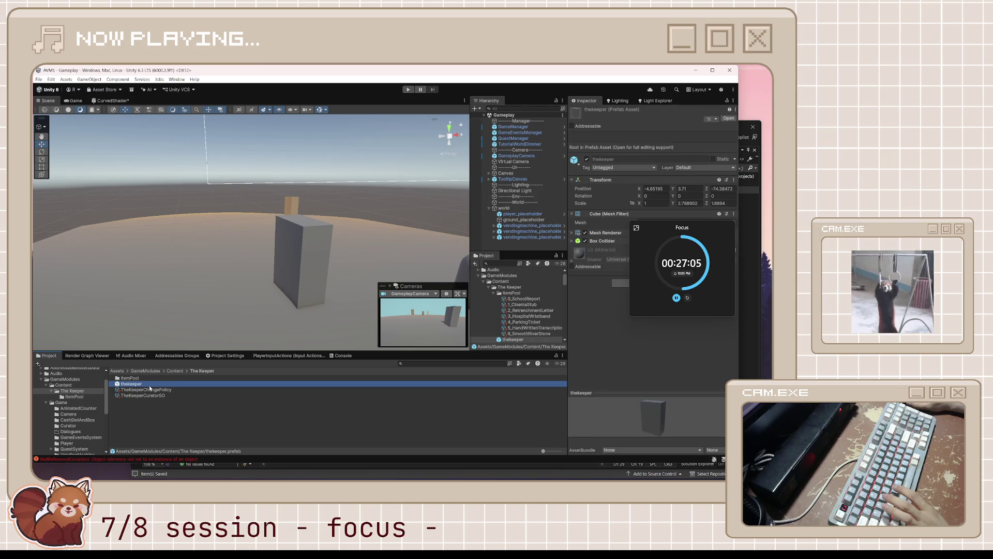
left_click_drag(672, 228, 666, 307)
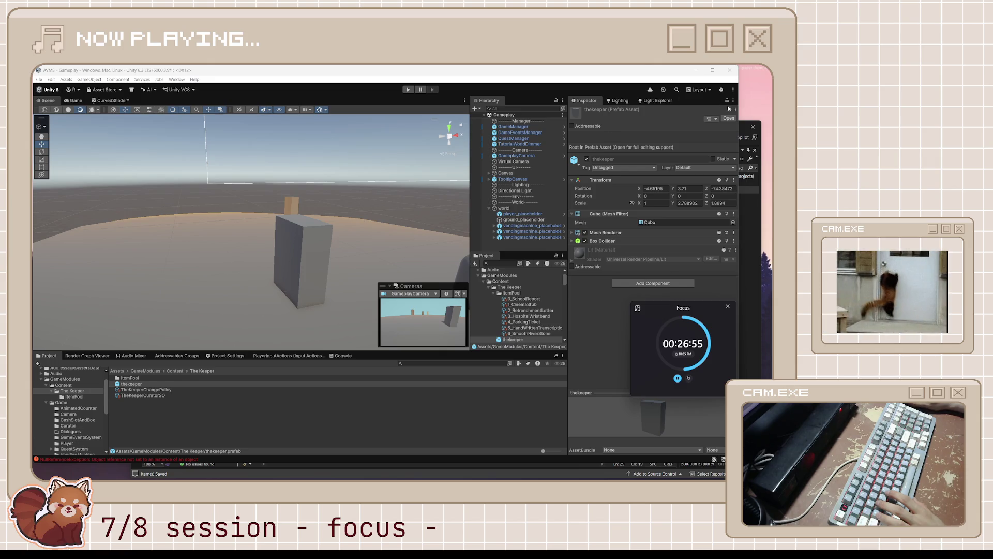
scroll(60, 429, "down", 3)
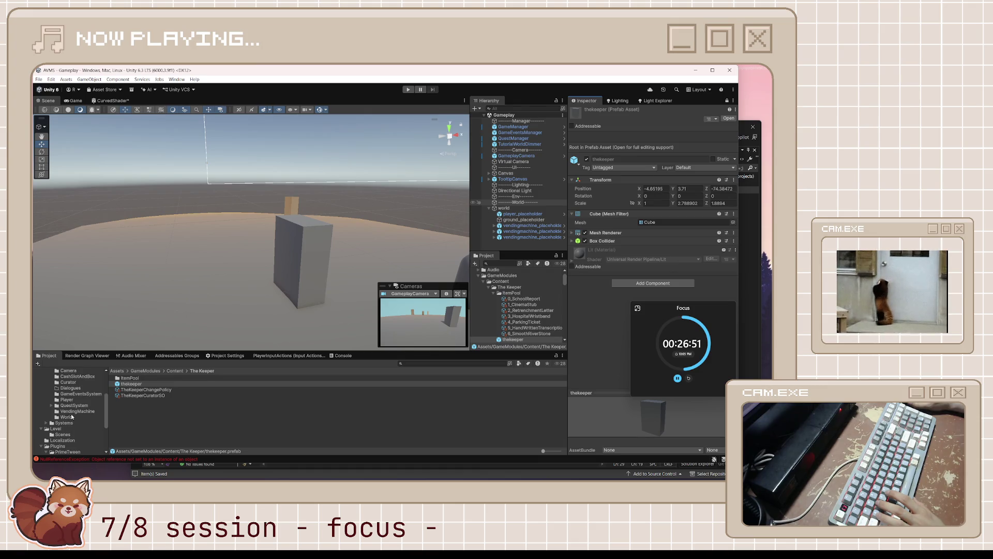
Add the MachineAppearanceParts script from Game/VendingMachine to thekeeper and expand Tinted Renderers
left_click(73, 406)
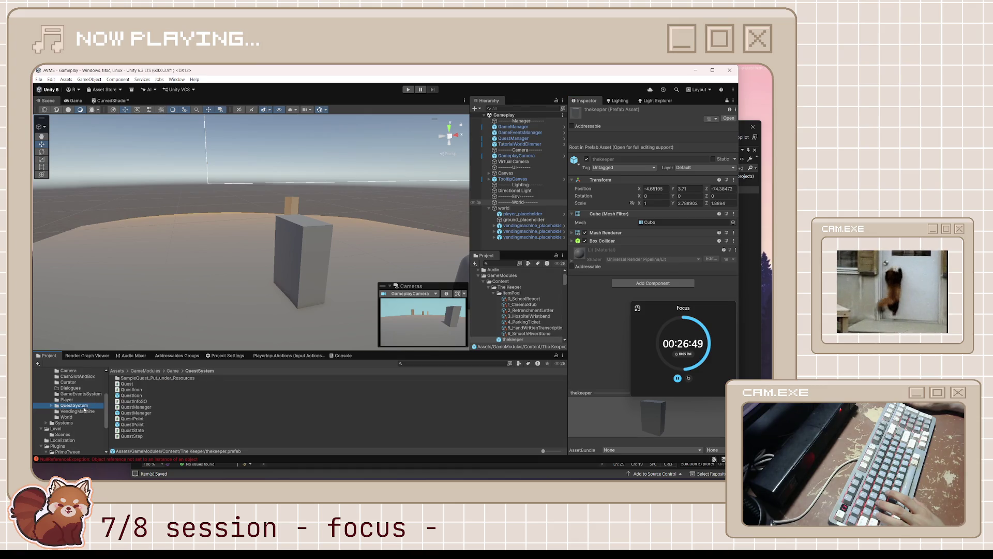
left_click(100, 410)
left_click_drag(147, 378, 590, 346)
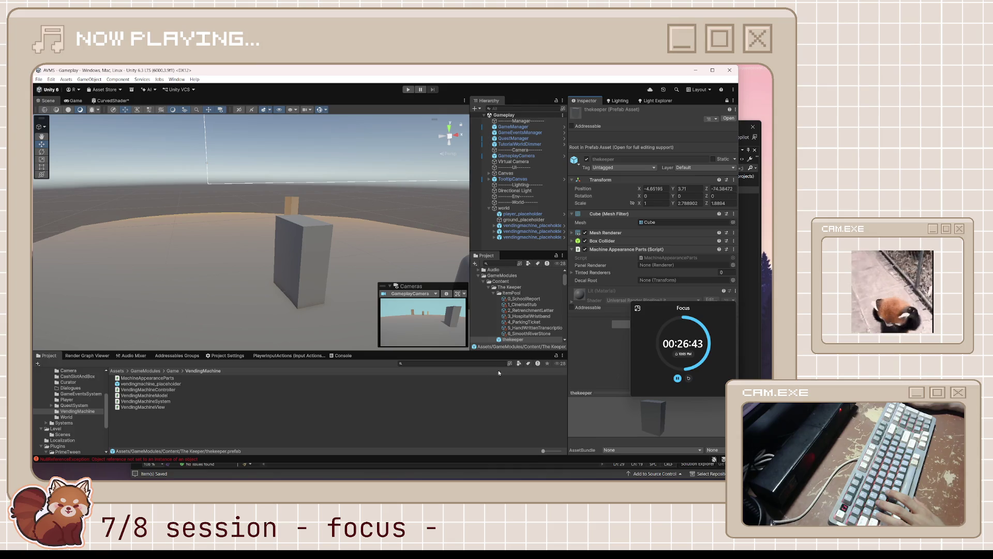
left_click_drag(659, 306, 644, 357)
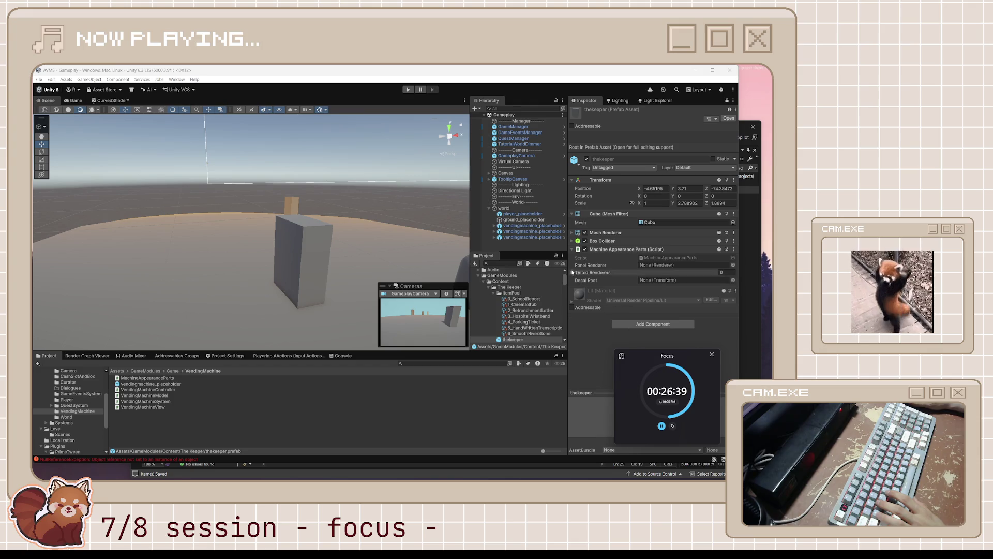
left_click(572, 272)
Look at the VendingMachineSystem script and the vendingmachine_placeholder prefab for reference
left_click(320, 268)
left_click(150, 401)
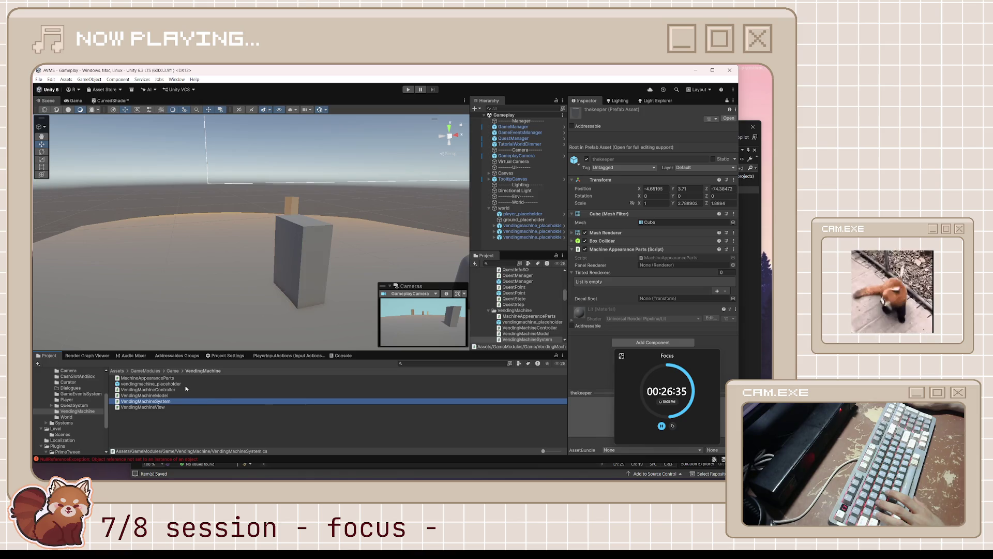
left_click(171, 383)
left_click(183, 433)
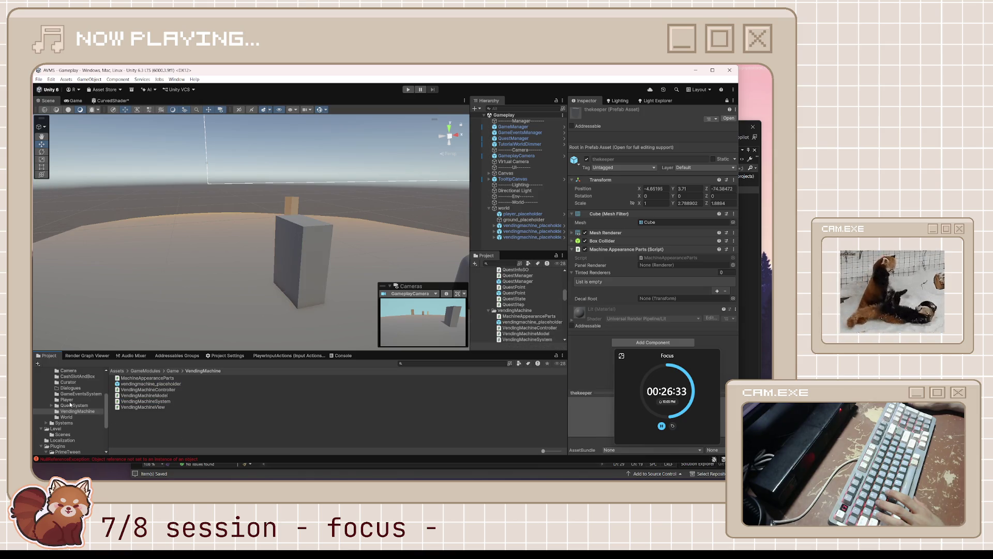
scroll(71, 403, "up", 3)
left_click(155, 384)
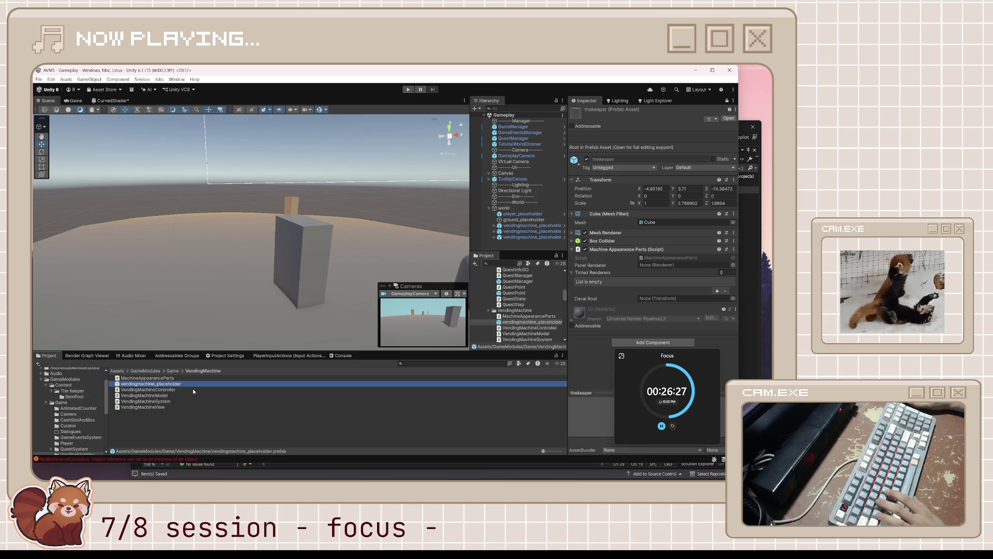
key("alt+Tab")
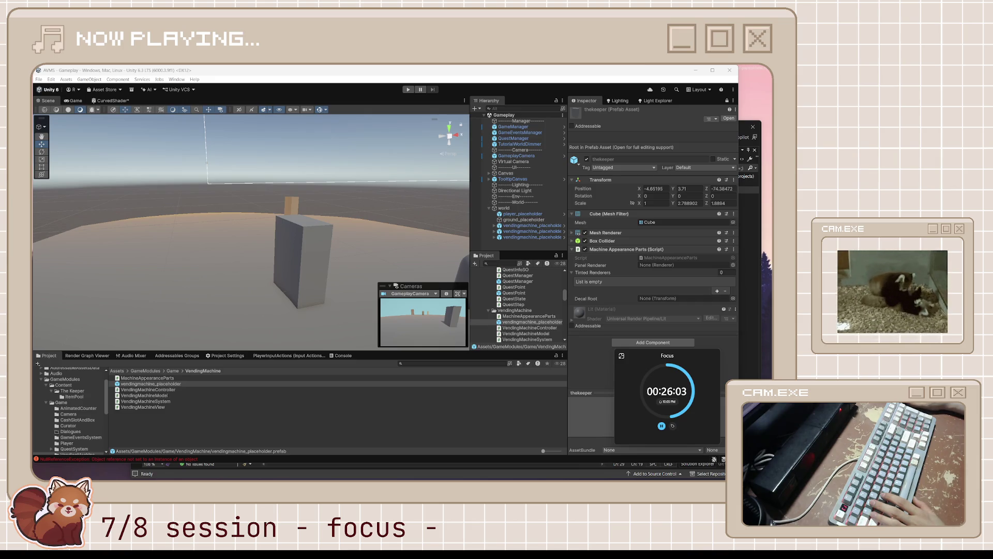
Inspect the vendingmachine_placeholder prefab and one of its instances in the scene
left_click(385, 421)
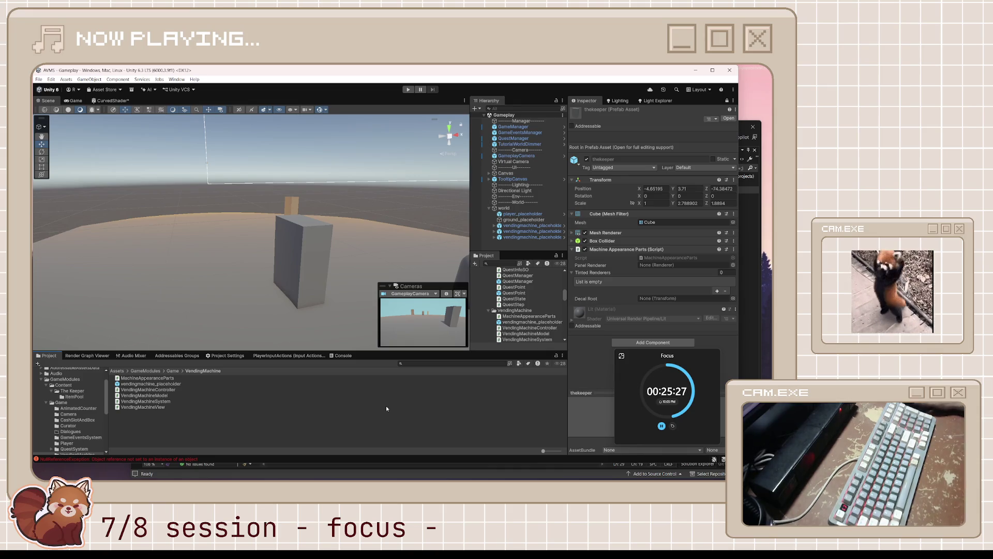
left_click(238, 383)
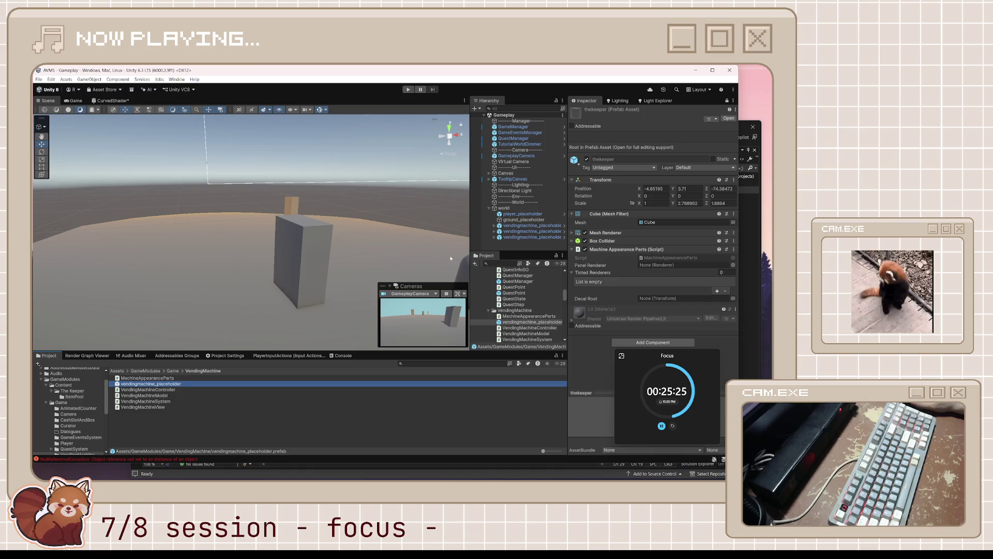
left_click(522, 238)
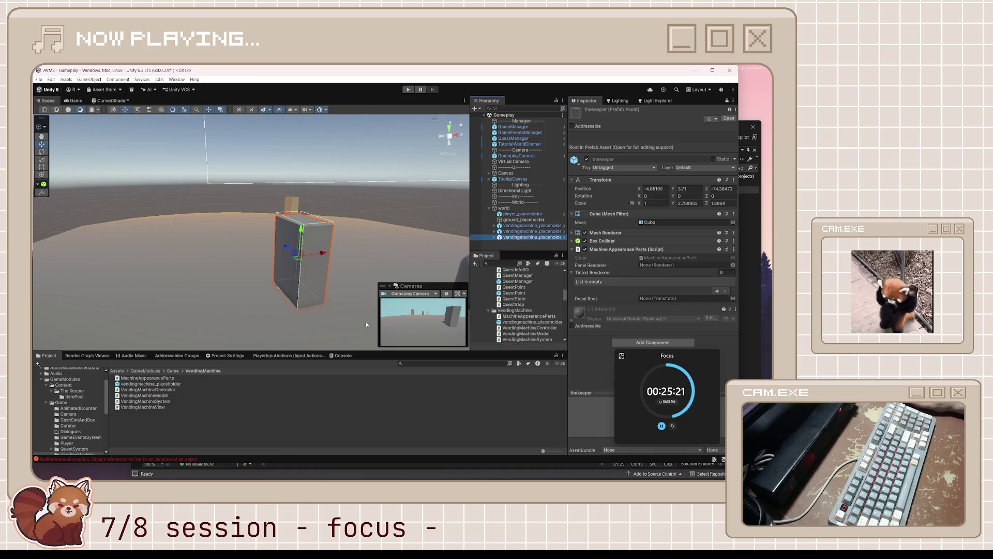
left_click(181, 384)
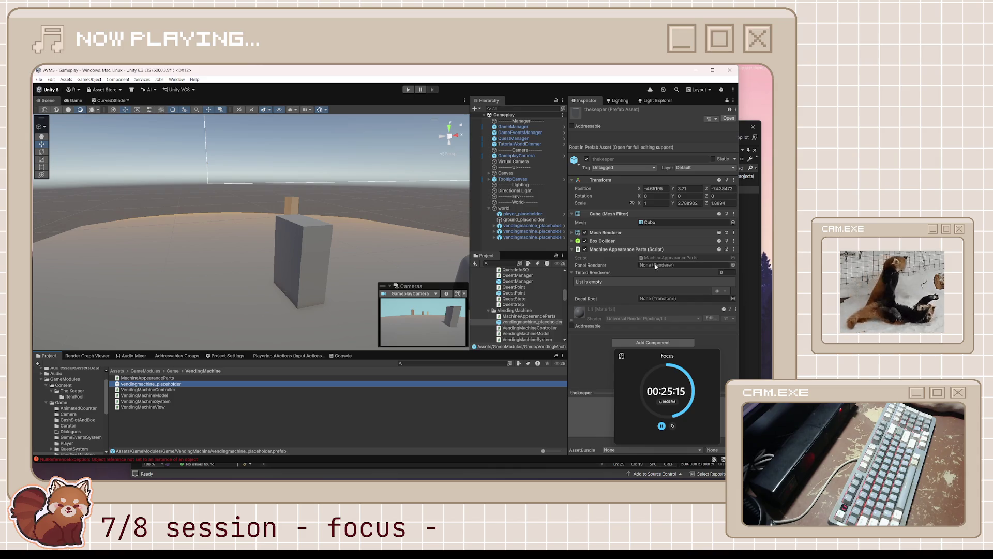
Return to the Content/The Keeper folder and select the thekeeper prefab
scroll(81, 404, "up", 2)
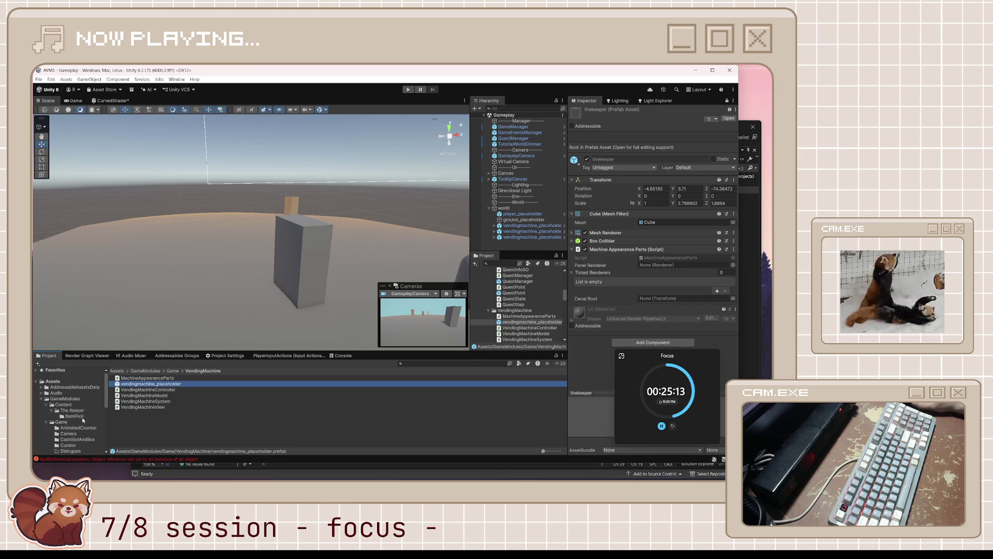
left_click(76, 410)
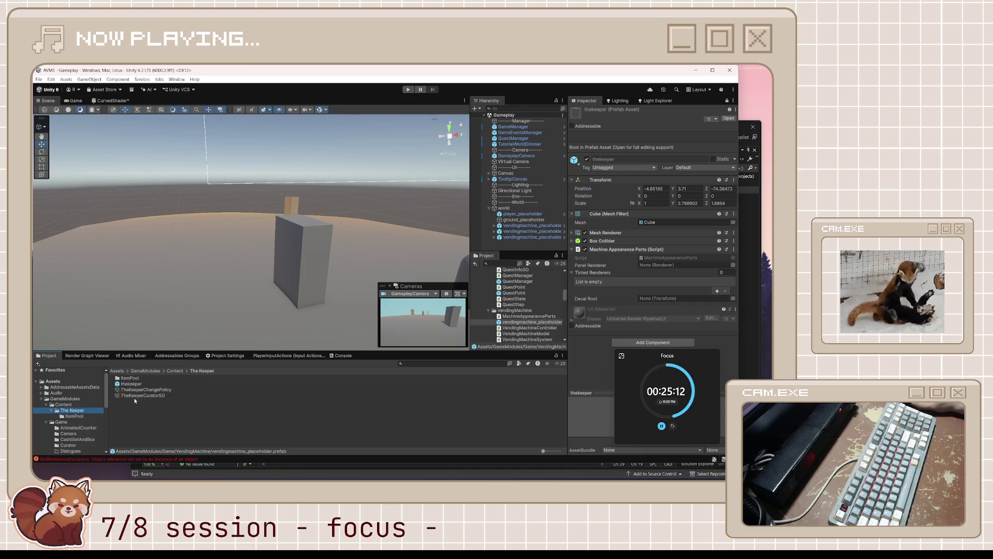
left_click(166, 385)
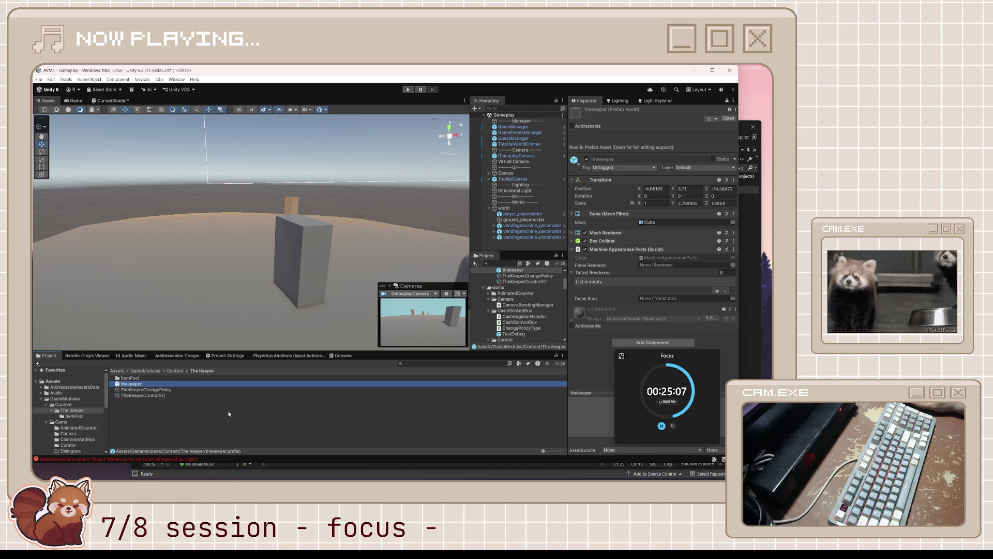
Open thekeeper in prefab mode and add an empty child named decal 1
double_click(165, 384)
right_click(525, 160)
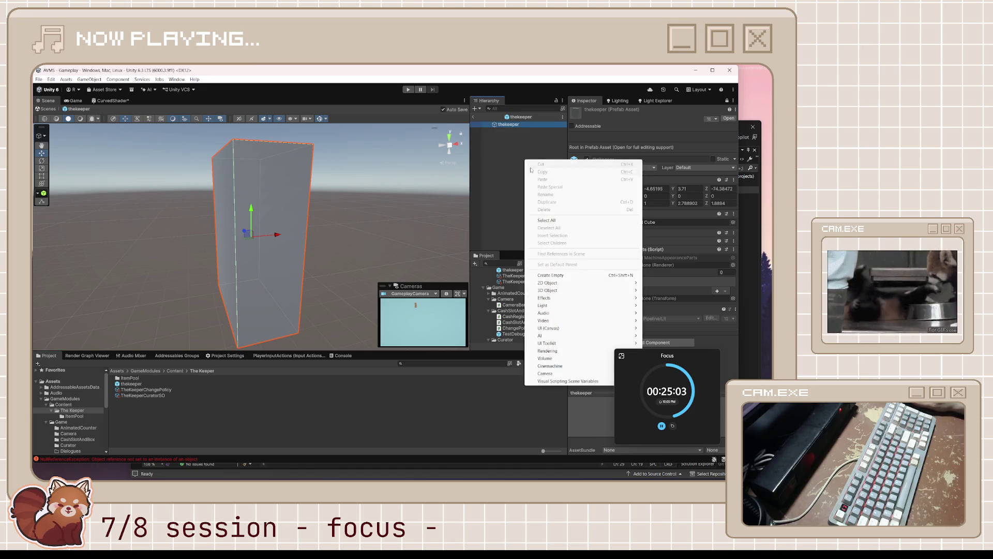
left_click(550, 275)
type("decal 1")
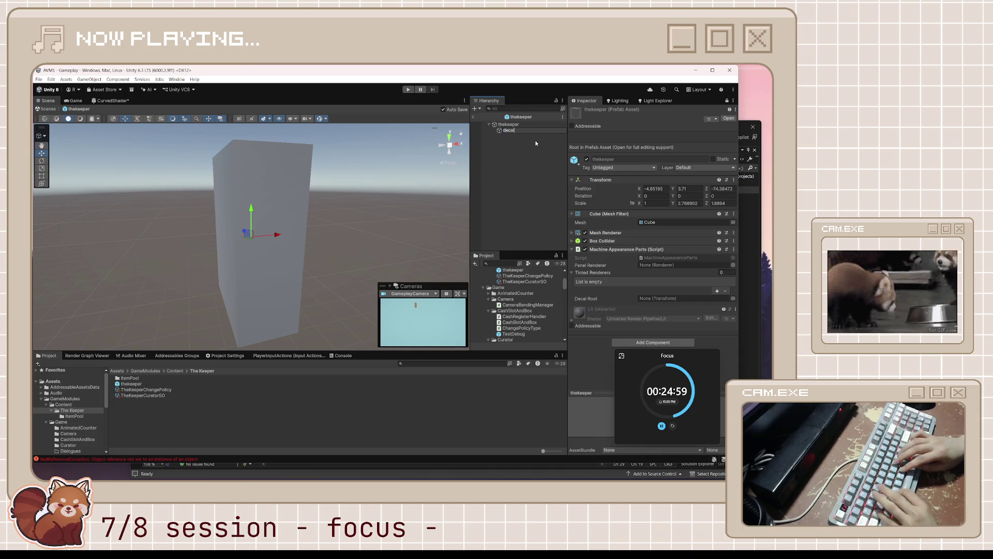
key("Return")
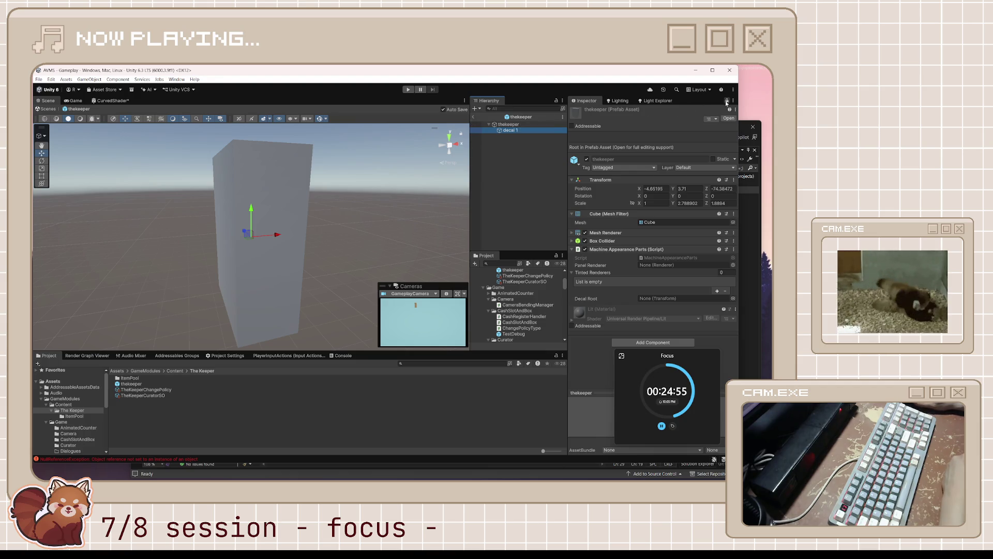
Assign decal 1 to the Decal Root field of Machine Appearance Parts
left_click(536, 127)
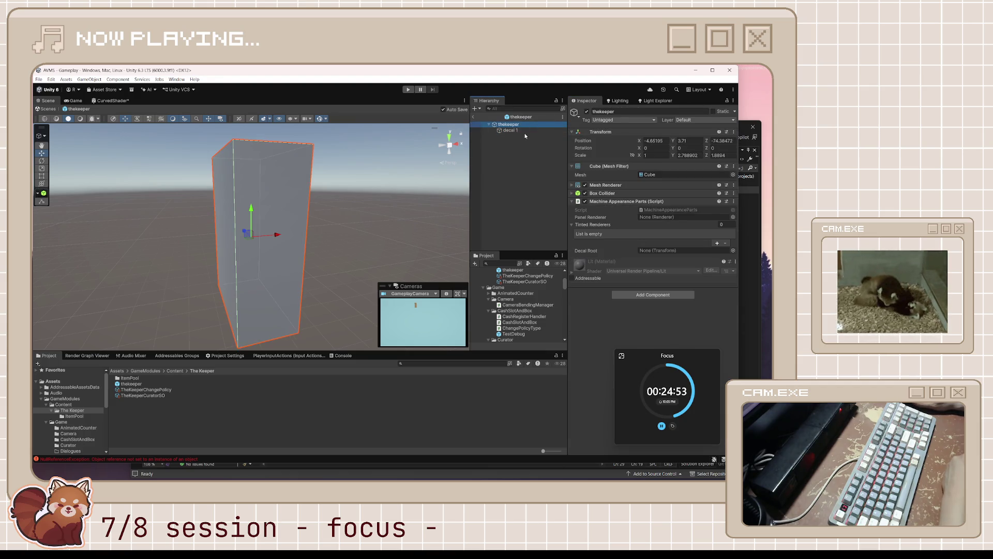
left_click(571, 224)
left_click(572, 224)
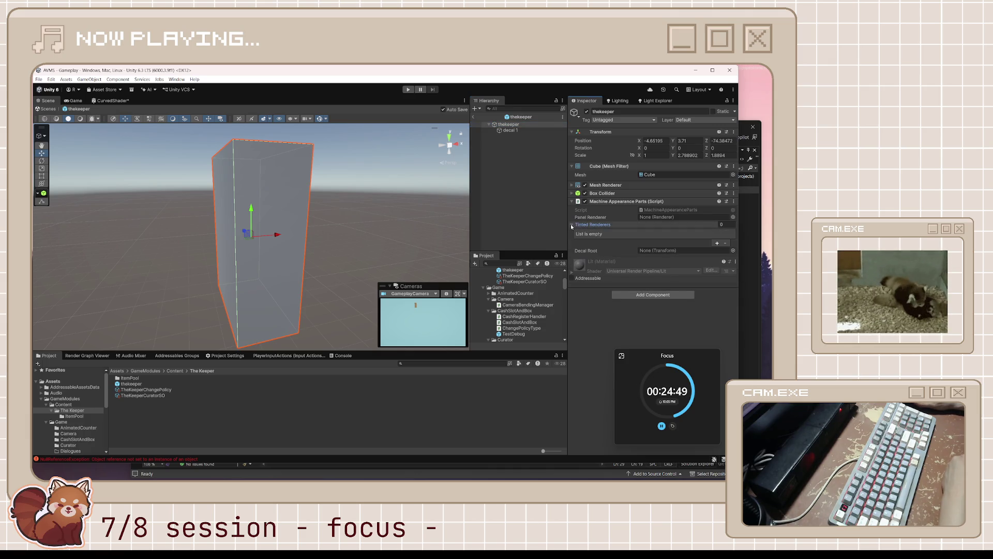
mouse_move(520, 131)
left_mouse_down()
mouse_move(600, 220)
mouse_move(673, 252)
mouse_move(608, 225)
mouse_move(662, 216)
mouse_move(660, 251)
left_mouse_up()
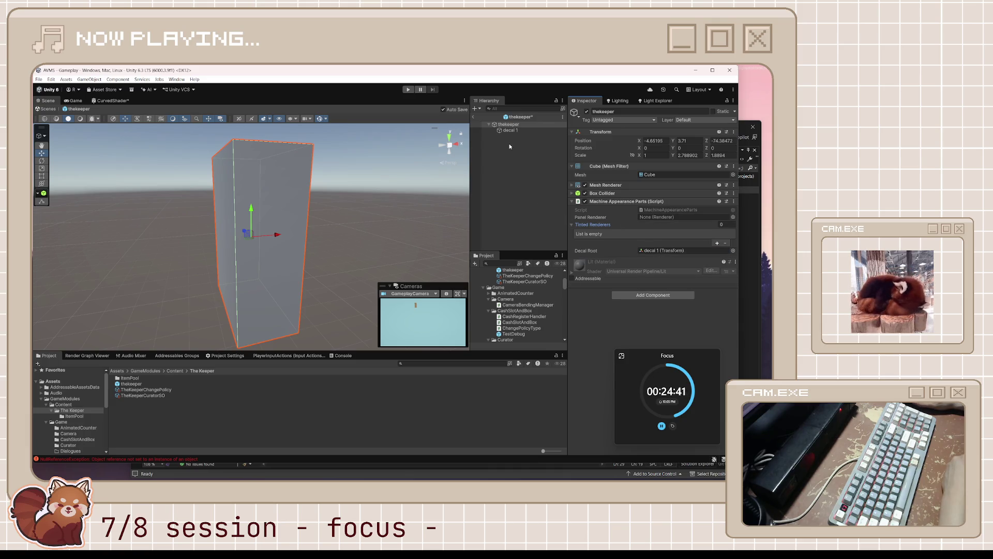
left_click(512, 130)
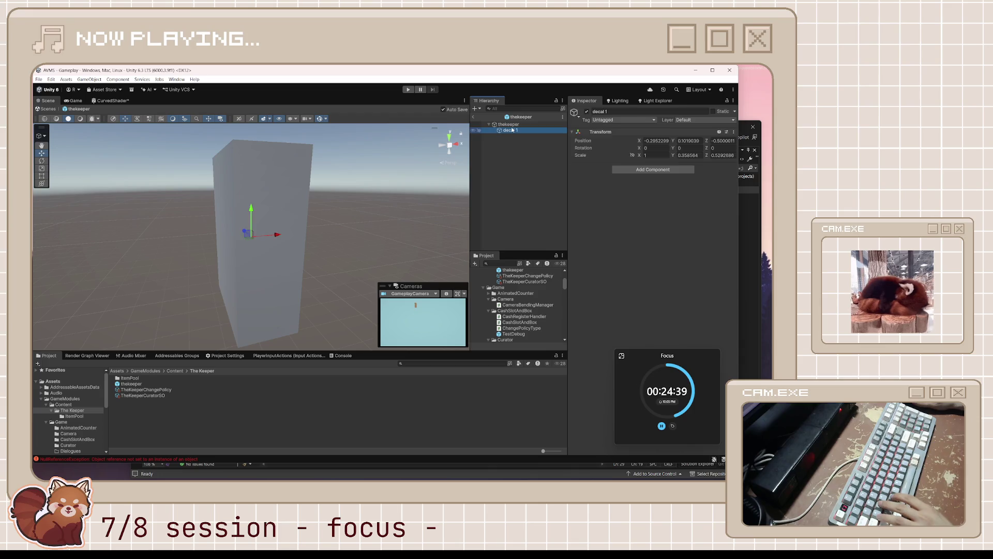
left_click(509, 125)
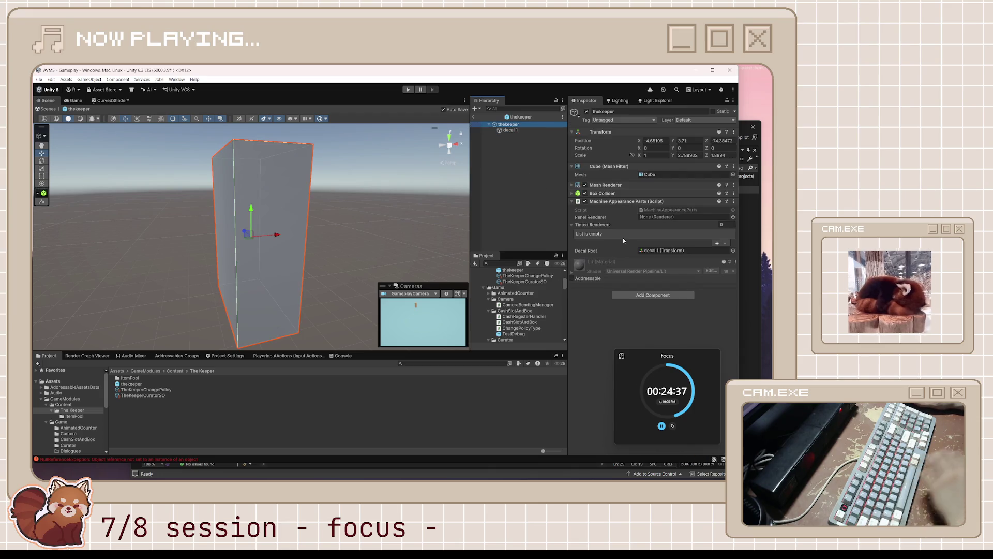
Add a Cube child under thekeeper and scale it down to make it shorter
right_click(486, 163)
mouse_move(522, 293)
left_click(618, 291)
left_click_drag(281, 259, 343, 232)
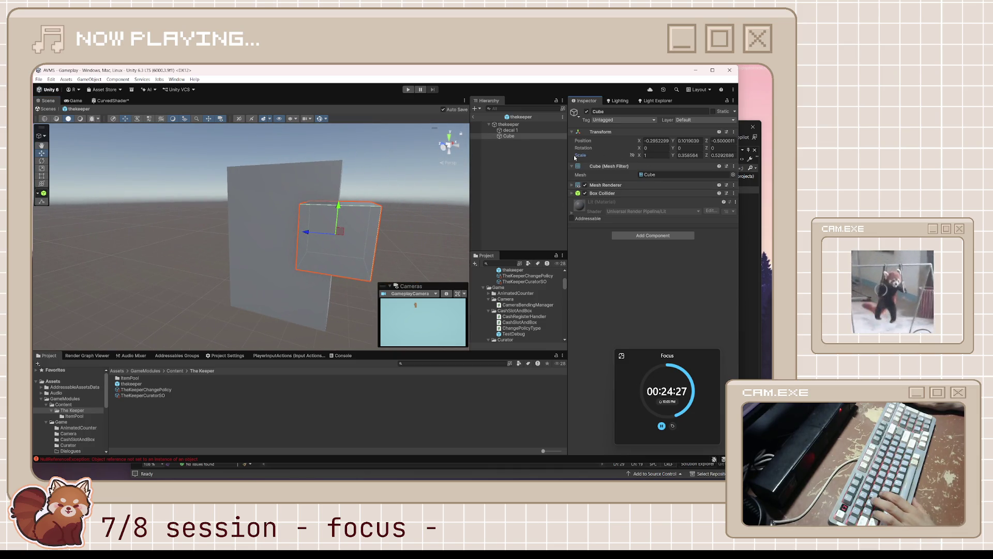
left_click(675, 156)
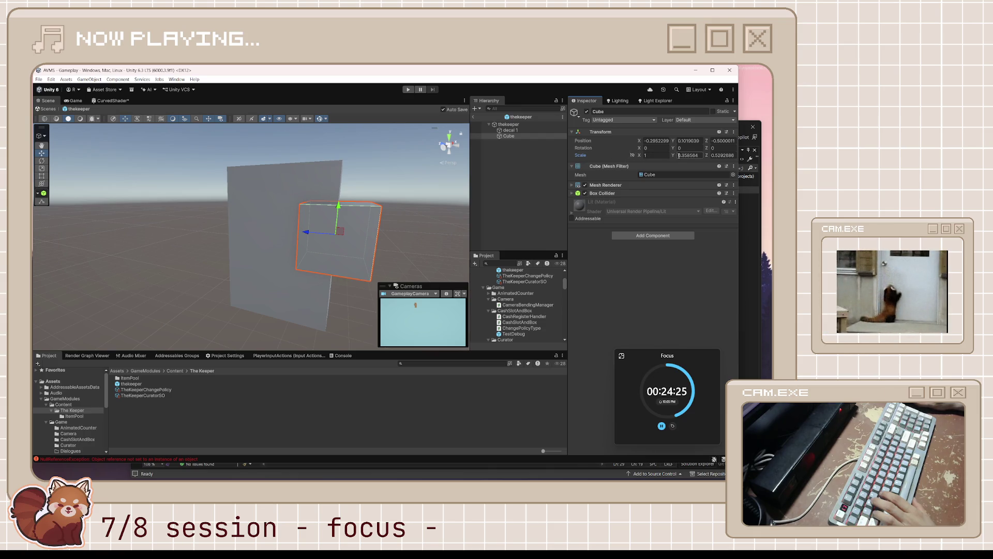
key("e")
key("r")
left_click_drag(338, 206, 313, 235)
View the box from new angles, reselecting the cube with the move tool active
left_click(403, 230)
mouse_move(402, 230)
left_mouse_down()
mouse_move(393, 219)
mouse_move(290, 232)
mouse_move(294, 221)
left_mouse_up()
left_click(290, 232)
key("w")
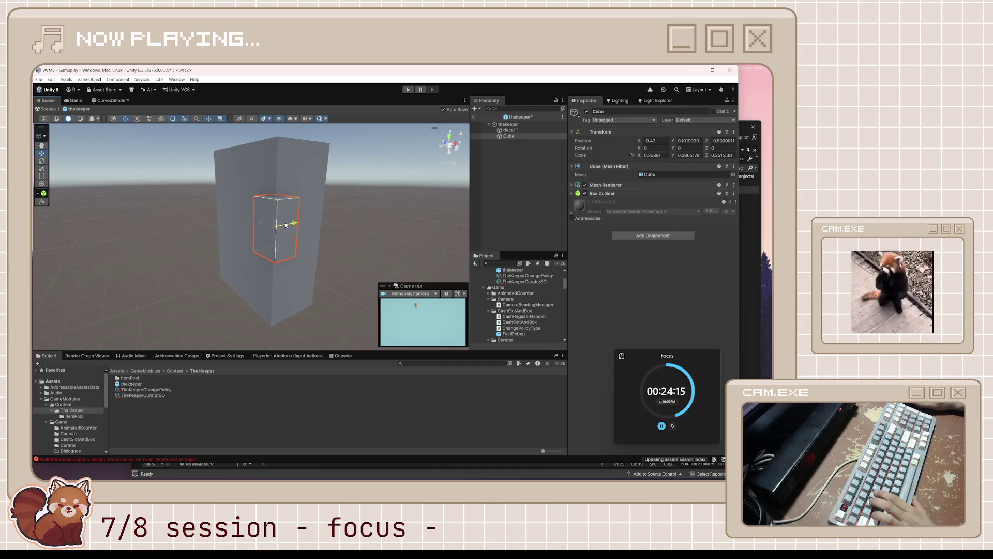
left_click(359, 227)
mouse_move(359, 226)
left_mouse_down()
mouse_move(290, 236)
mouse_move(359, 254)
left_mouse_up()
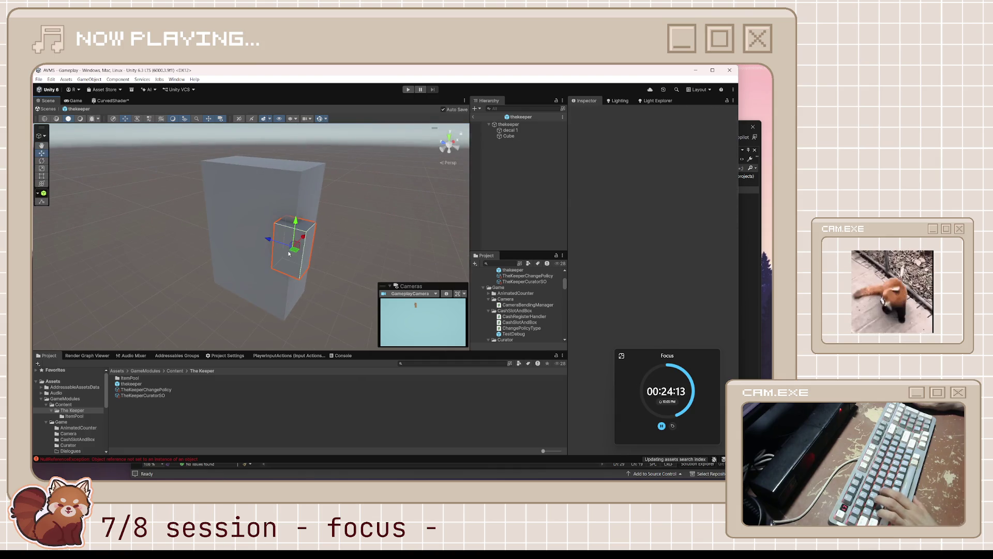
left_click(289, 249)
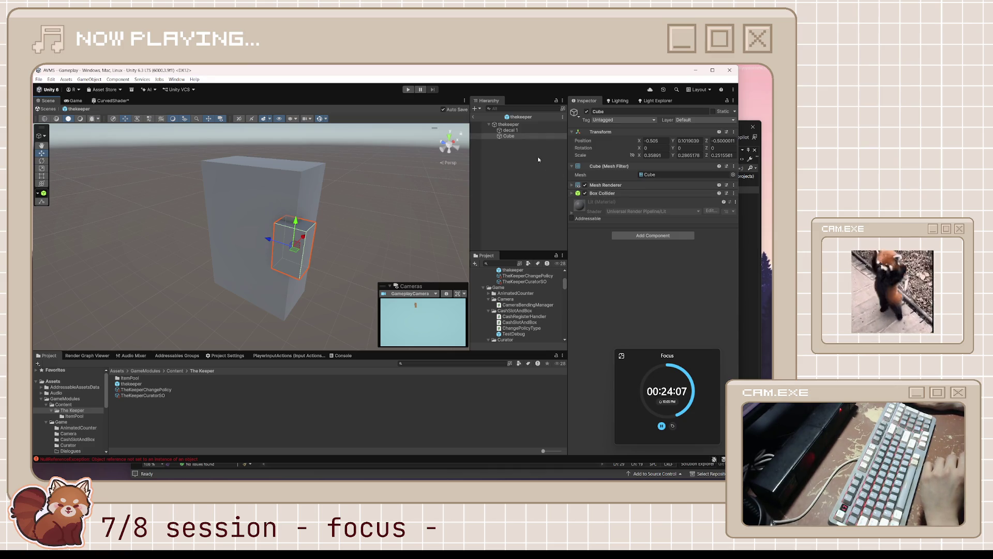
Rename the Cube child to go2 and deactivate it
left_click(513, 137)
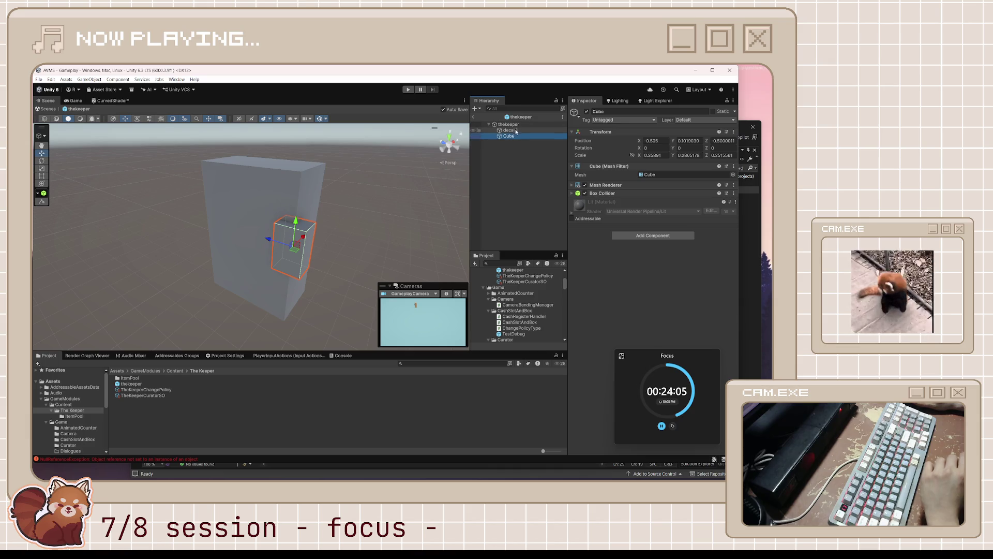
key("F2")
type("go2")
key("Return")
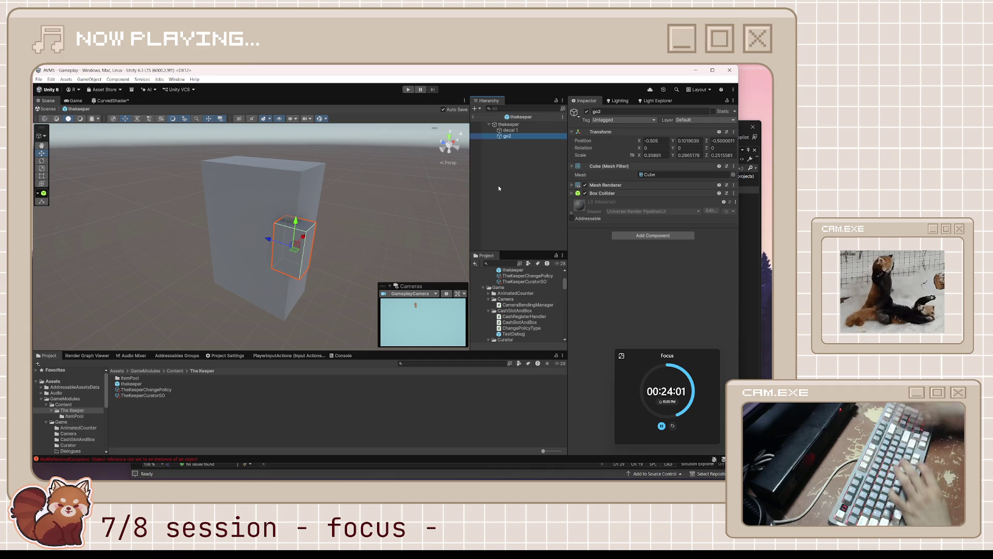
left_click(587, 111)
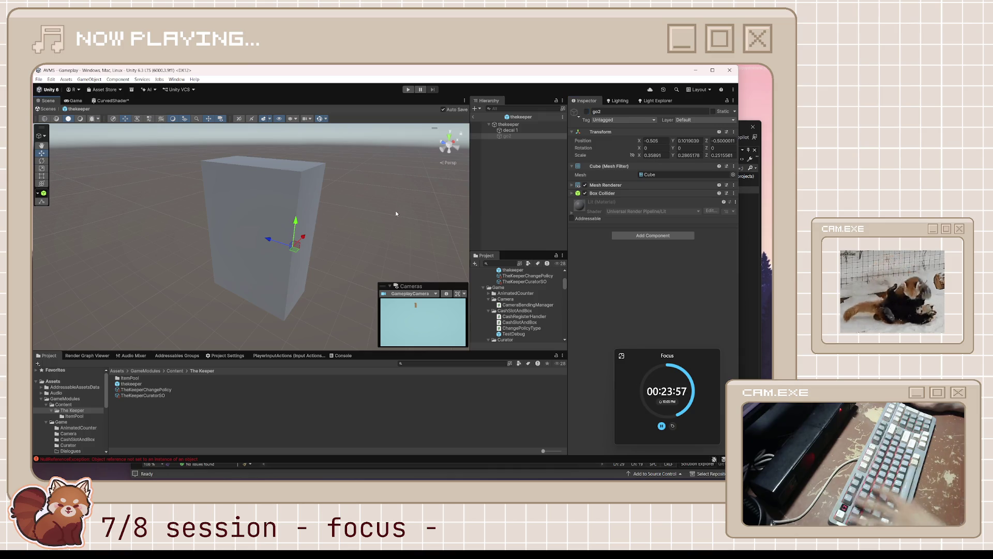
Add go2's Mesh Renderer to thekeeper's Machine Appearance Parts Tinted Renderers list
left_click(507, 138)
left_click(509, 124)
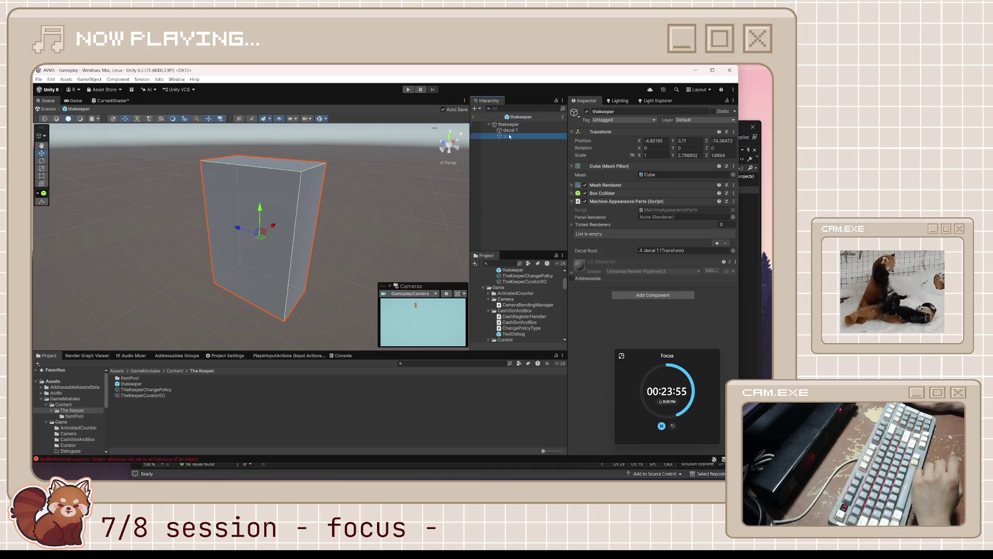
left_click(665, 218)
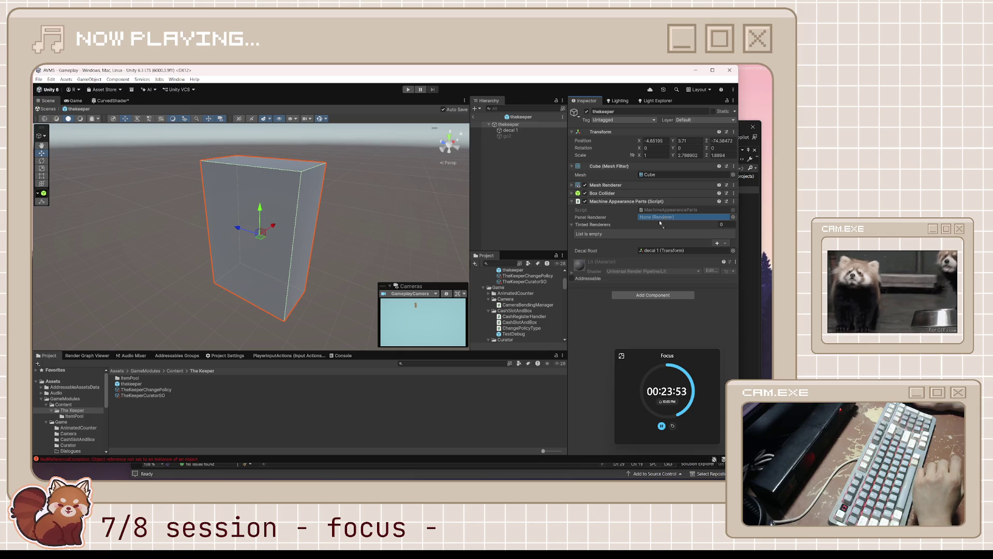
left_click_drag(507, 136, 600, 227)
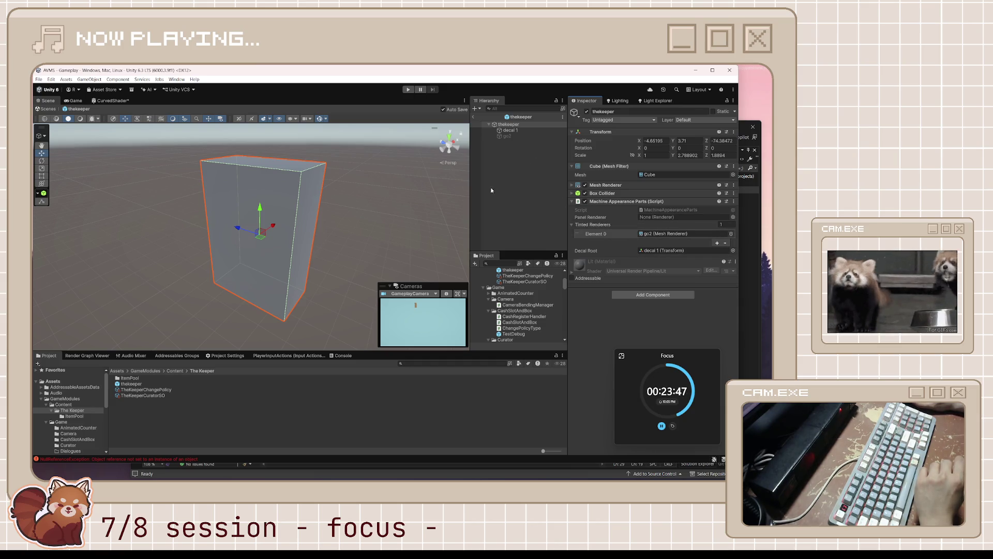
Move decal 1 on the keeper box to position -0.662, 0.1019039, -0.246
left_click(510, 130)
mouse_move(291, 241)
left_mouse_down()
mouse_move(277, 236)
mouse_move(278, 220)
mouse_move(297, 212)
mouse_move(243, 257)
mouse_move(273, 238)
left_mouse_up()
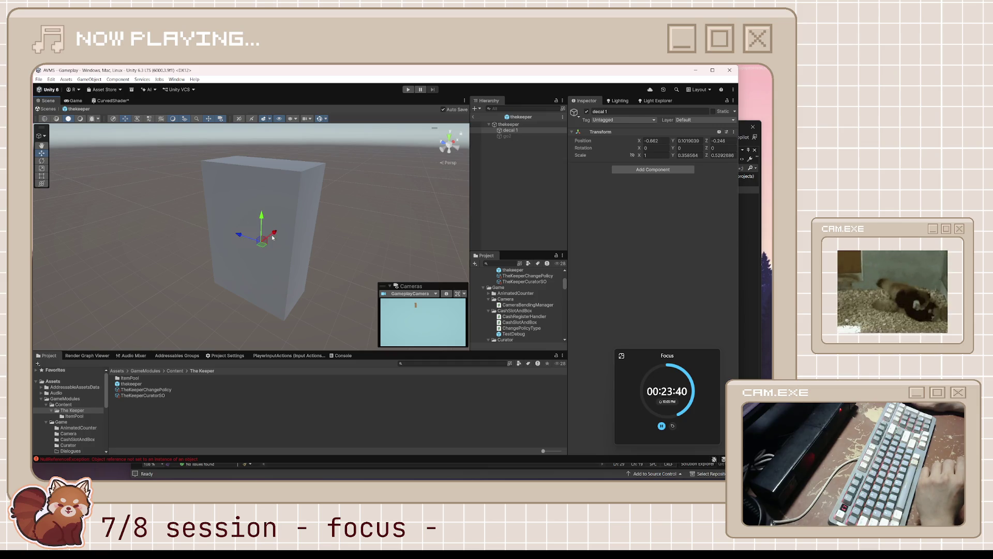
left_click(517, 136)
left_click(520, 132)
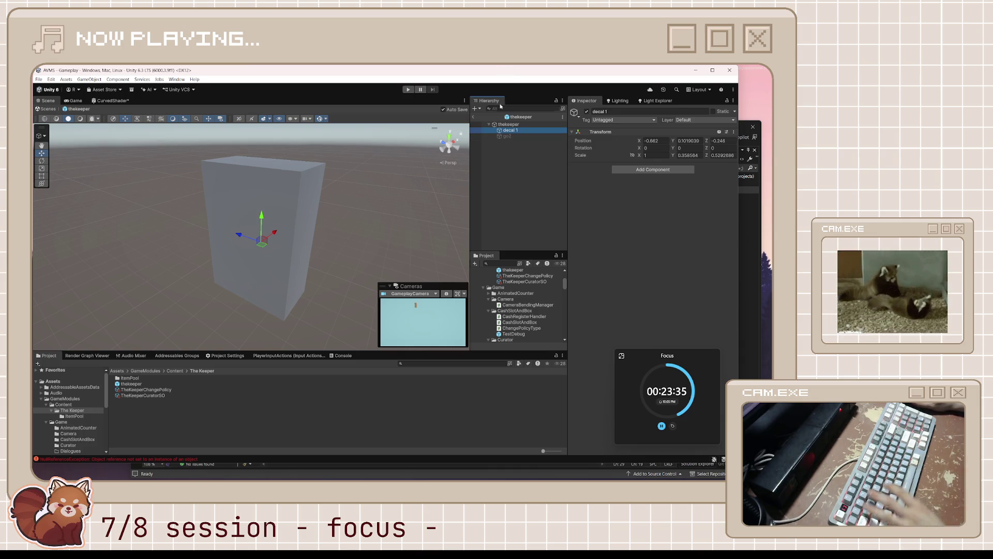
Exit prefab mode and add go2 to TheKeeperCuratorSO's Objects To Enable Names
left_click(474, 116)
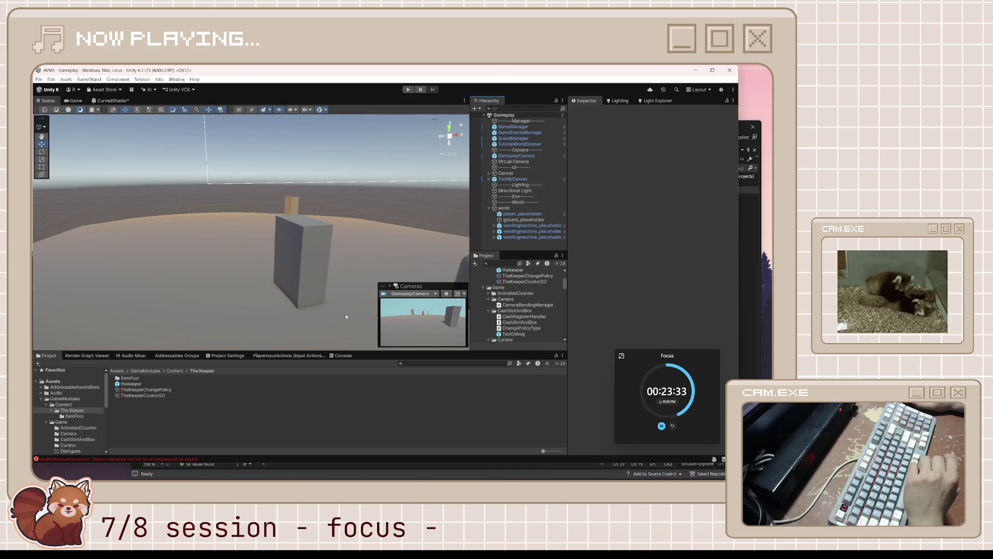
left_click(147, 395)
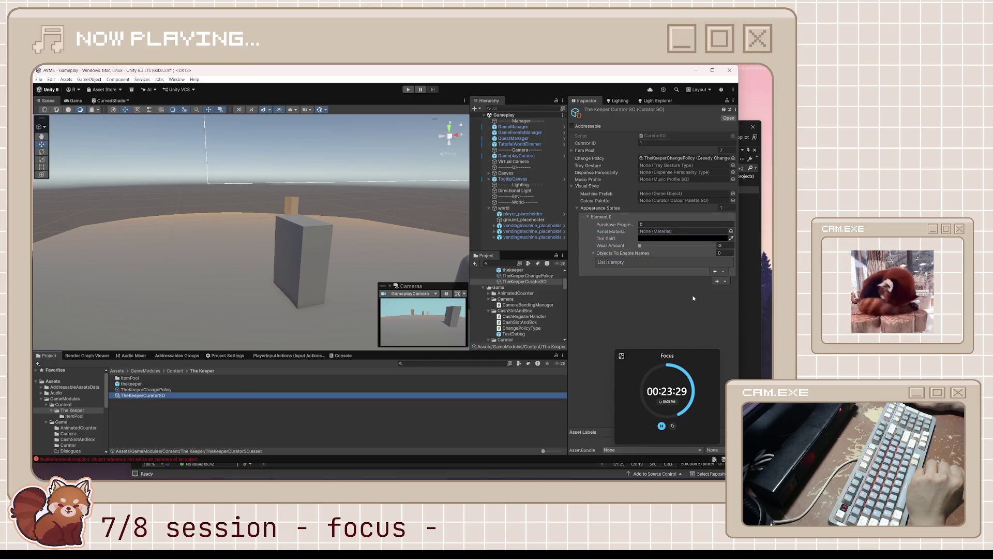
left_click(715, 271)
left_click(669, 261)
type("go2")
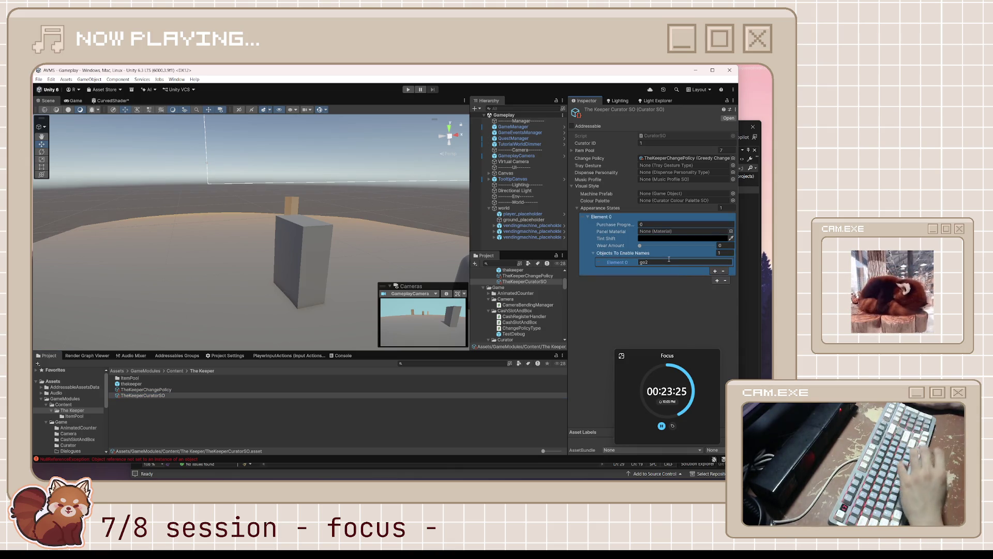
left_click(663, 304)
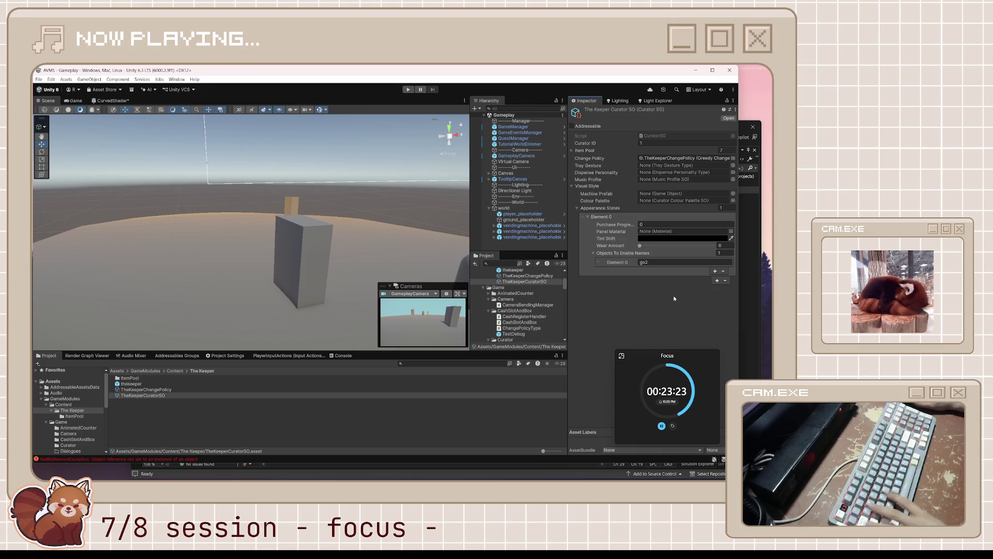
Add a second Objects To Enable Names entry, decal1, to the first appearance state
left_click(662, 278)
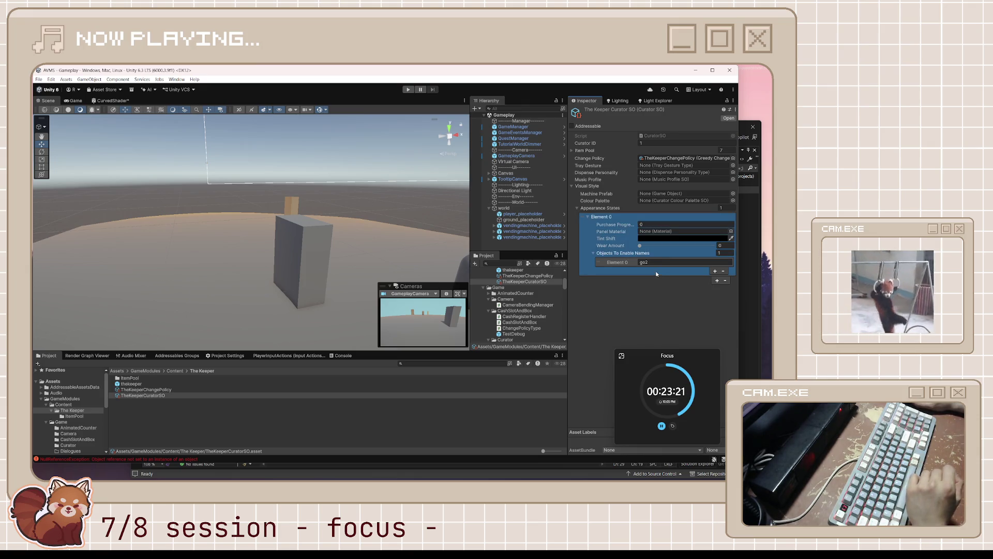
left_click(714, 271)
type("decal1")
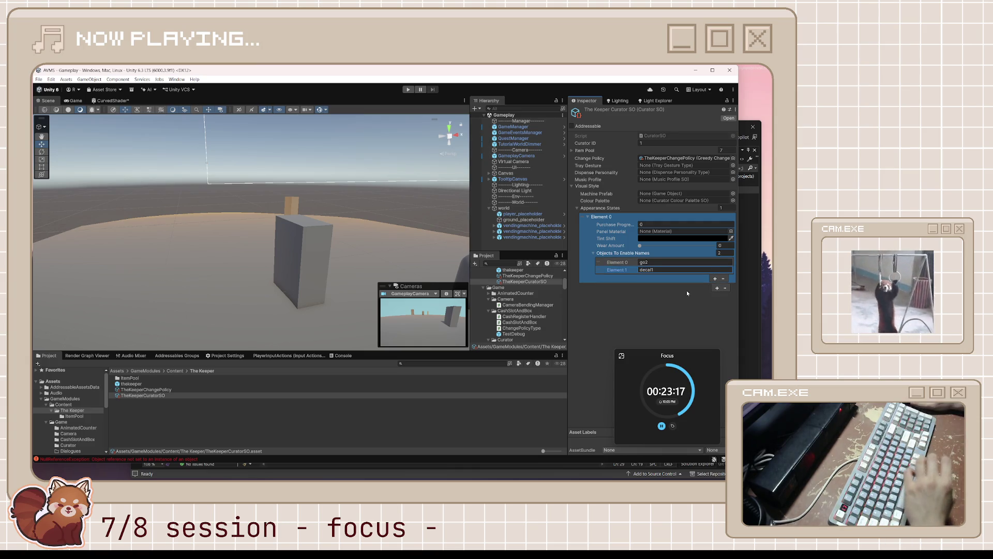
left_click(653, 334)
left_click(618, 261)
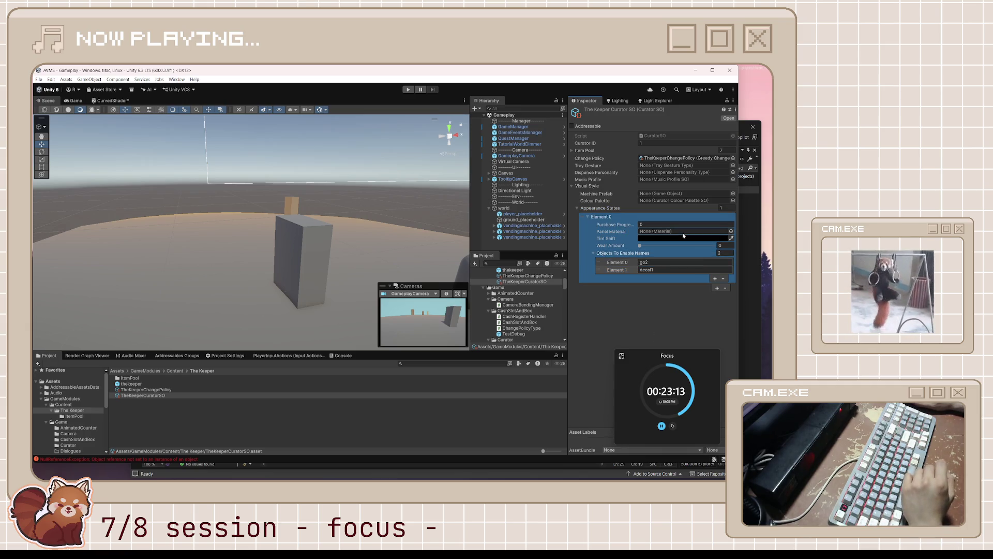
left_click(609, 209)
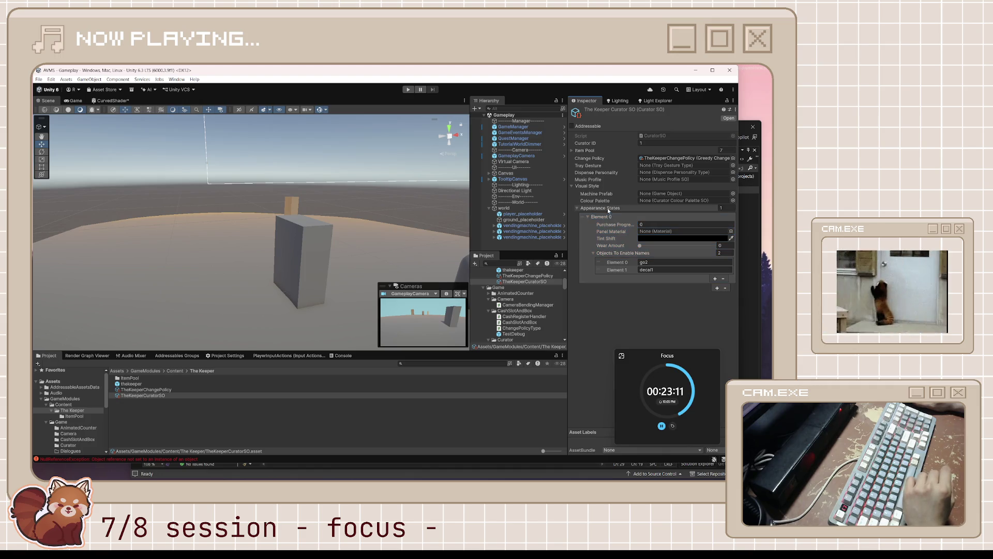
left_click(618, 218)
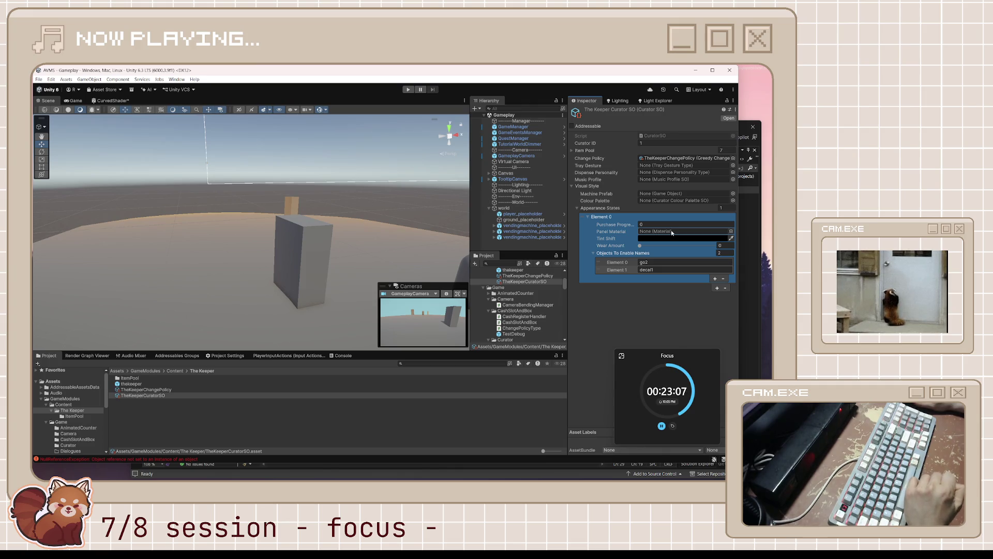
left_click(731, 231)
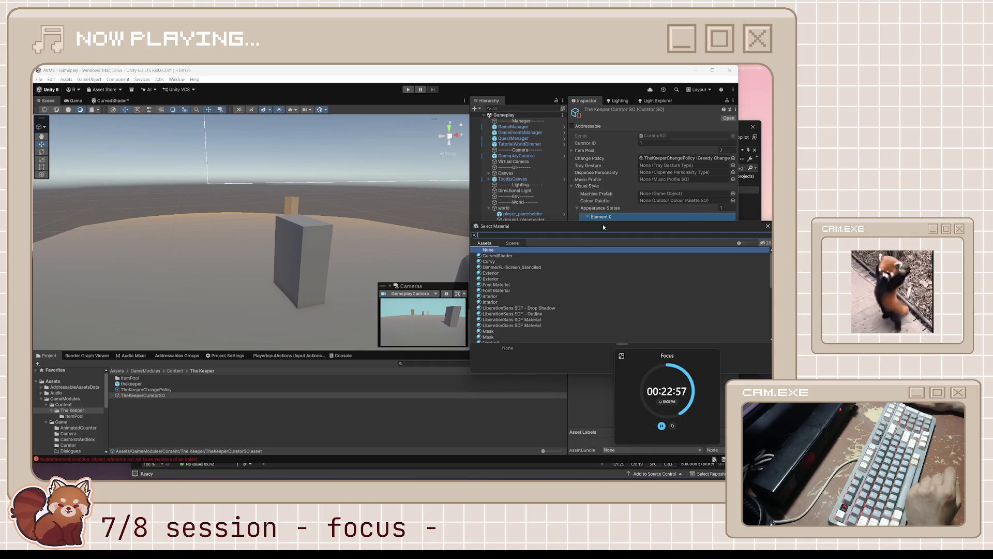
Choose Exterior as the first appearance state's Panel Material
mouse_move(603, 226)
left_mouse_down()
mouse_move(553, 325)
mouse_move(554, 280)
mouse_move(594, 249)
mouse_move(601, 267)
mouse_move(560, 280)
mouse_move(590, 263)
mouse_move(581, 272)
left_mouse_up()
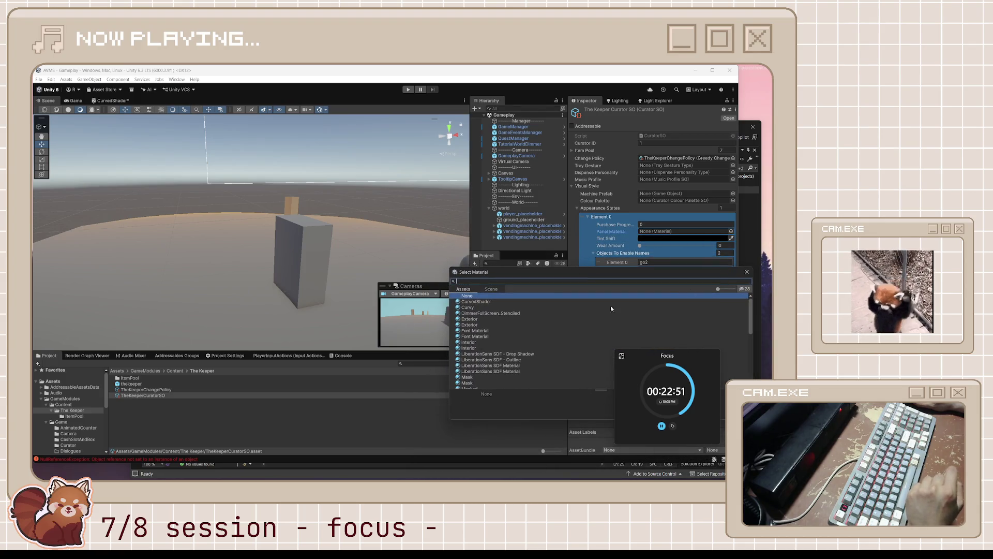
double_click(473, 325)
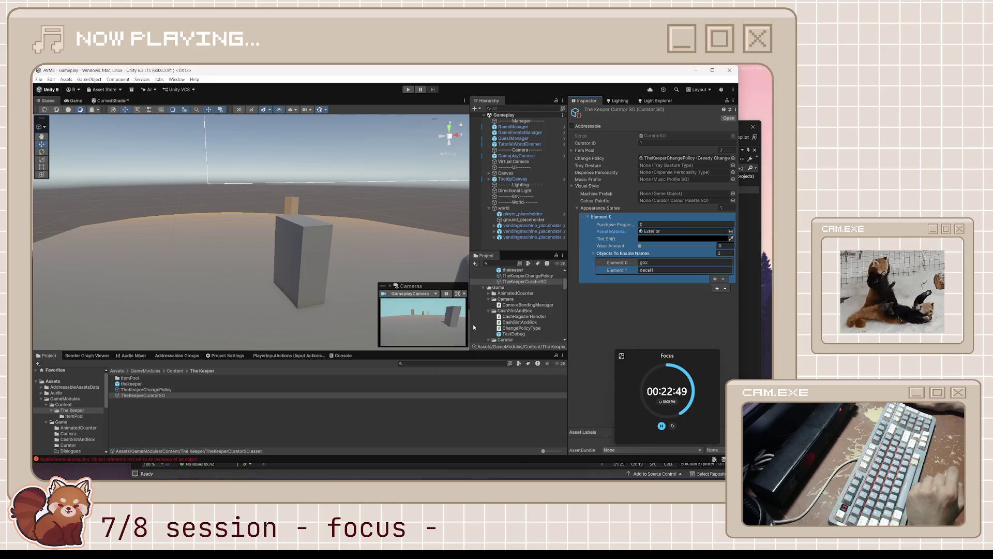
left_click(670, 303)
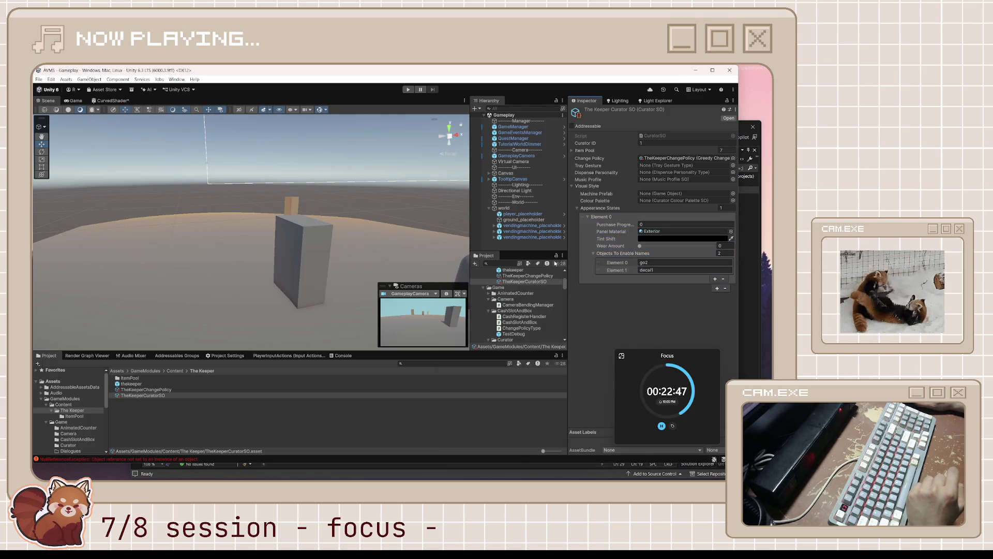
left_click(581, 279)
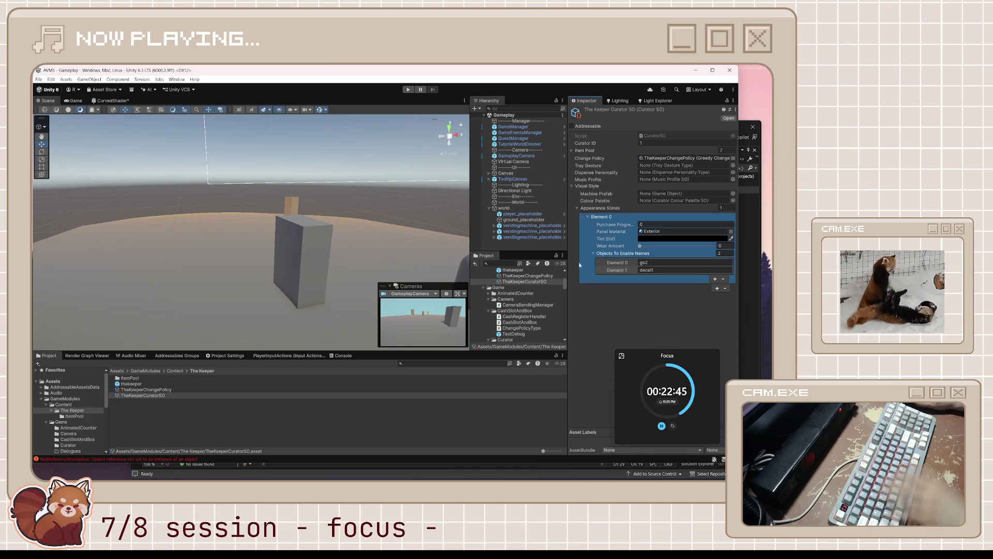
Check the vendingmachine_placeholder objects in the scene, then review TheKeeperCuratorSO's first appearance state
left_click(539, 227)
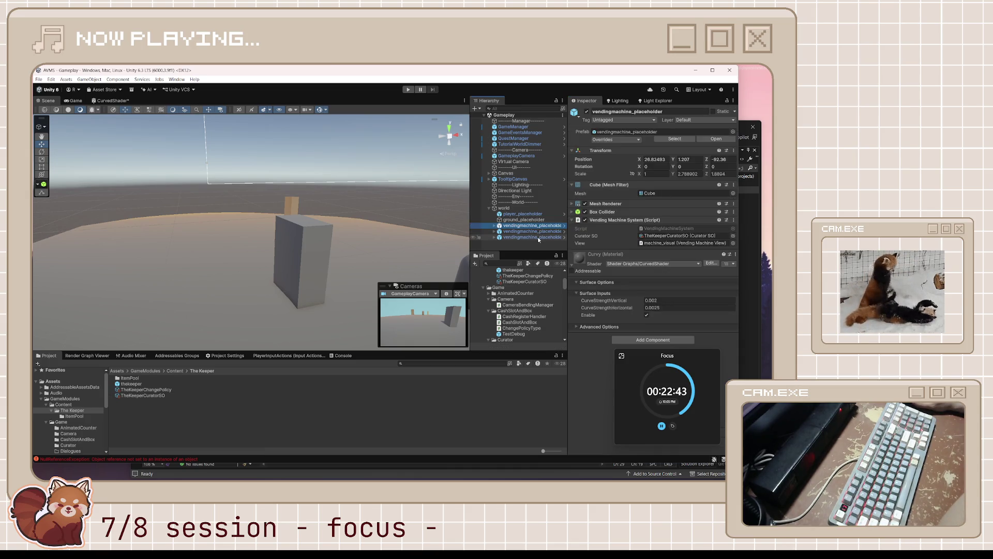
left_click(538, 237)
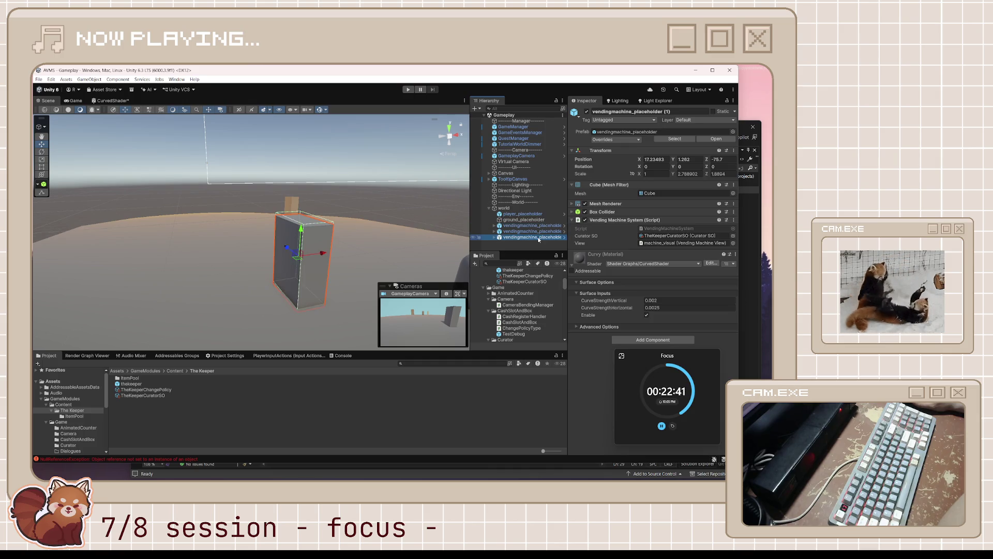
key("Up")
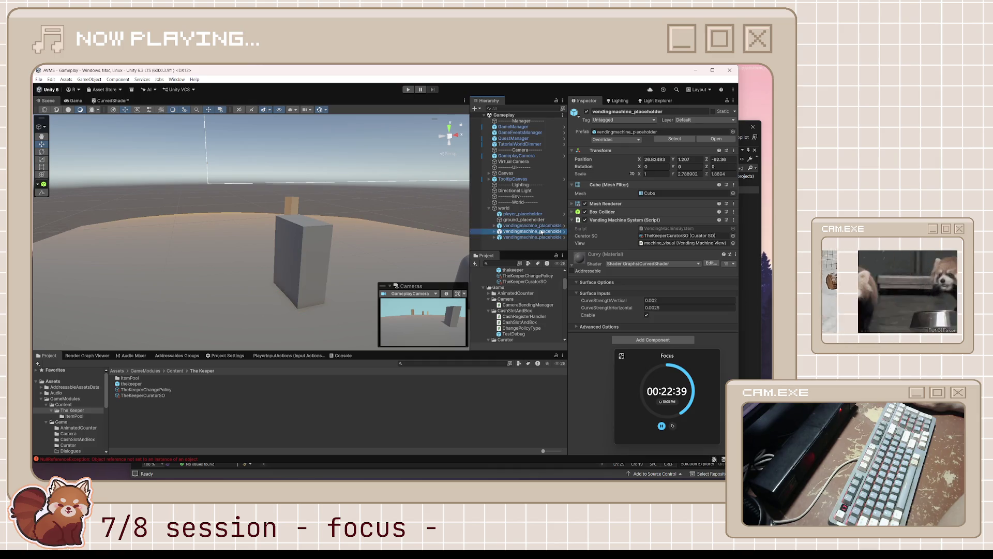
left_click(132, 395)
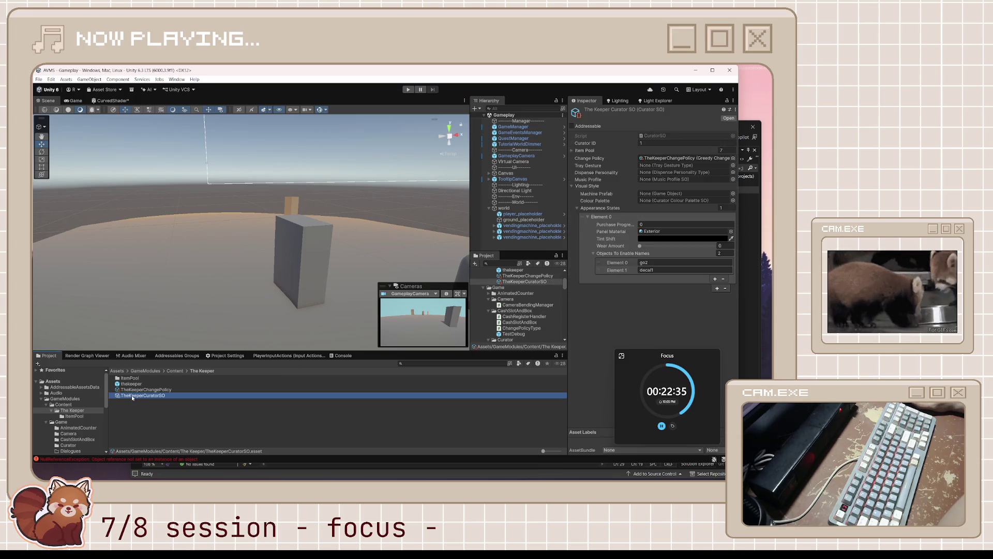
left_click(668, 236)
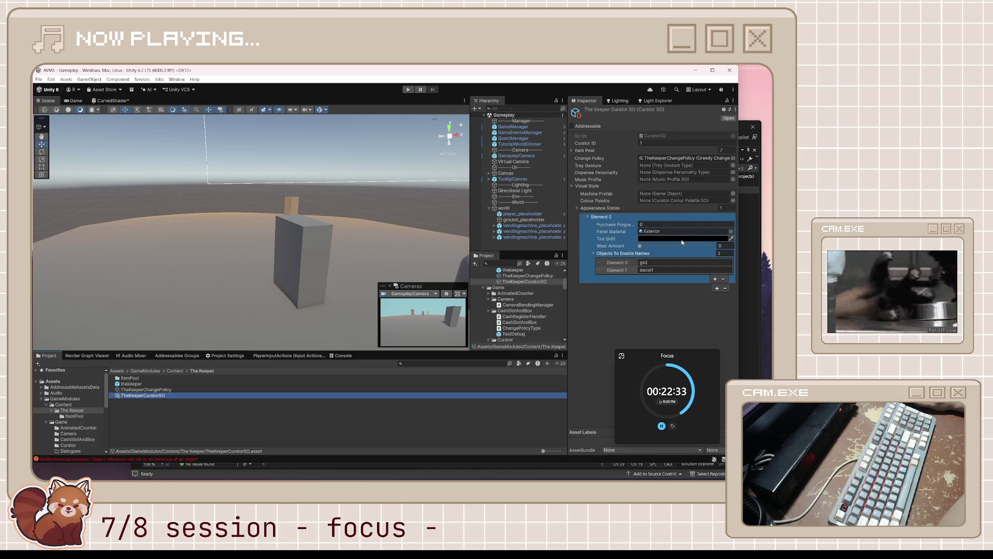
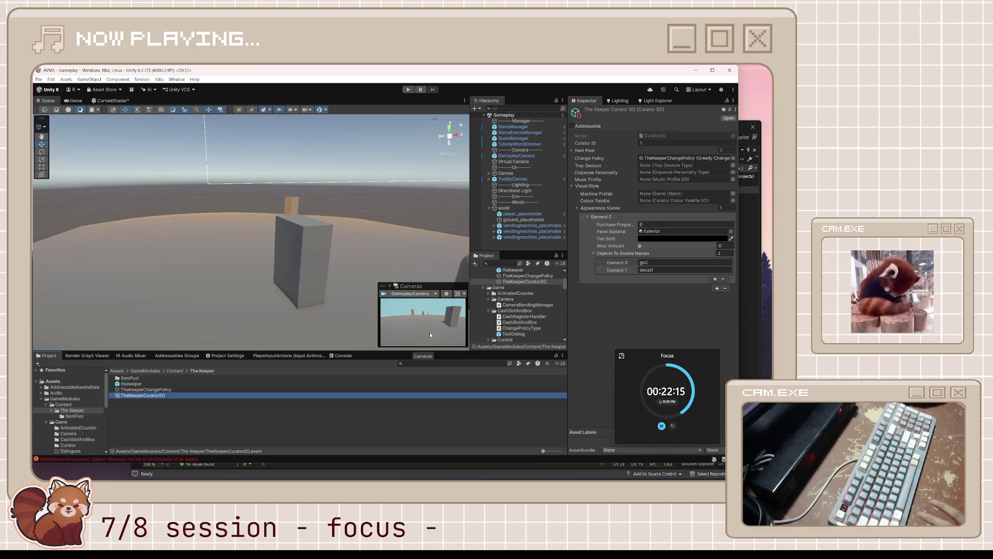
Clear the curator asset from the Inspector and open the CurvedShader shader graph
left_click(350, 436)
key("alt+Tab")
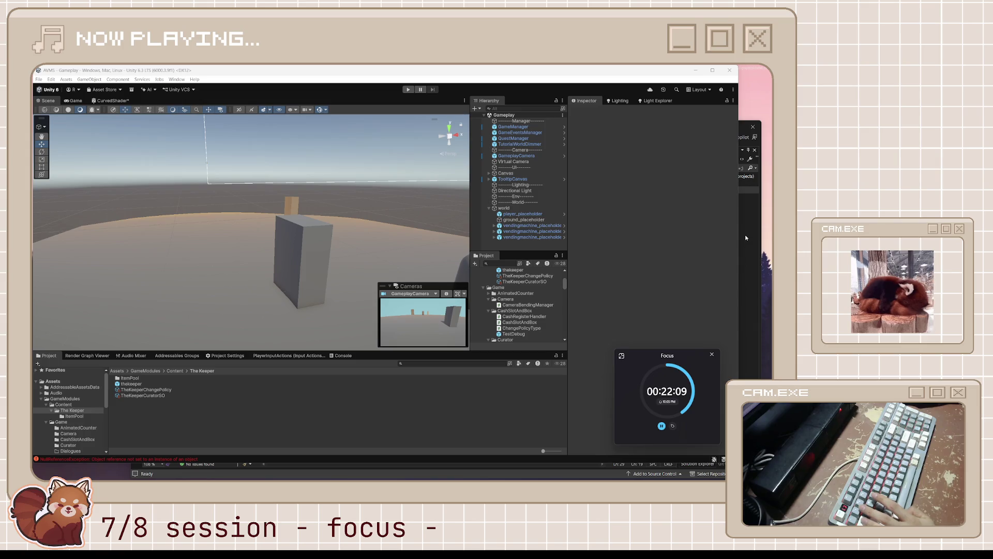
left_click(111, 100)
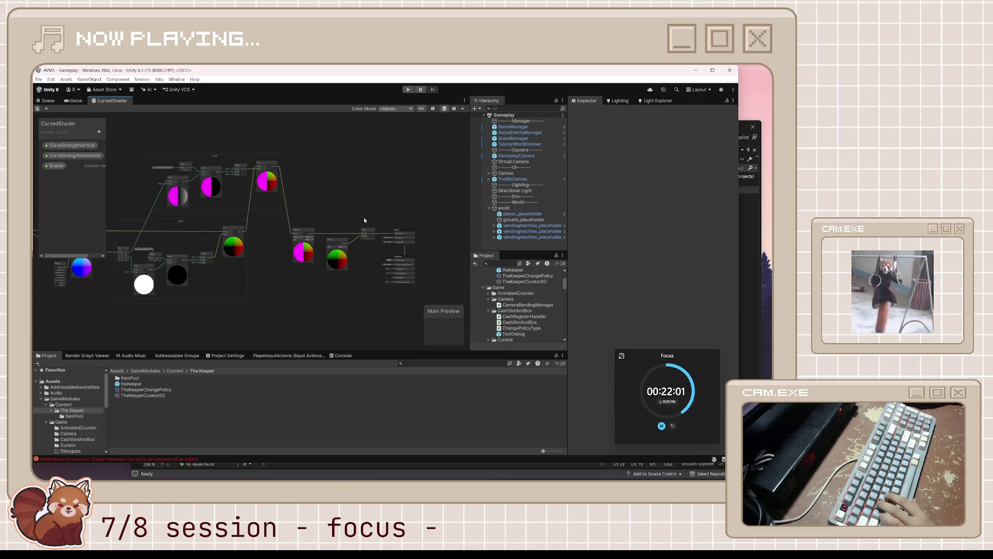
Select and frame all the curve node groups, then choose Convert To > Sub-graph
key("a")
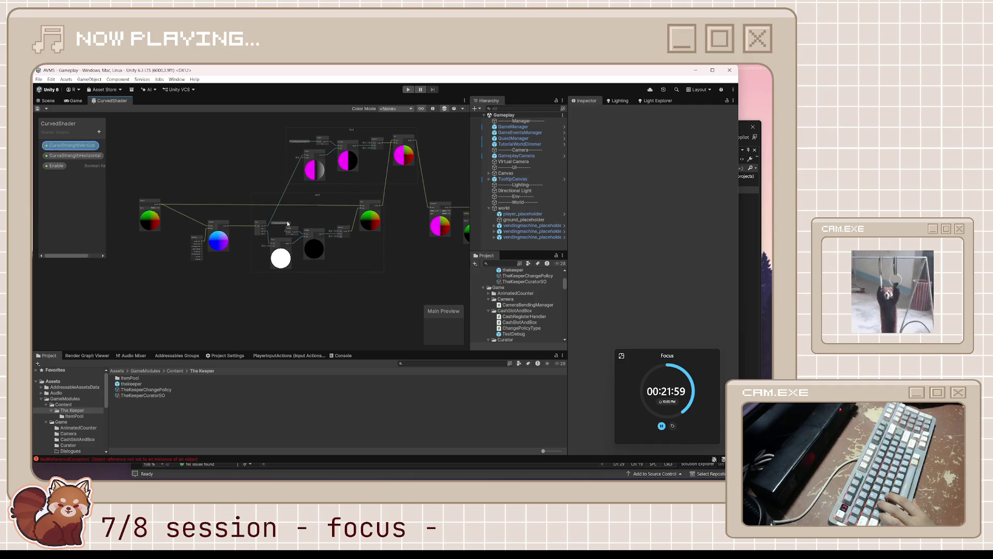
scroll(172, 192, "down", 2)
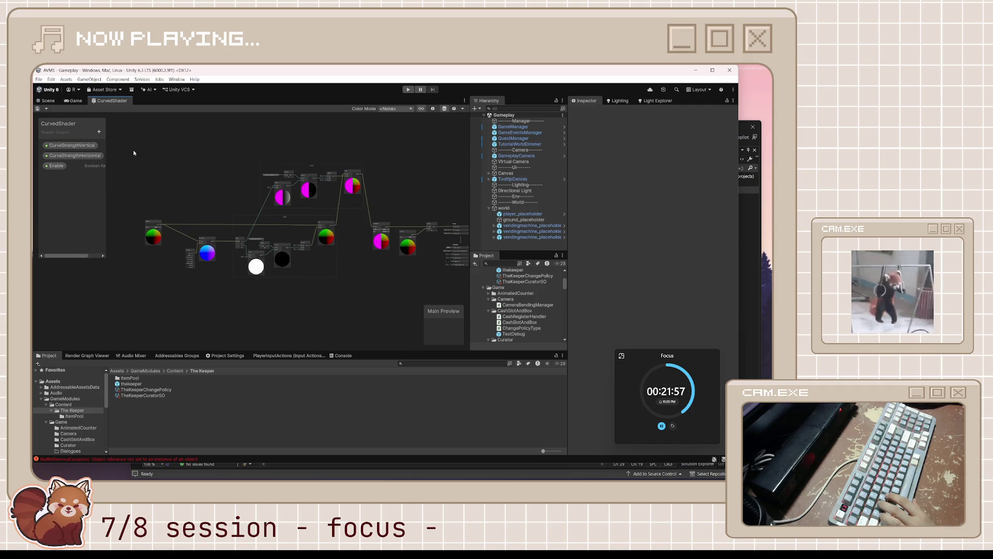
left_click_drag(441, 288, 440, 288)
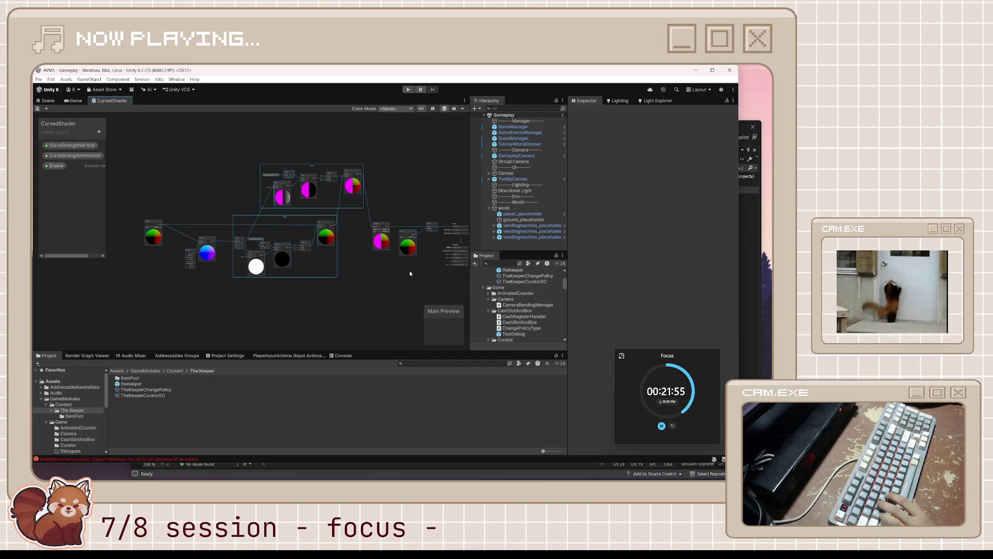
key("f")
right_click(288, 242)
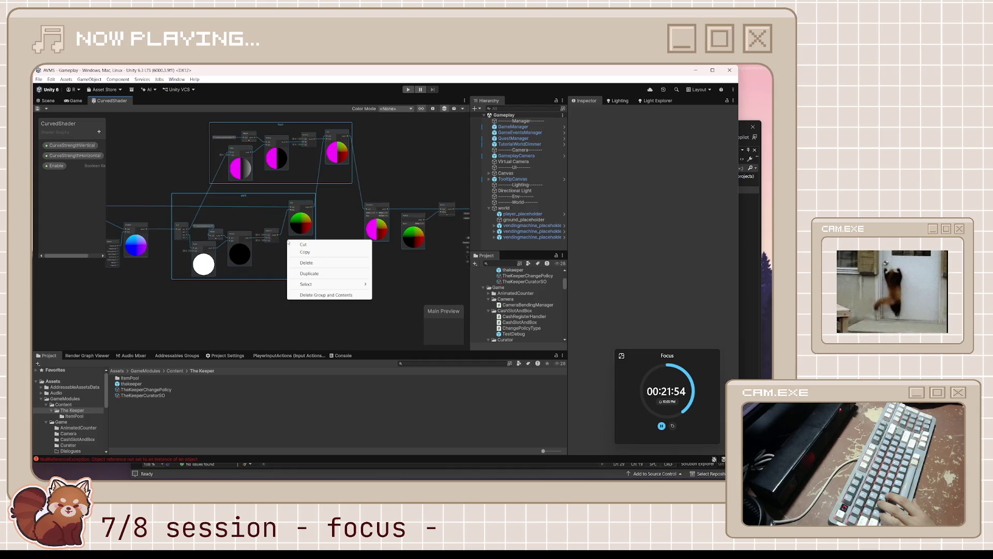
right_click(296, 216)
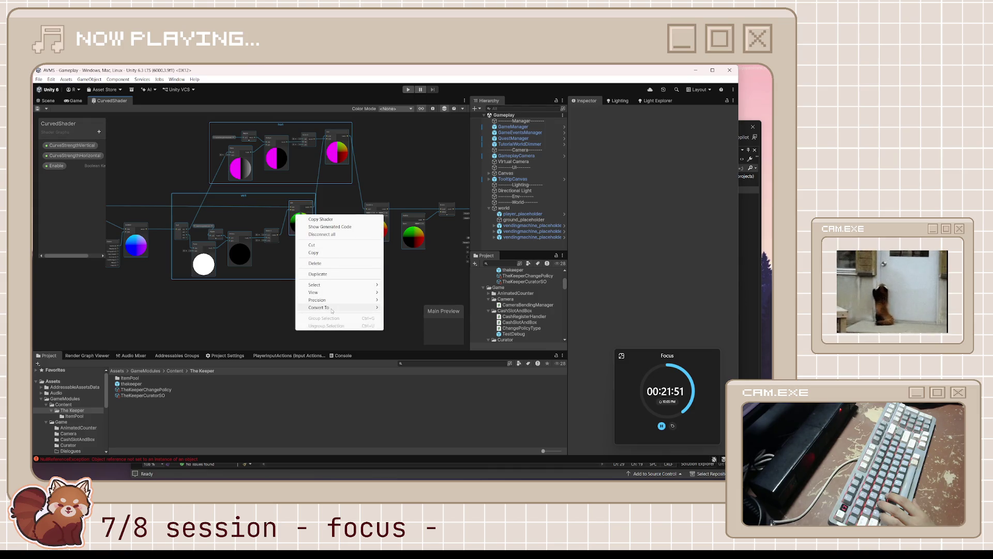
mouse_move(351, 310)
left_click(405, 307)
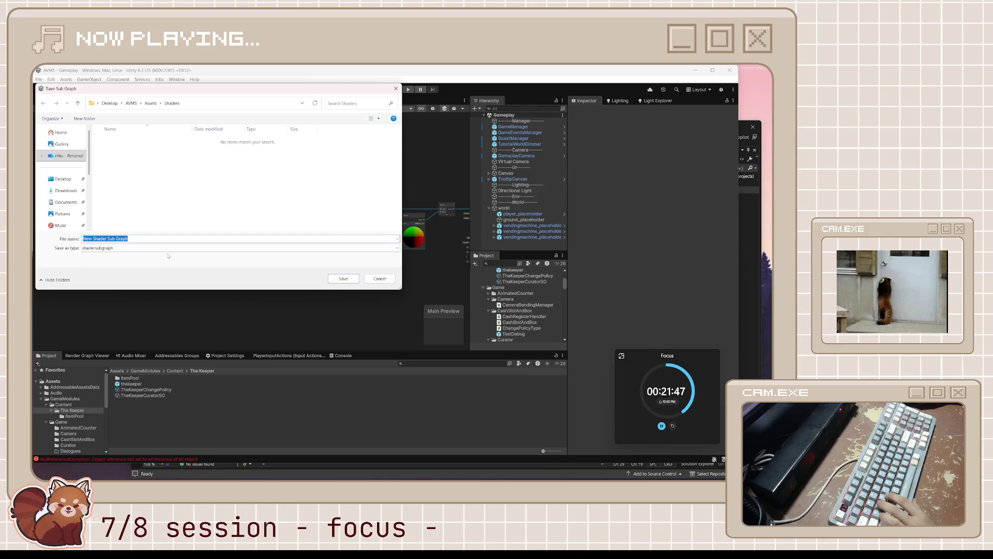
Name the sub graph file CurvedShaderNode and save it in Assets/Shaders
type("CurvedS")
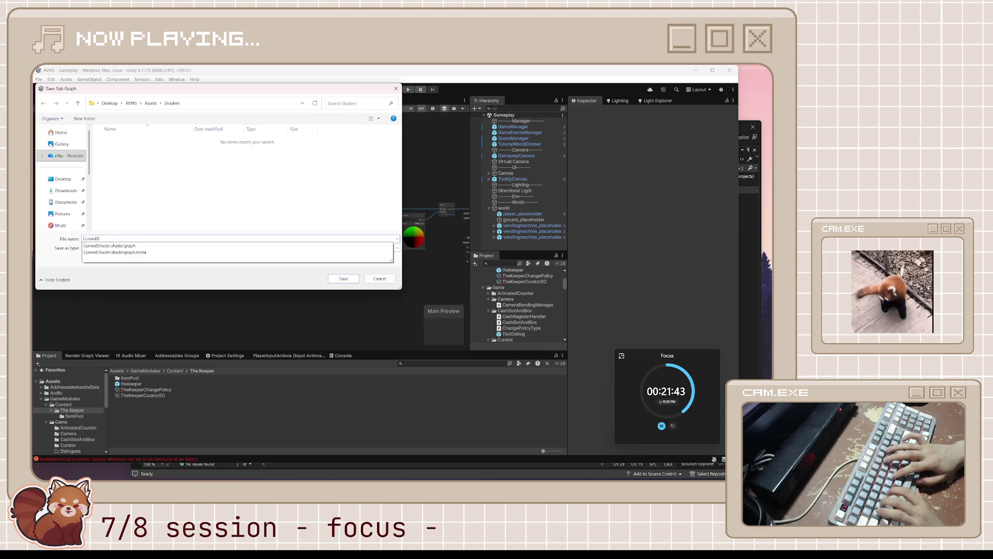
key("BackSpace")
type("dShaderS")
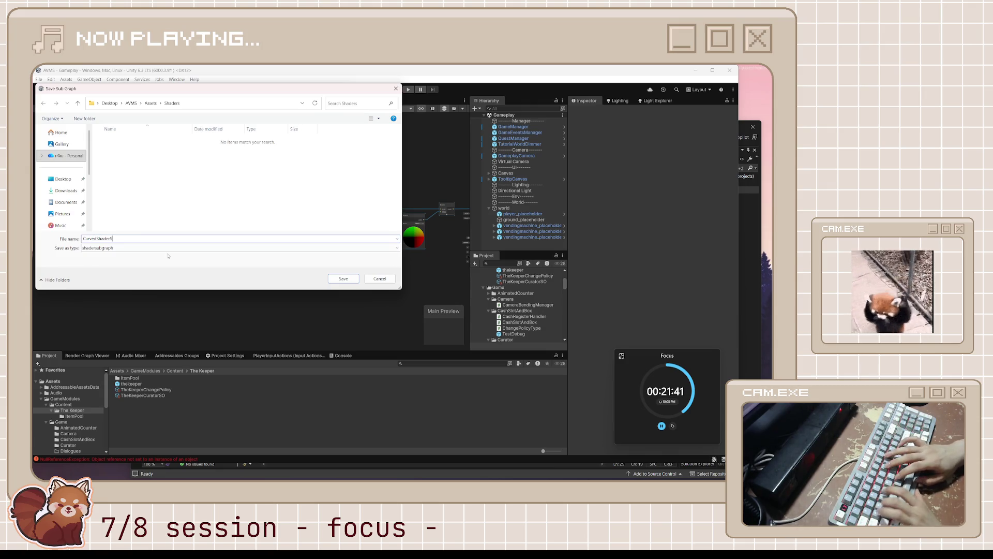
key("BackSpace")
key("BackSpace")
key("BackSpace")
type("Node")
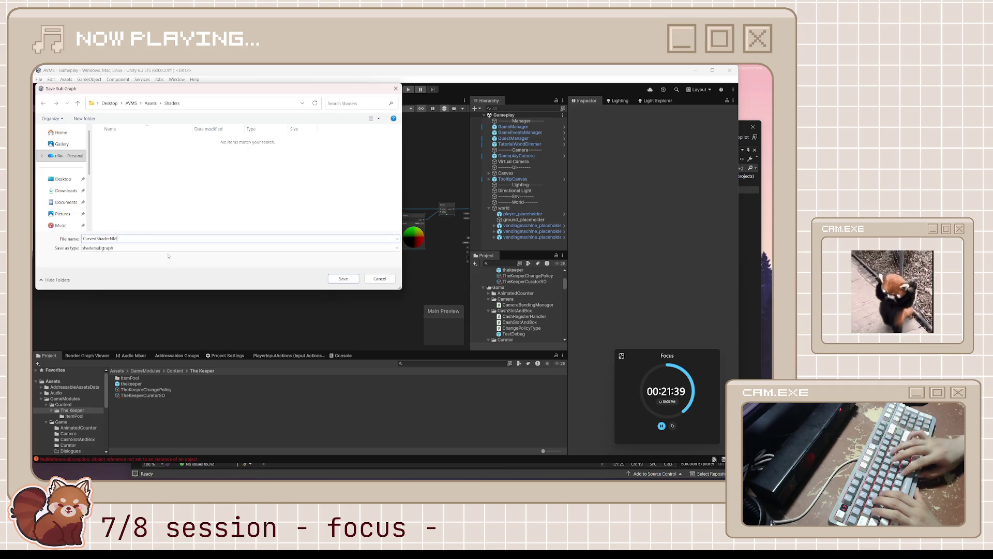
key("Return")
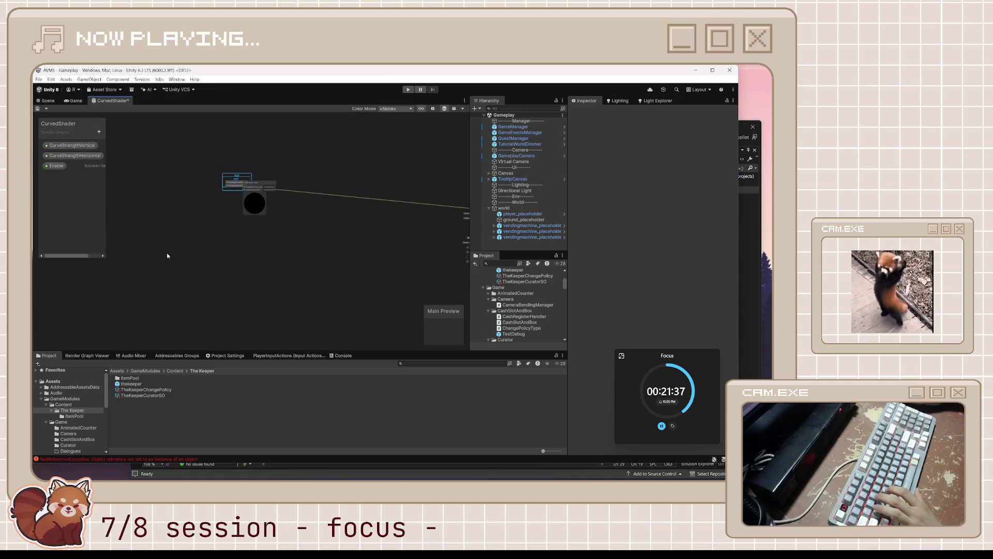
Move the new Curved Shader Node onto clear canvas
scroll(308, 200, "up", 3)
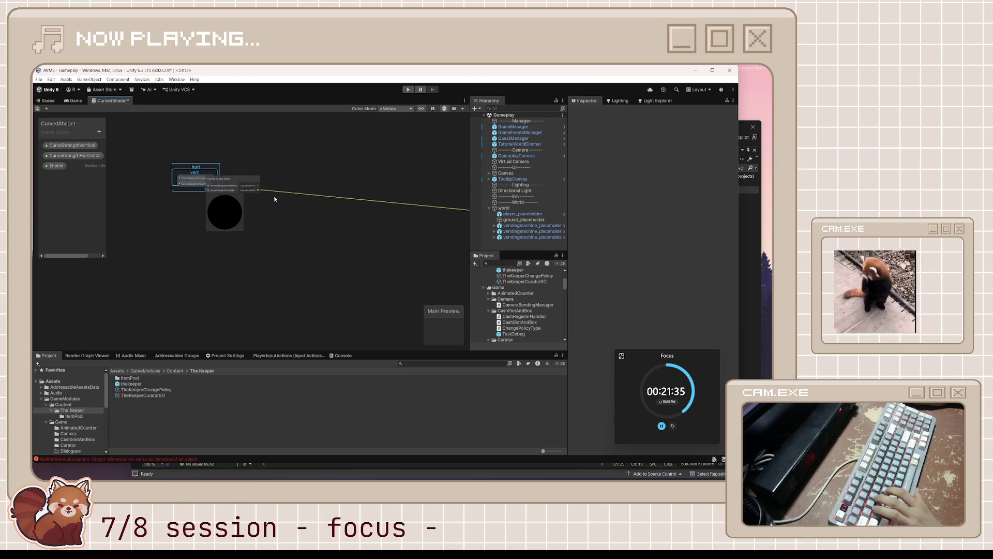
scroll(259, 204, "up", 2)
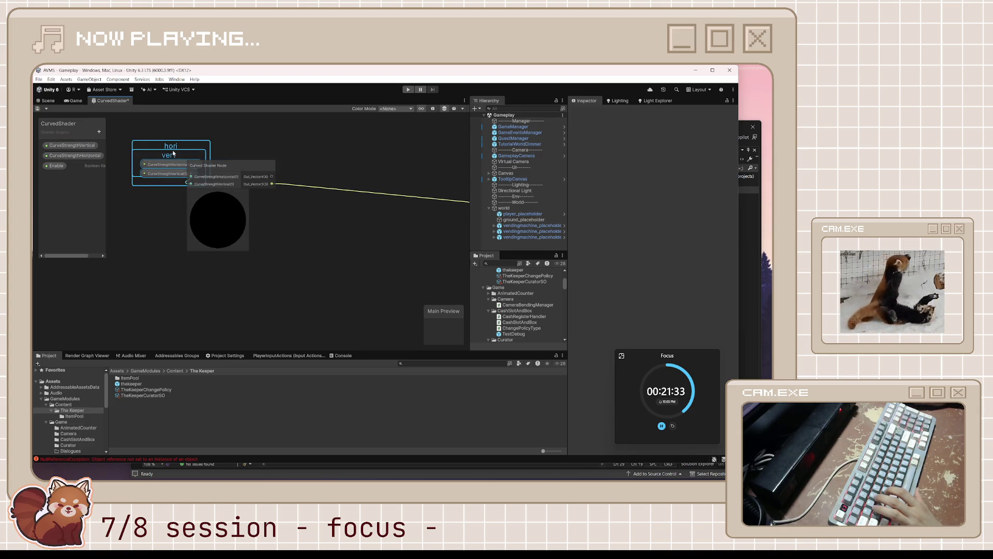
scroll(299, 185, "down", 3)
scroll(258, 183, "up", 3)
mouse_move(259, 183)
left_mouse_down()
mouse_move(323, 180)
mouse_move(307, 173)
left_mouse_up()
Delete the hori and vert groups but keep their CurveStrength property nodes, placed side by side
left_click(222, 181)
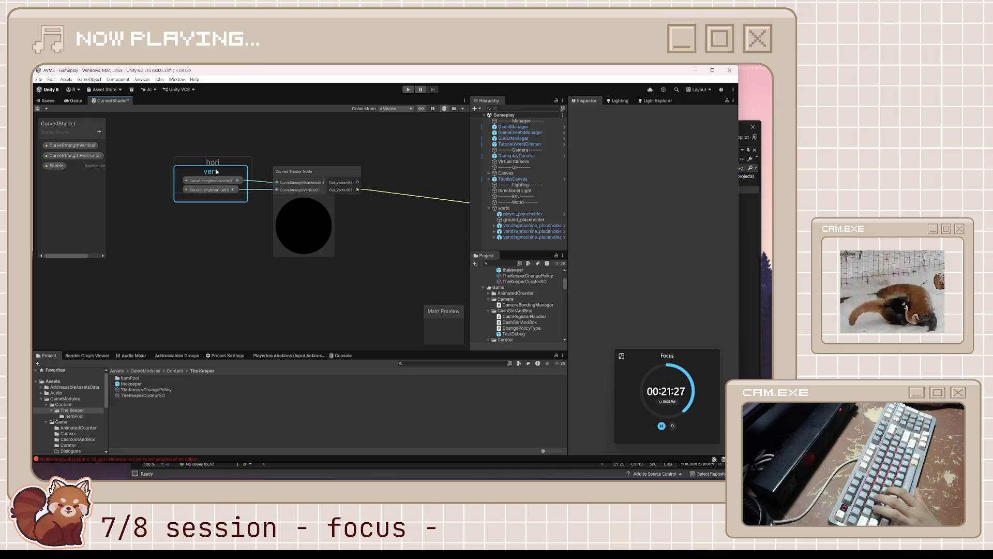
left_click_drag(212, 172, 210, 209)
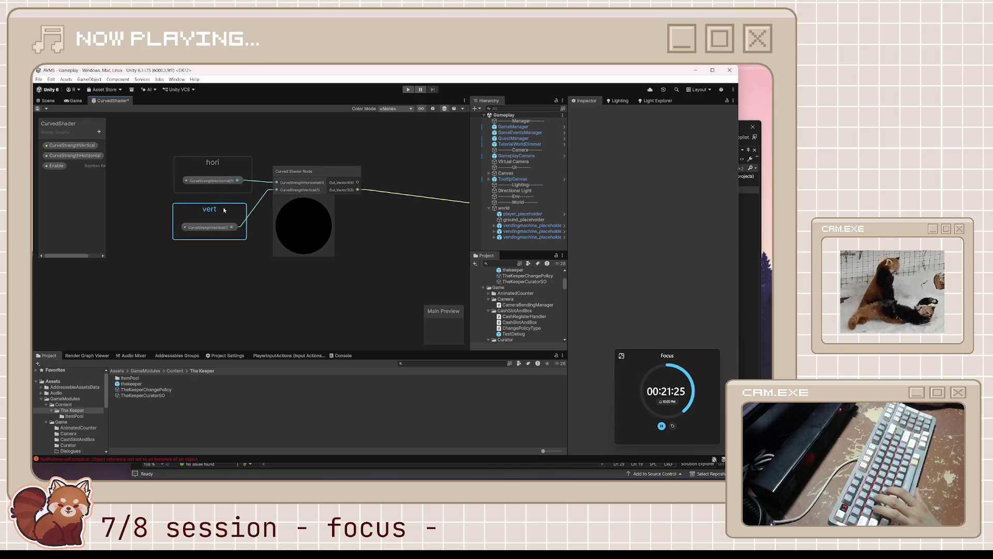
right_click(216, 207)
left_click(255, 261)
key("ctrl+z")
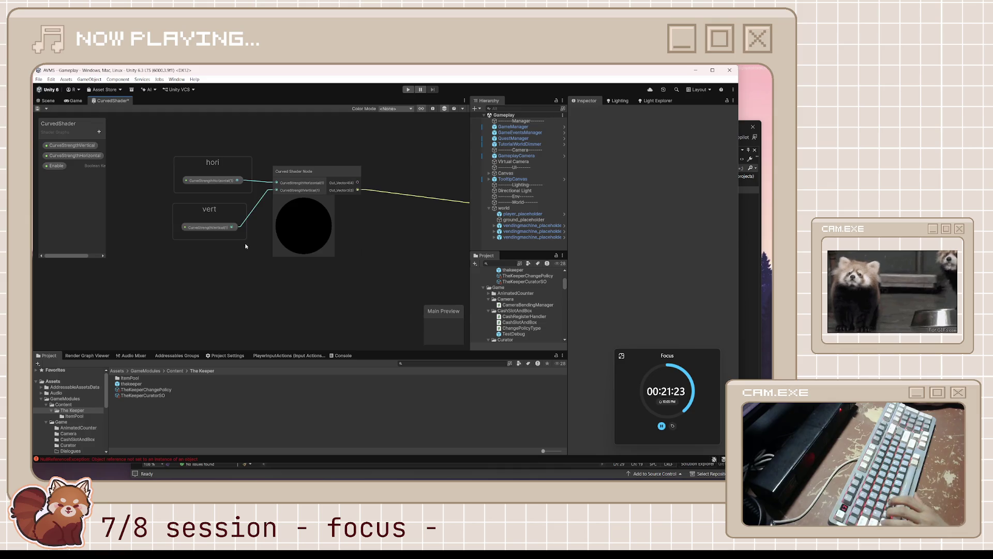
right_click(216, 211)
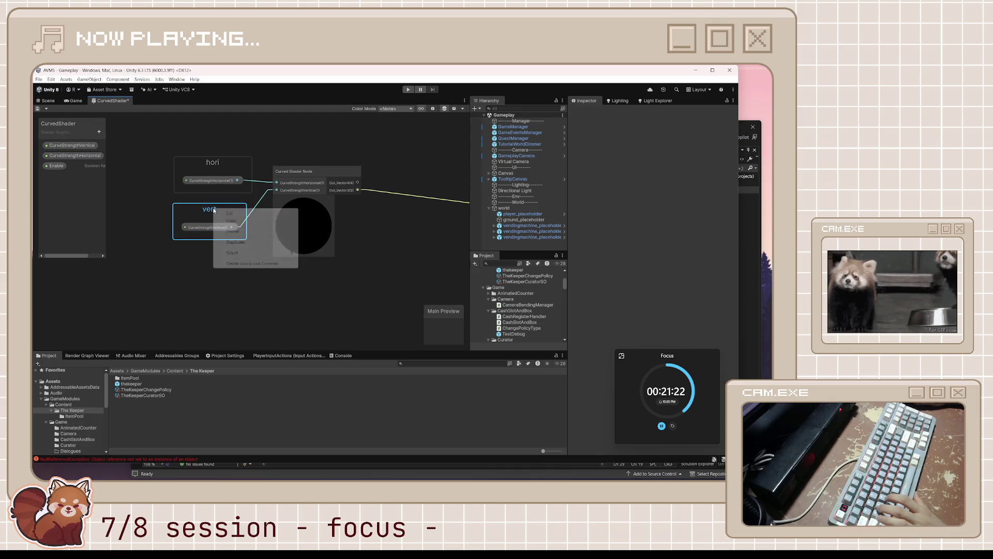
left_click(245, 232)
right_click(215, 167)
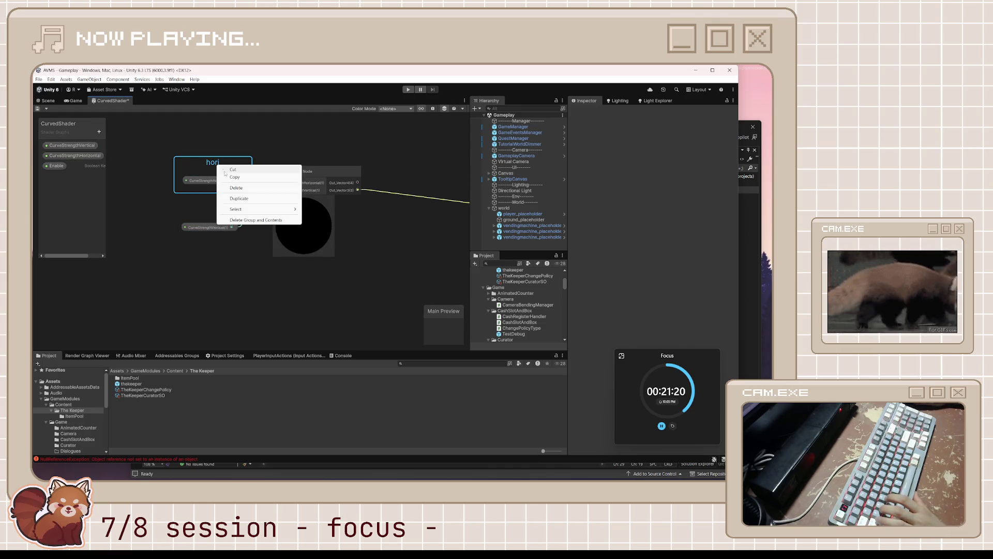
left_click(250, 189)
left_click_drag(220, 228, 225, 193)
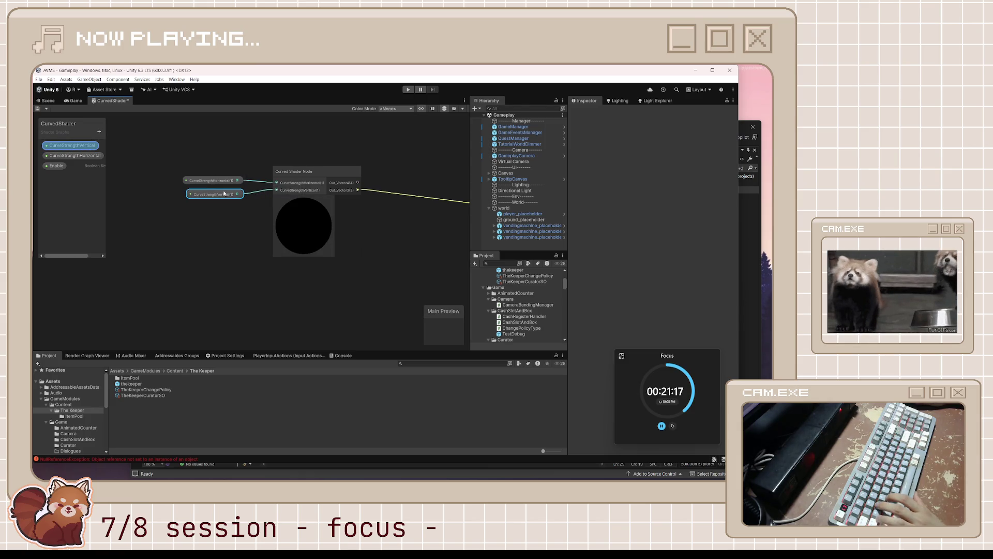
left_click(221, 223)
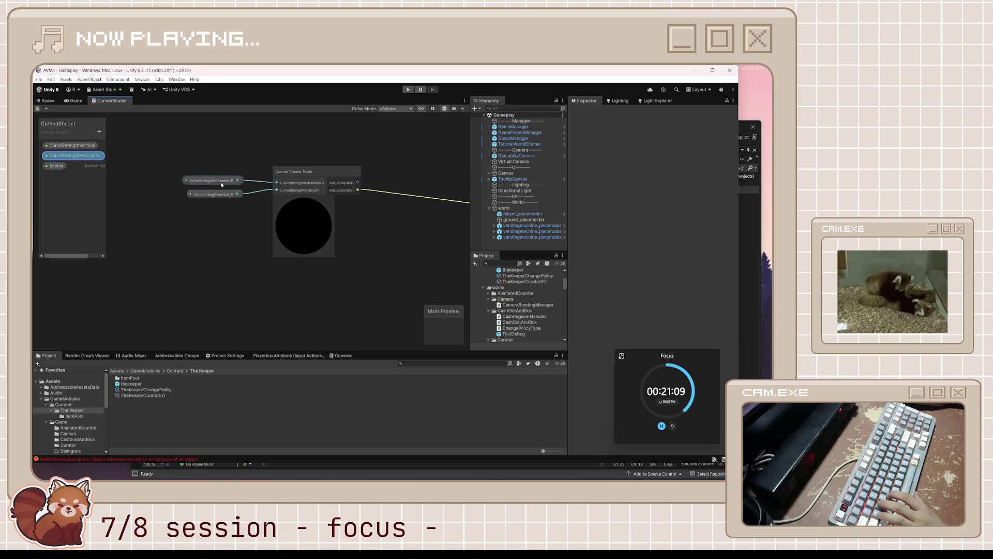
Reposition the Curved Shader Node and bring the master stack into view
right_click(120, 104)
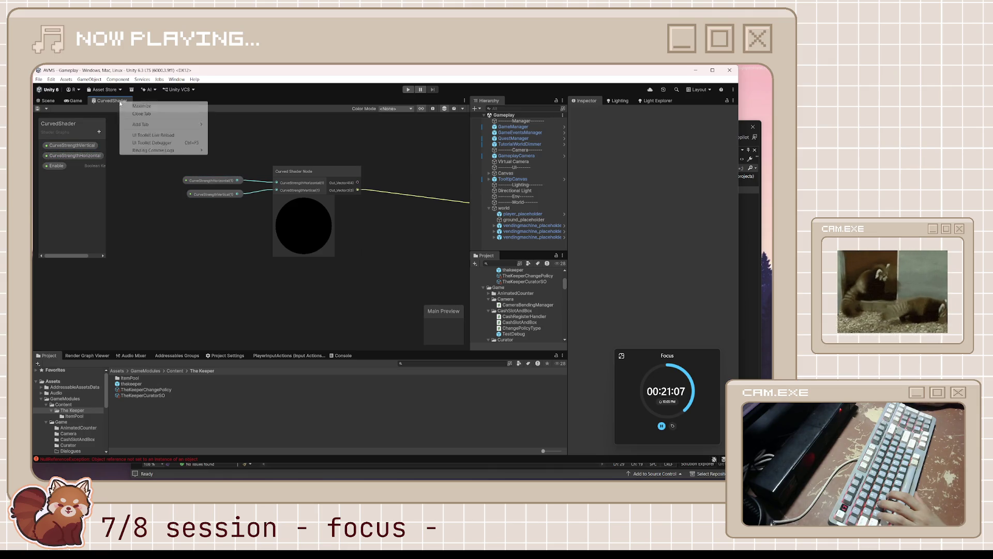
left_click(146, 275)
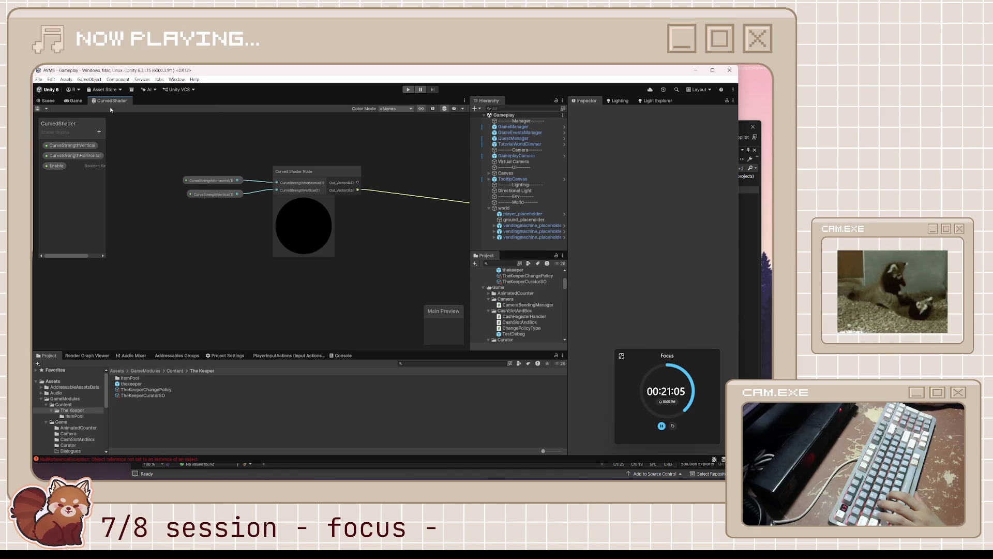
left_click_drag(305, 228, 288, 227)
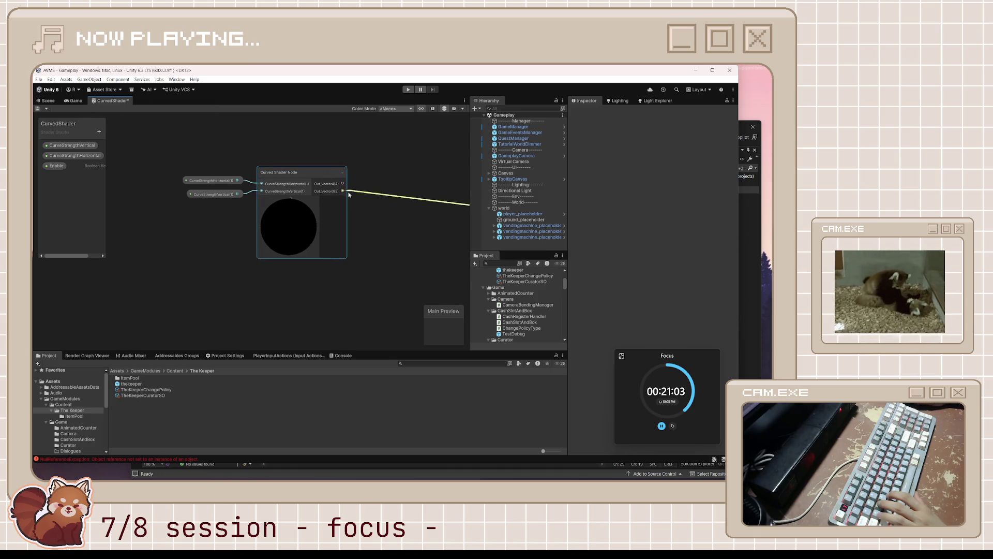
scroll(368, 225, "down", 2)
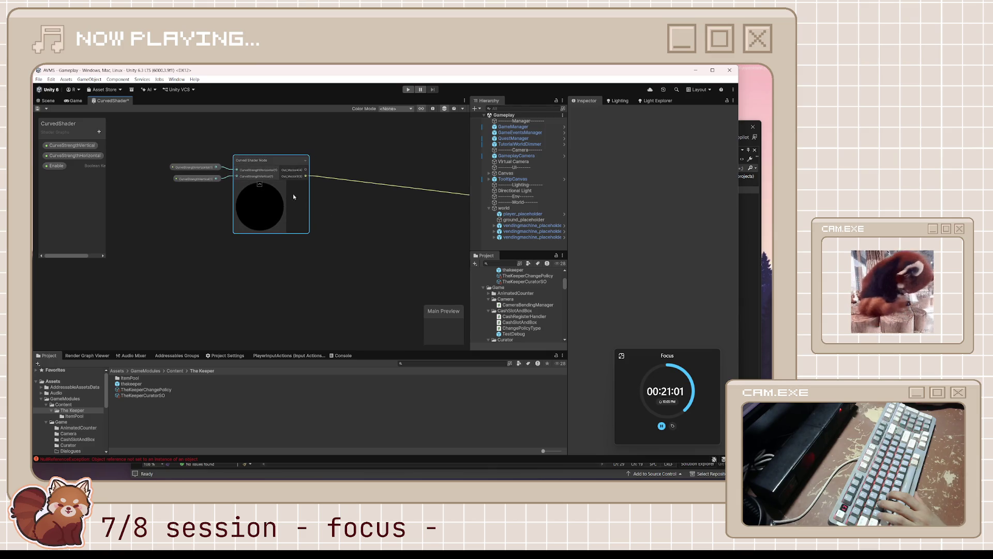
left_click_drag(284, 163, 302, 168)
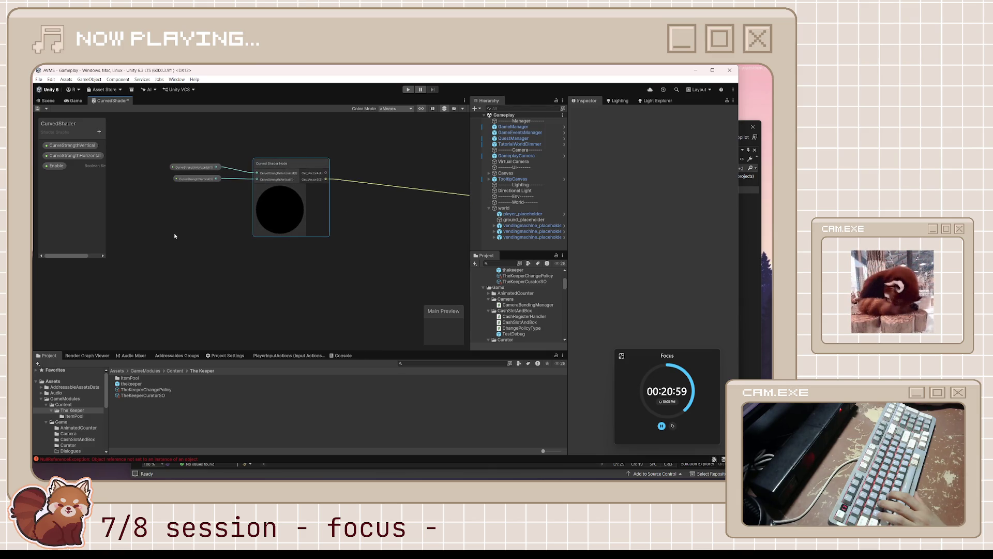
scroll(362, 243, "down", 3)
left_click_drag(395, 255, 245, 200)
scroll(228, 217, "down", 1)
left_click_drag(214, 234, 303, 233)
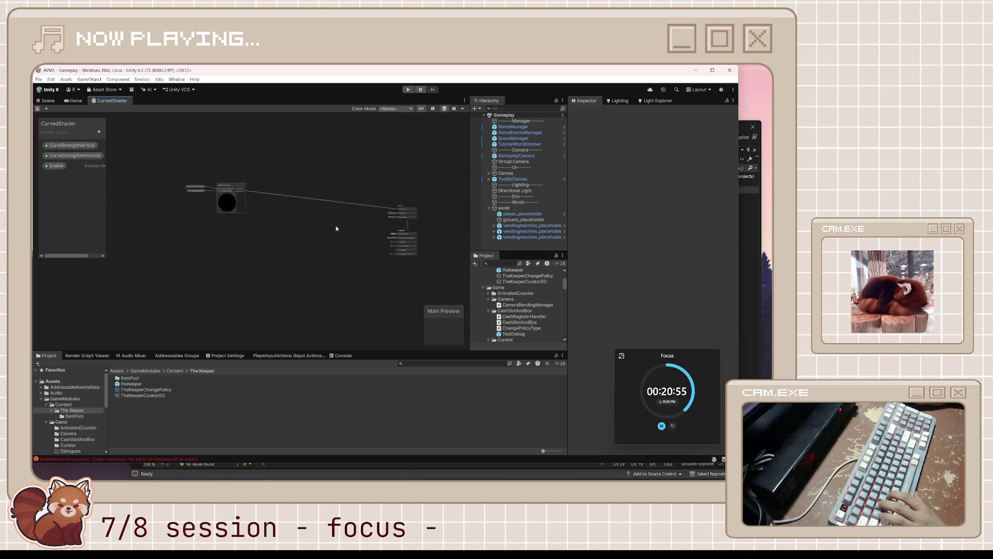
left_click_drag(154, 171, 277, 156)
Place the Curved Shader Node and curve-strength inputs beside the master stack, then open the sub-graph
mouse_move(328, 231)
left_mouse_down()
mouse_move(210, 224)
mouse_move(327, 216)
left_mouse_up()
scroll(326, 215, "up", 8)
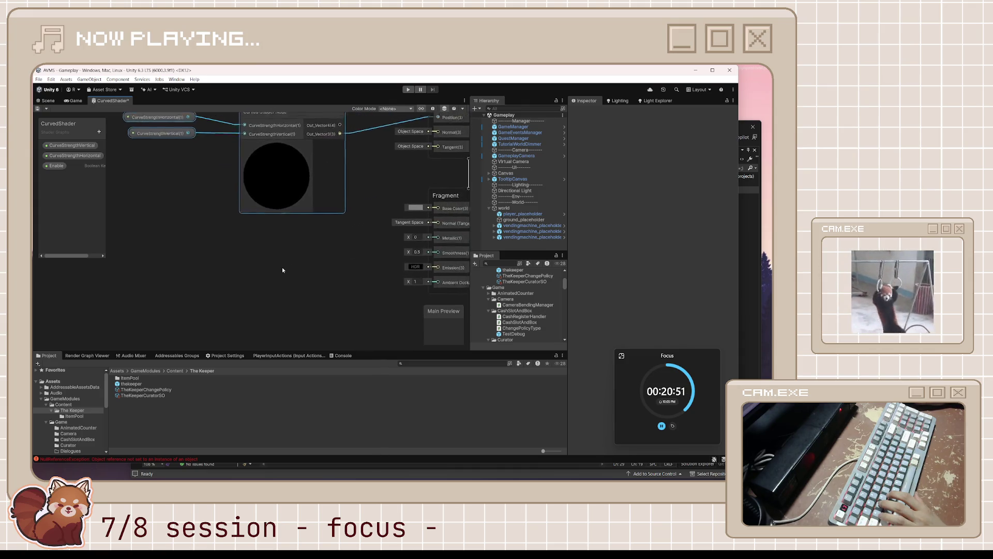
scroll(301, 215, "down", 5)
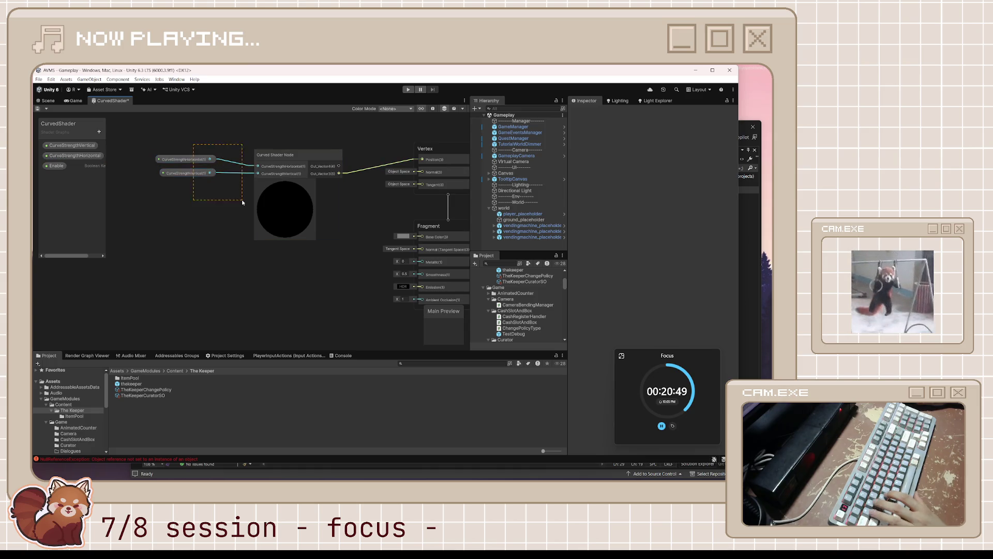
left_click_drag(182, 163, 184, 171)
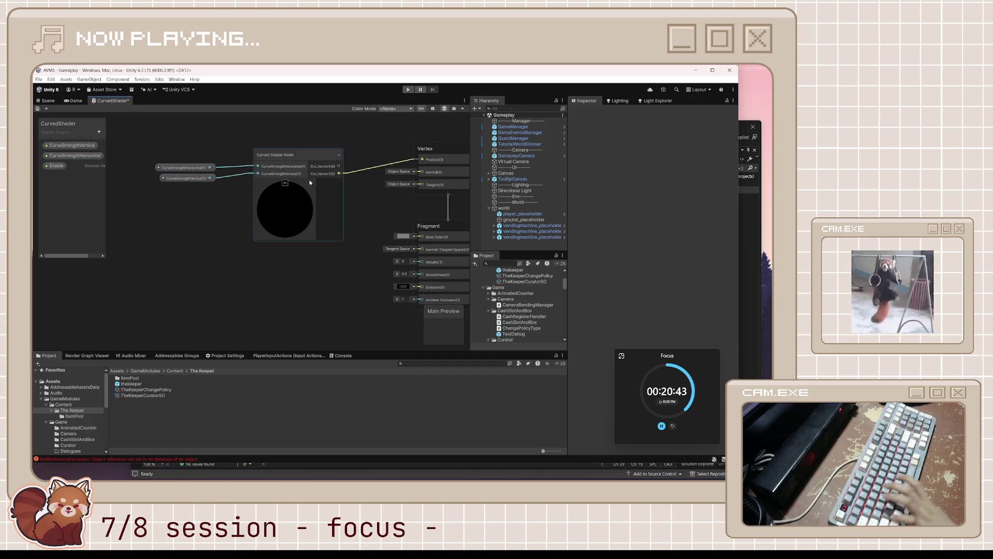
double_click(317, 161)
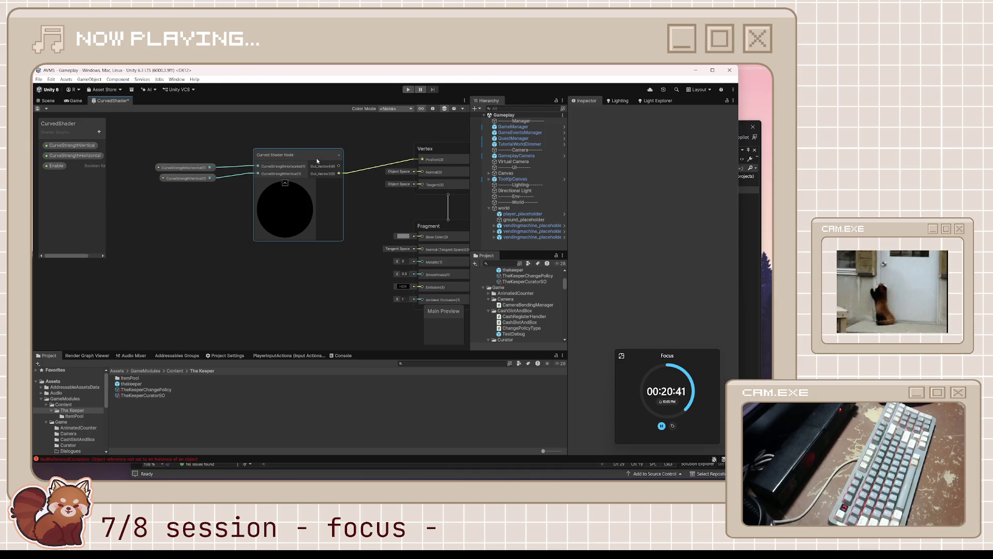
Remove the Out_Vector4 input from the sub-graph's Output node
scroll(358, 269, "up", 5)
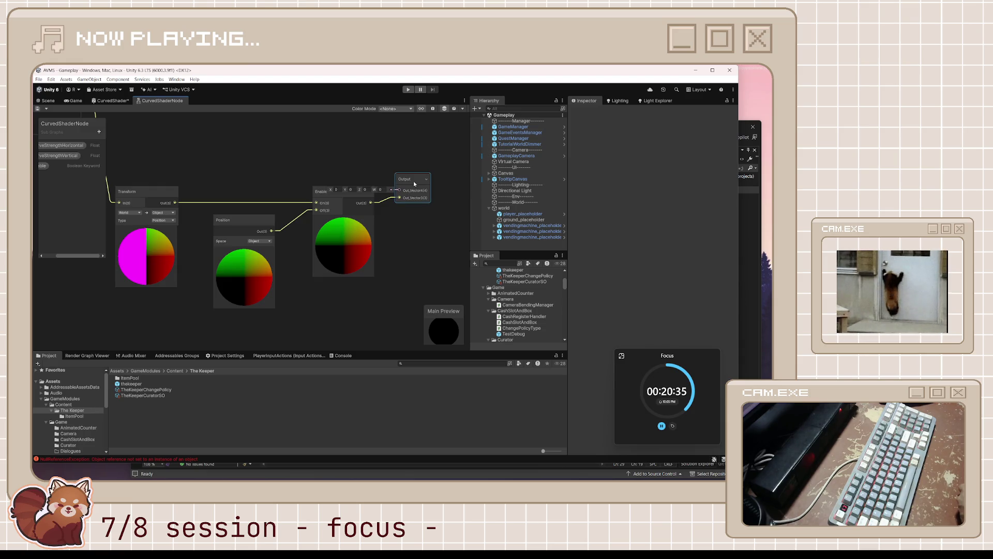
right_click(414, 182)
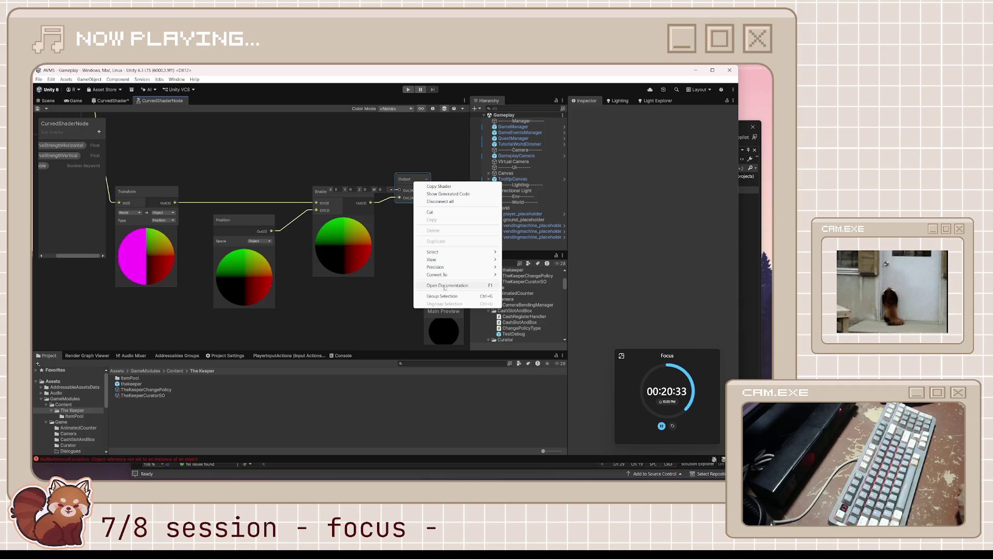
left_click(436, 108)
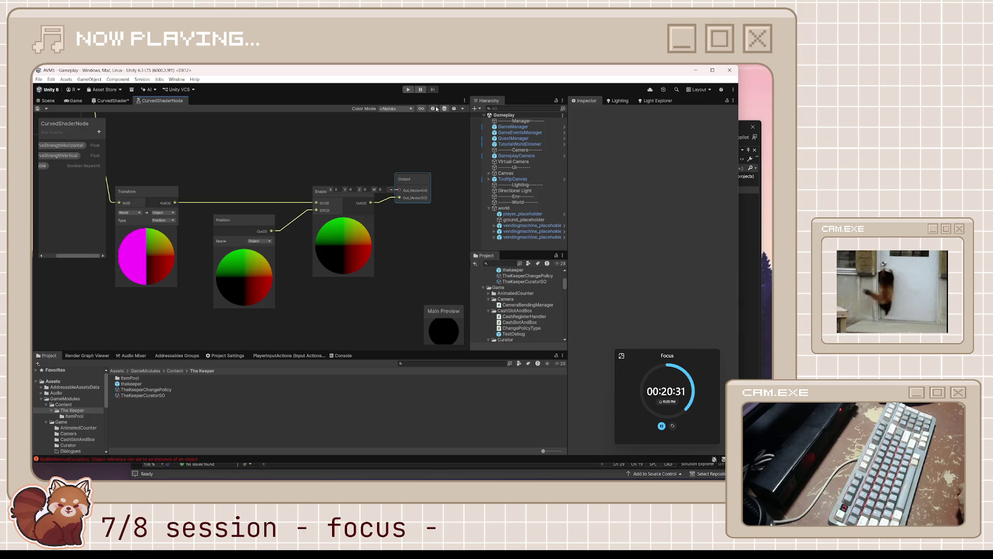
left_click(433, 109)
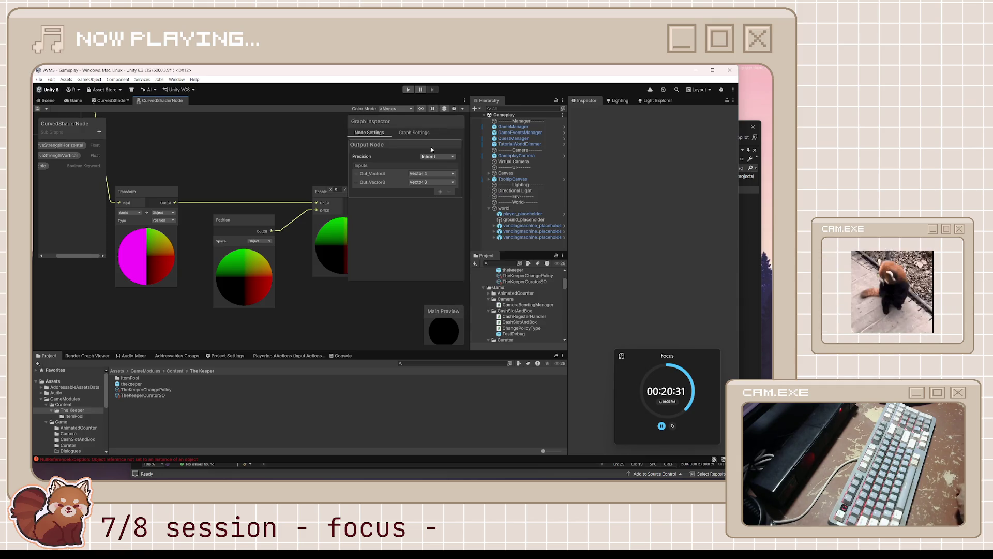
left_click(357, 175)
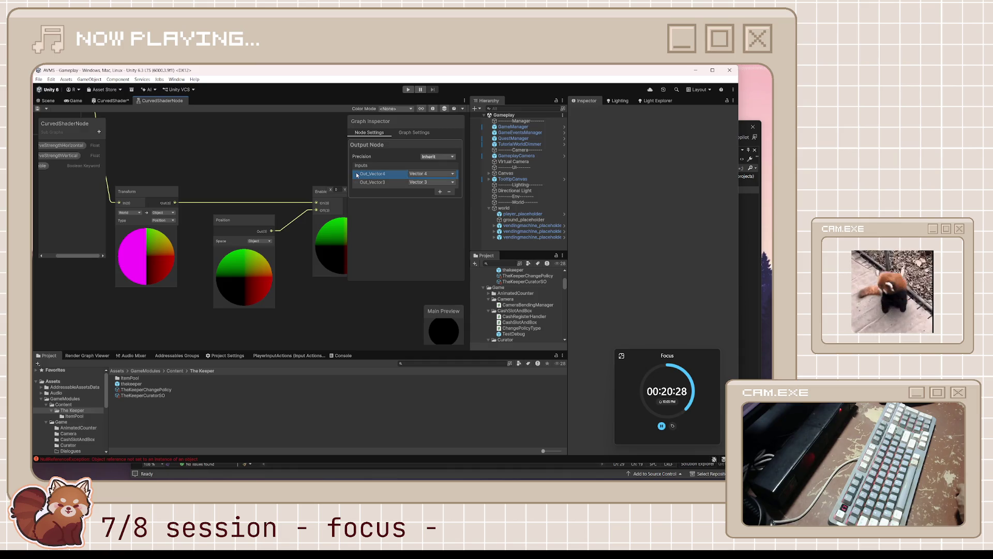
left_click(449, 191)
left_click(318, 151)
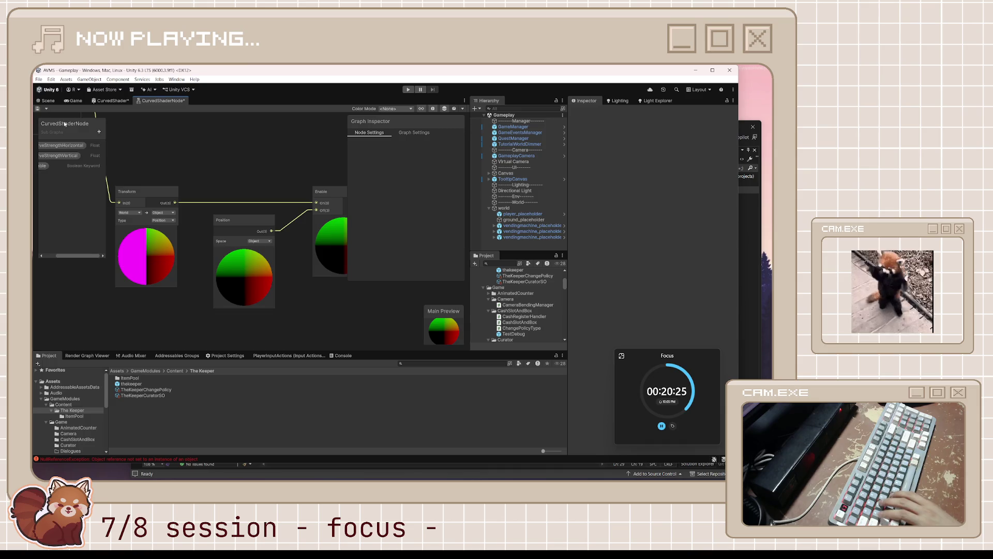
Save both the CurvedShaderNode sub-graph and the main CurvedShader graph
left_click(37, 108)
left_click(111, 100)
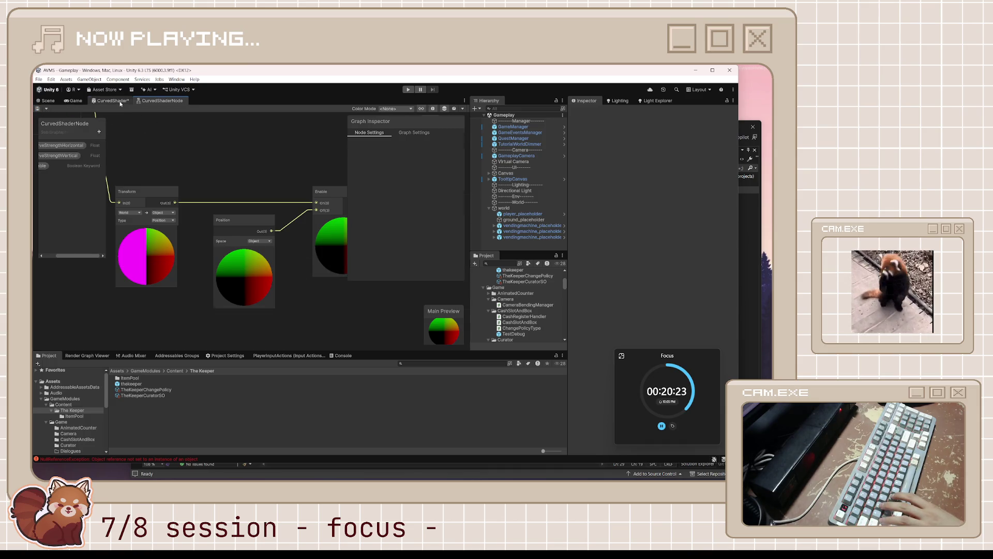
left_click(36, 109)
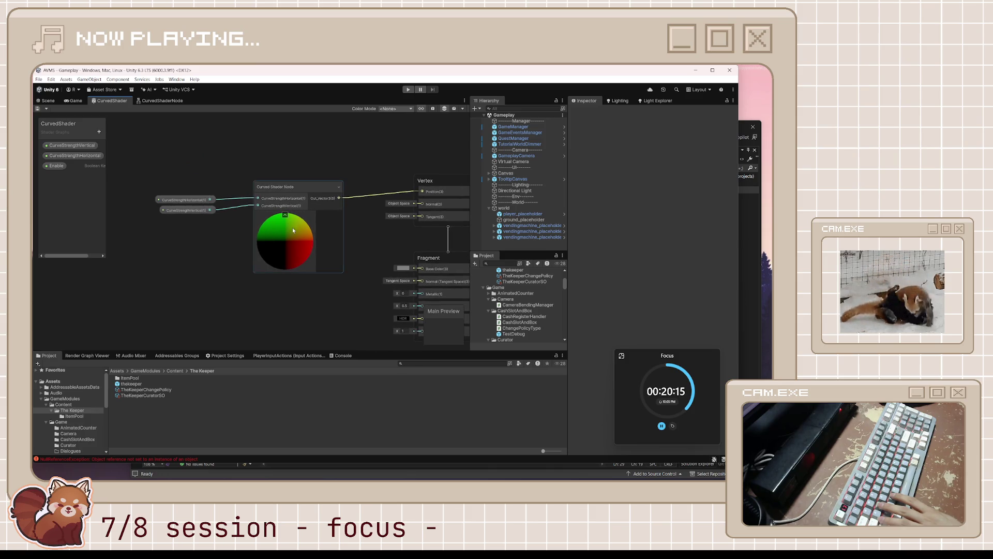
Shift the Curved Shader Node up slightly and select the Enable property in the main graph
left_click_drag(310, 188, 309, 172)
left_click(210, 184)
left_click(140, 155)
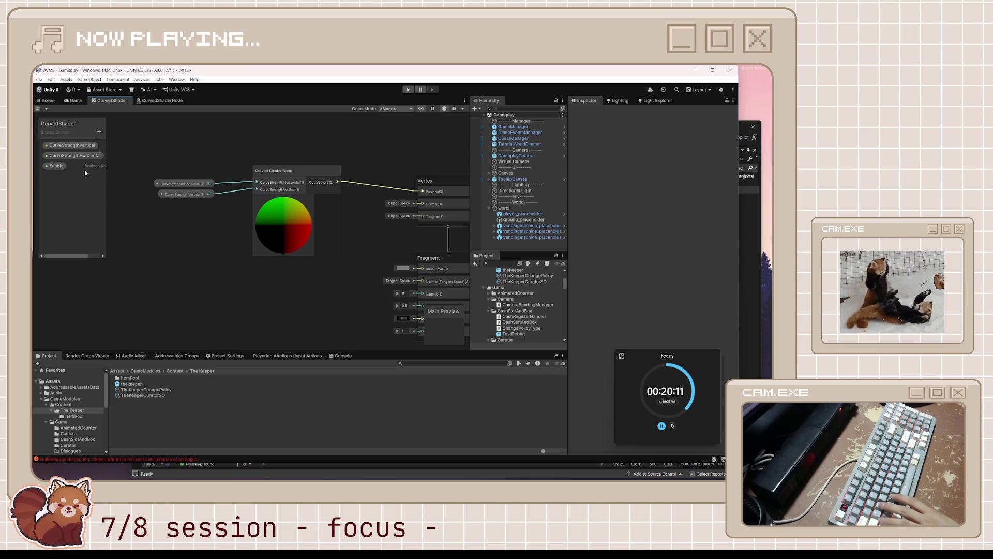
left_click(63, 166)
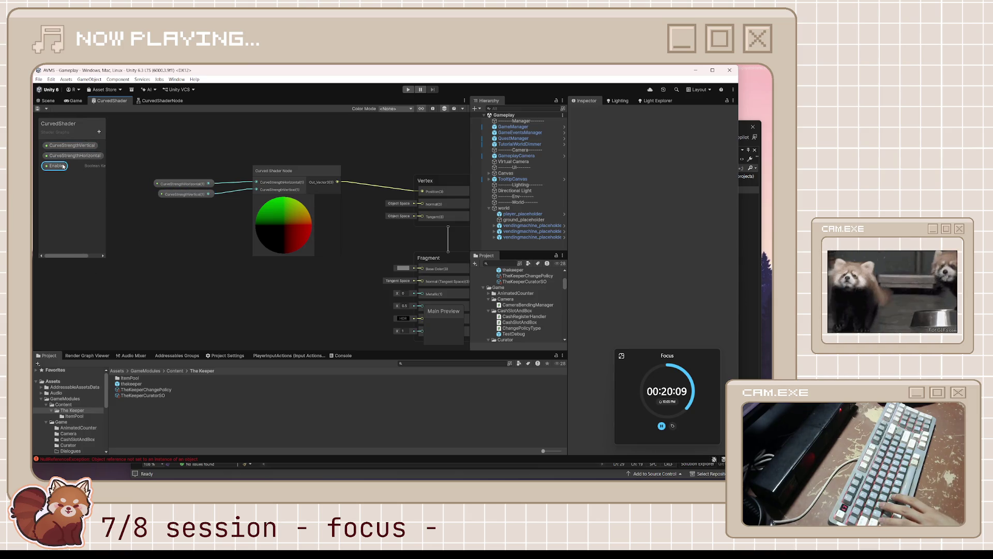
In the sub-graph, lift the Negate node off the Multiply node, hide its preview, and save
left_click(169, 101)
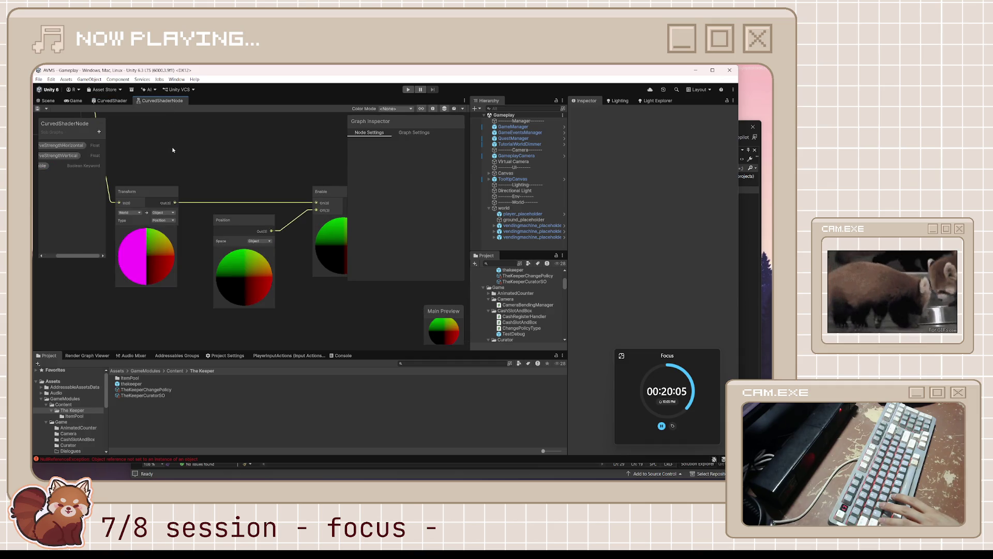
scroll(194, 161, "down", 8)
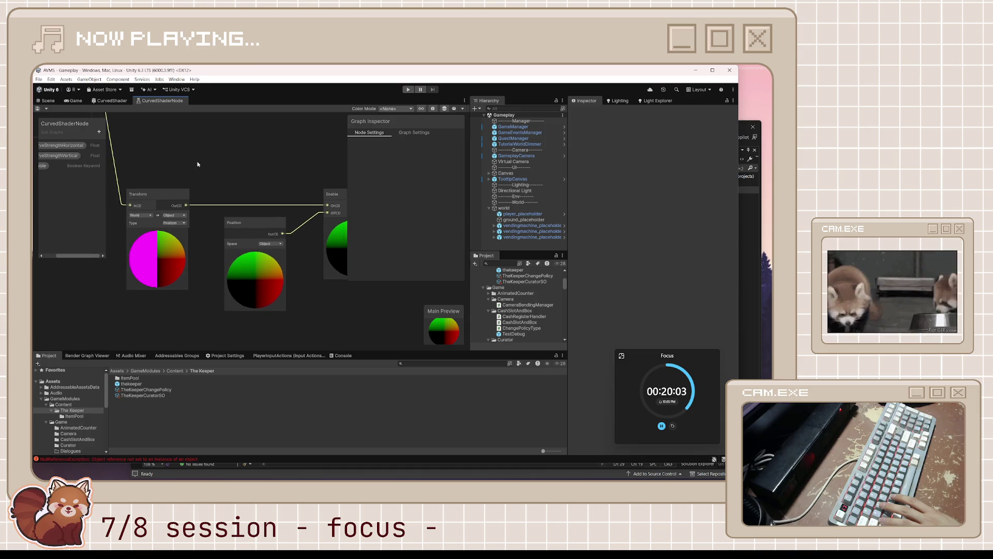
scroll(248, 187, "up", 6)
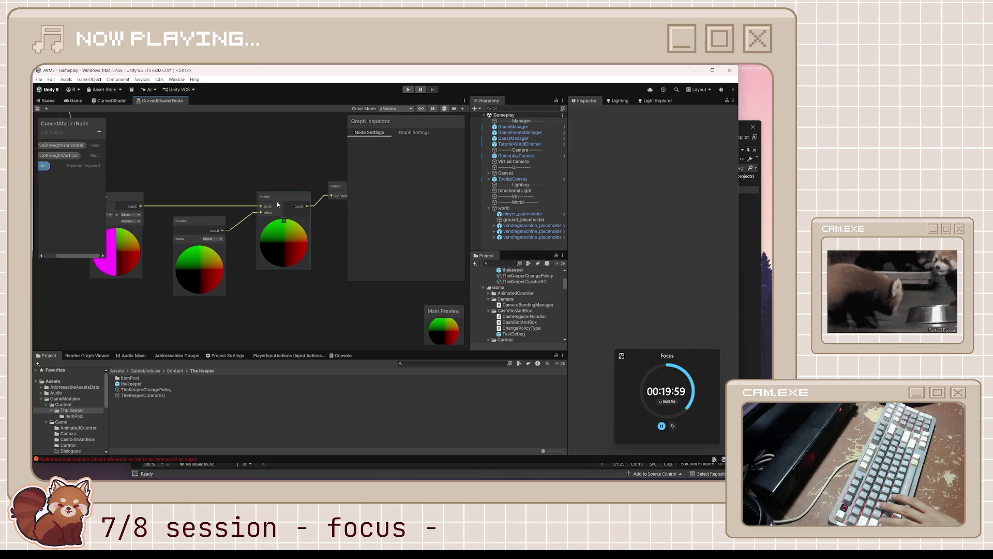
scroll(290, 197, "down", 5)
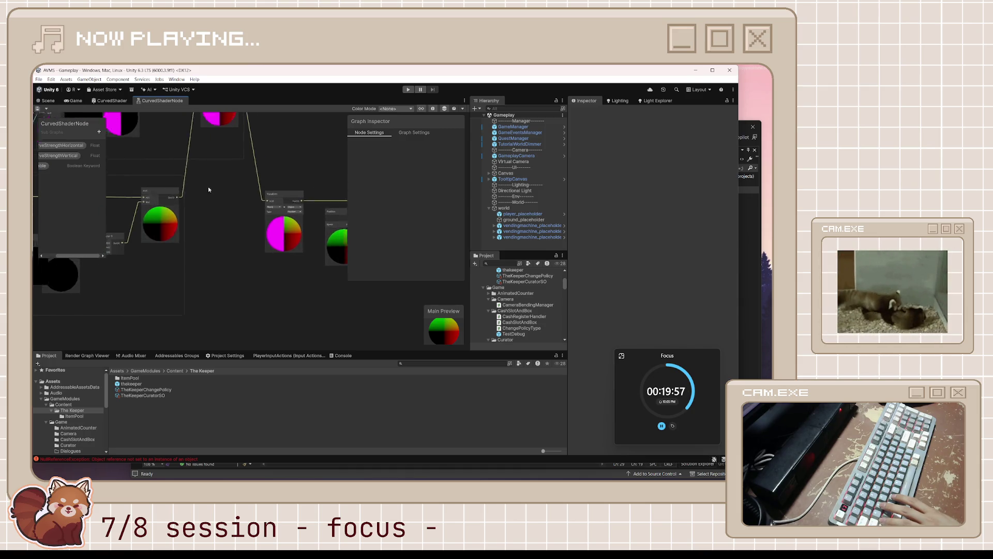
left_click_drag(245, 211, 379, 194)
scroll(268, 206, "up", 3)
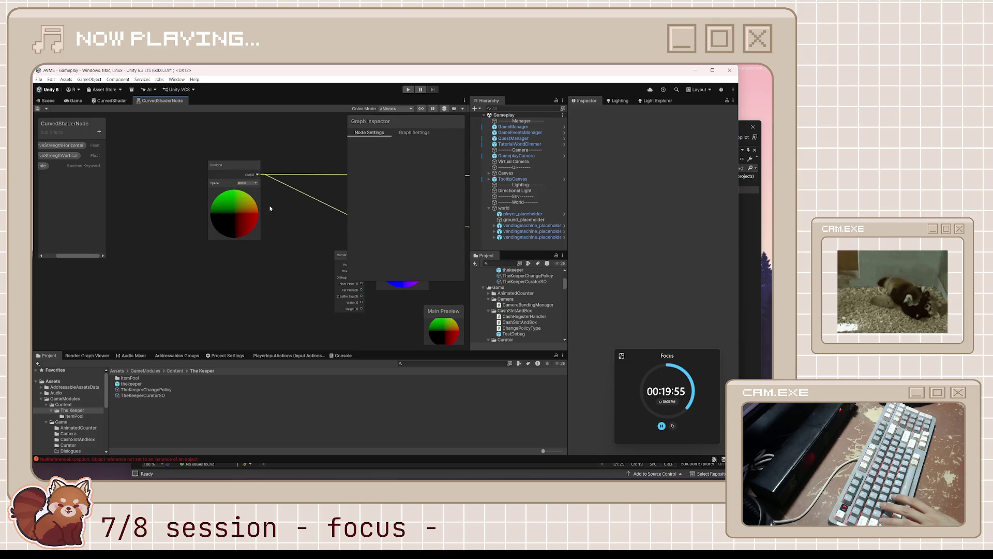
mouse_move(311, 204)
left_mouse_down()
mouse_move(216, 197)
mouse_move(231, 201)
left_mouse_up()
left_click_drag(393, 204, 260, 211)
mouse_move(155, 211)
left_mouse_down()
mouse_move(141, 170)
mouse_move(210, 184)
left_mouse_up()
left_click(206, 190)
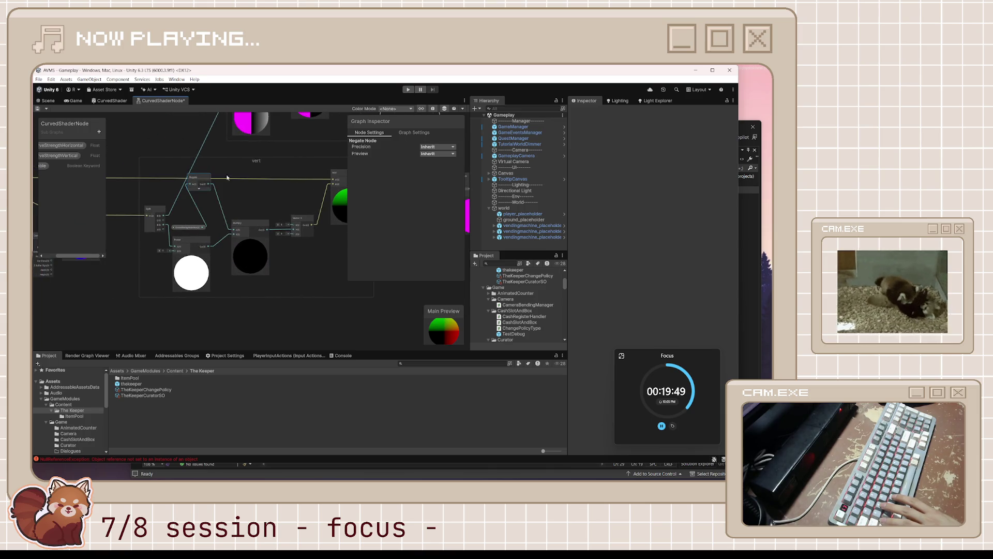
key("ctrl+s")
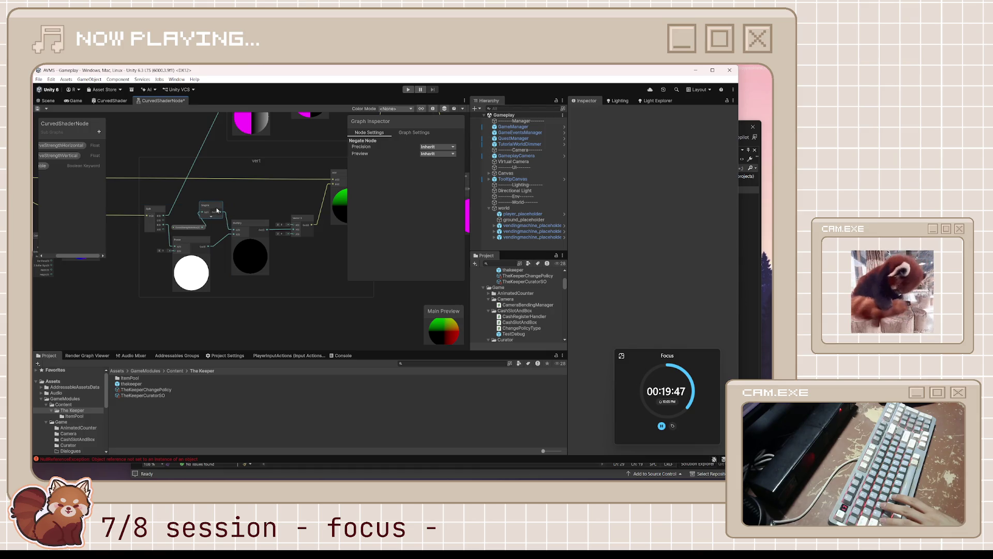
Nudge the Negate node up and pan to the Enable and Output nodes, comparing both graph tabs
left_click_drag(294, 117, 281, 222)
left_click_drag(260, 172, 260, 166)
left_click_drag(305, 235, 114, 224)
mouse_move(401, 304)
left_mouse_down()
mouse_move(316, 296)
mouse_move(226, 270)
left_mouse_up()
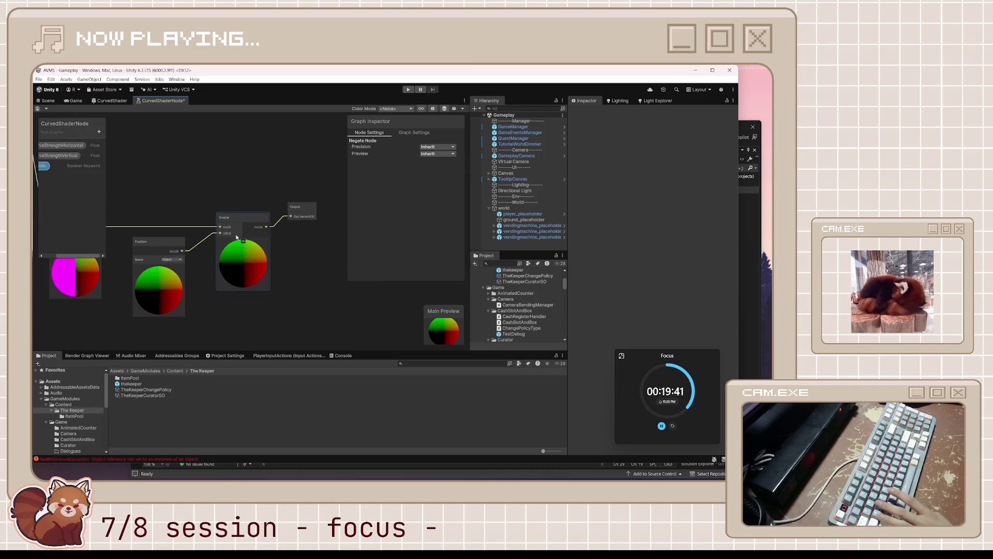
left_click(112, 100)
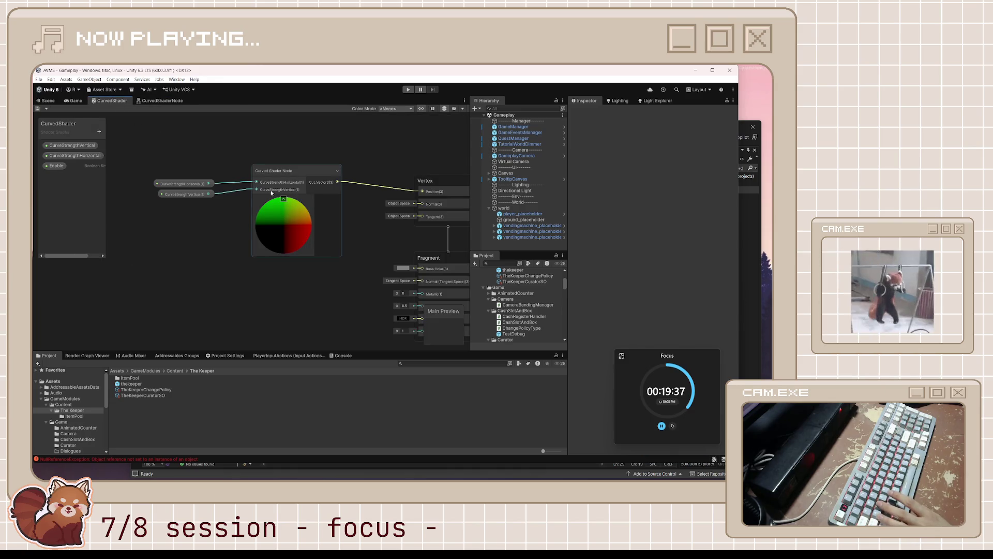
left_click(159, 101)
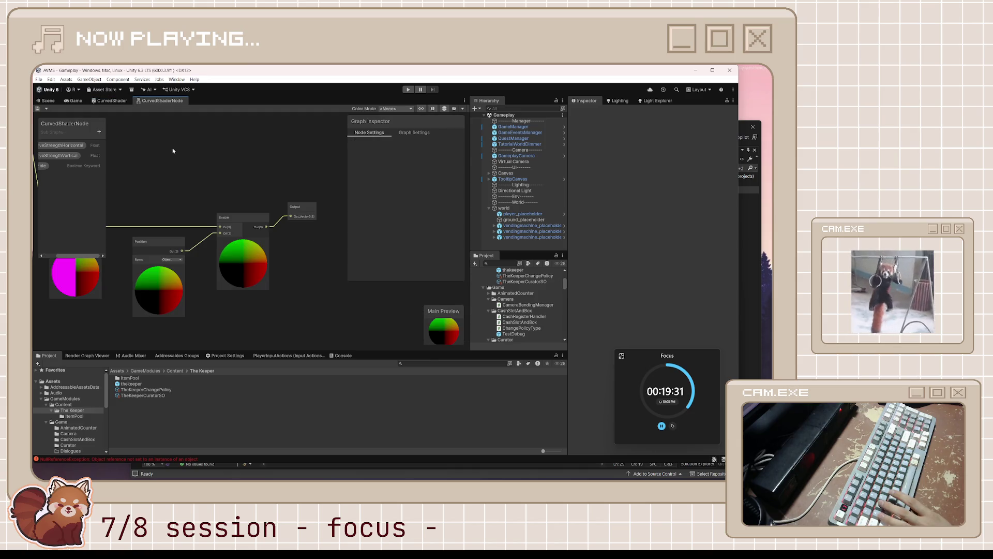
scroll(231, 185, "down", 2)
scroll(230, 184, "down", 2)
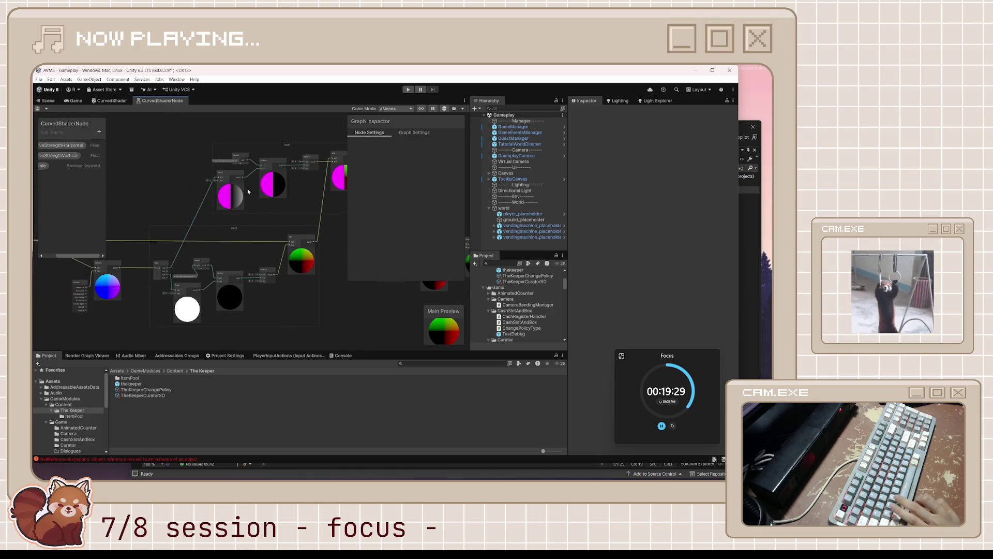
Select the Curved Shader Node in the main graph, then show the sub-graph's Enable keyword settings
left_click(112, 100)
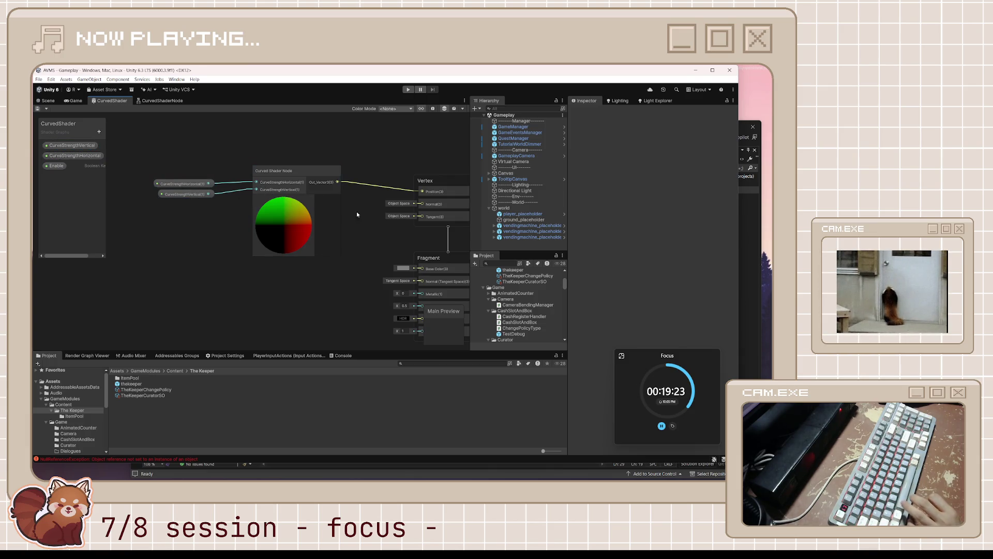
scroll(351, 210, "down", 2)
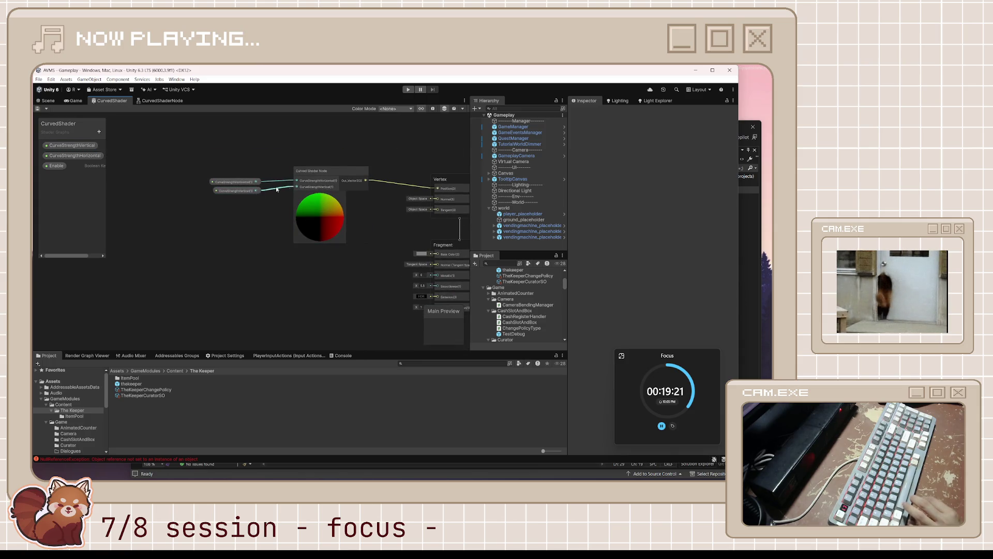
left_click(325, 170)
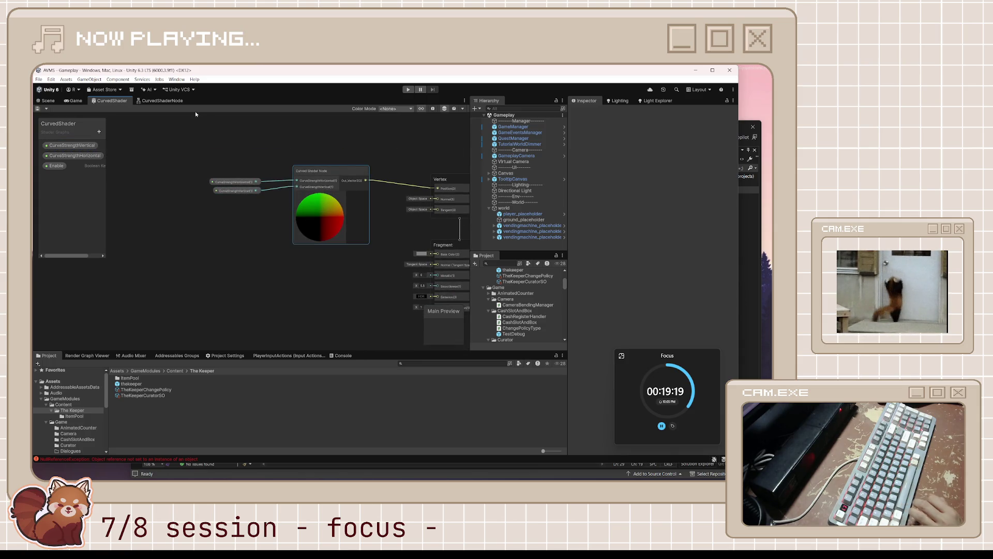
left_click(161, 100)
scroll(309, 221, "down", 2)
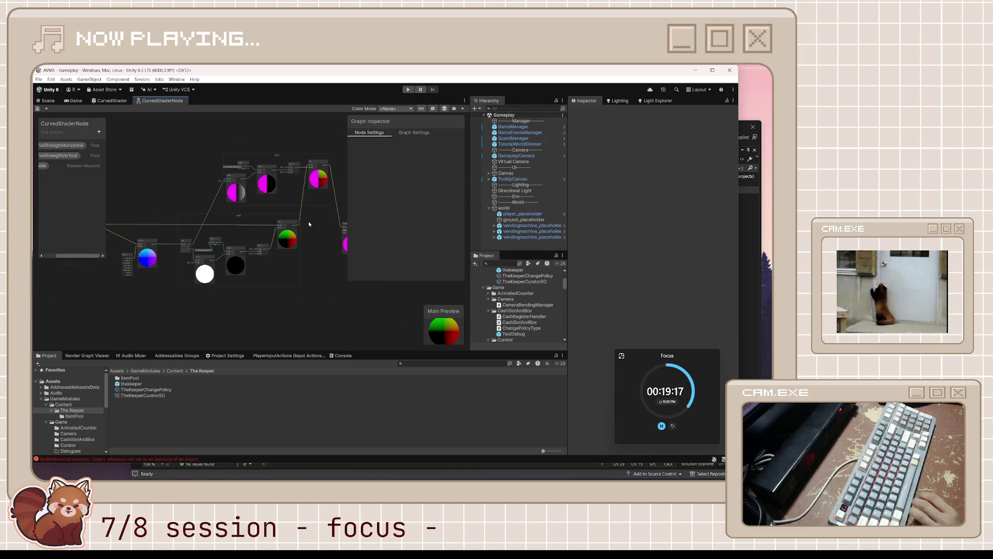
left_click(44, 166)
left_click_drag(86, 257, 33, 252)
Try Shader Feature for the Enable keyword's definition, then set it back to Multi Compile
left_click(434, 178)
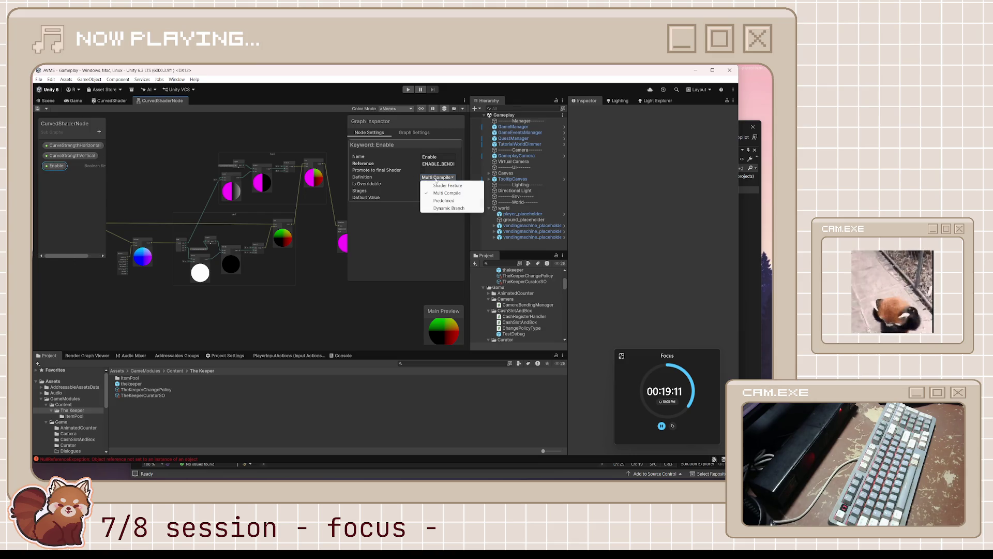
left_click(434, 185)
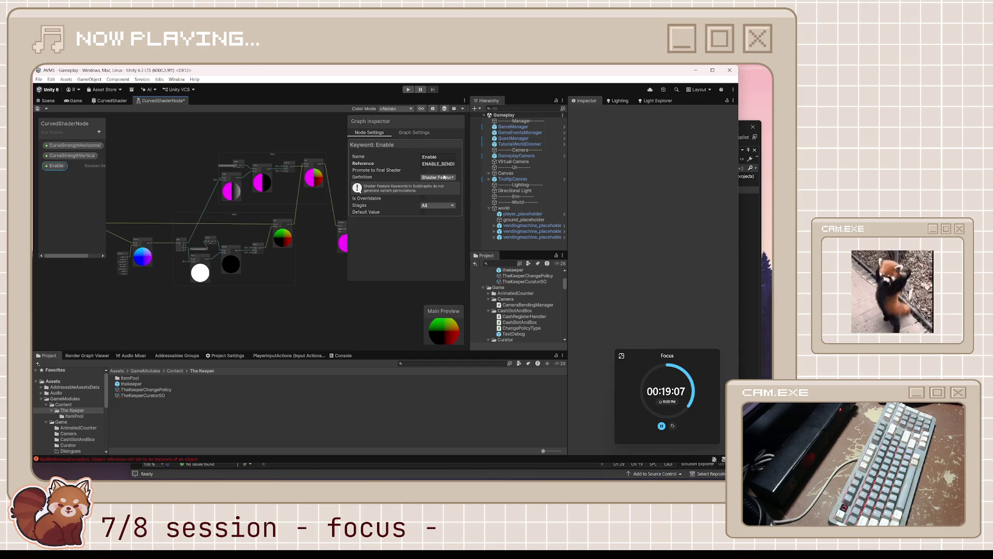
left_click(439, 178)
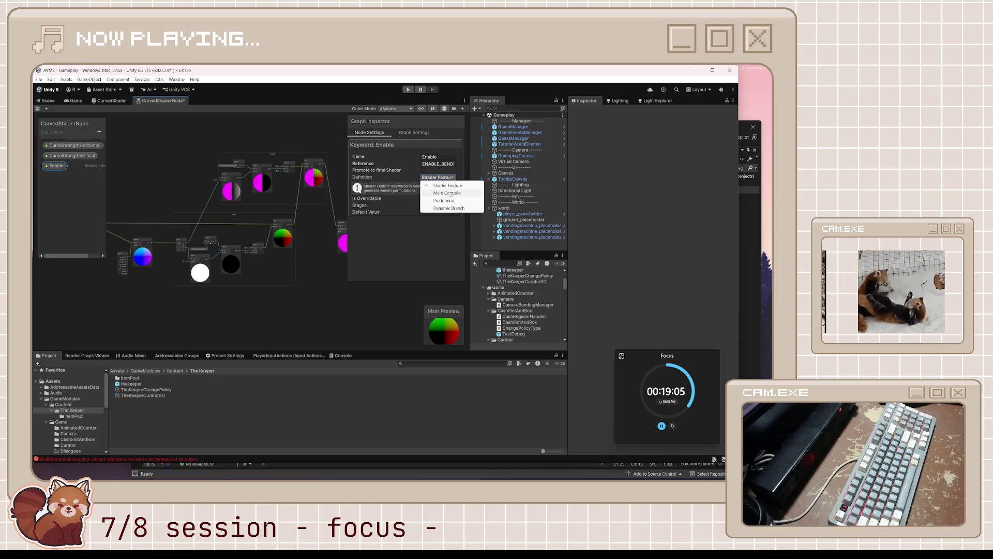
left_click(434, 192)
left_click(202, 163)
Close the settings panel and pan along the sub-graph's node chain, selecting the Output and Enable nodes
left_click_drag(175, 159, 190, 166)
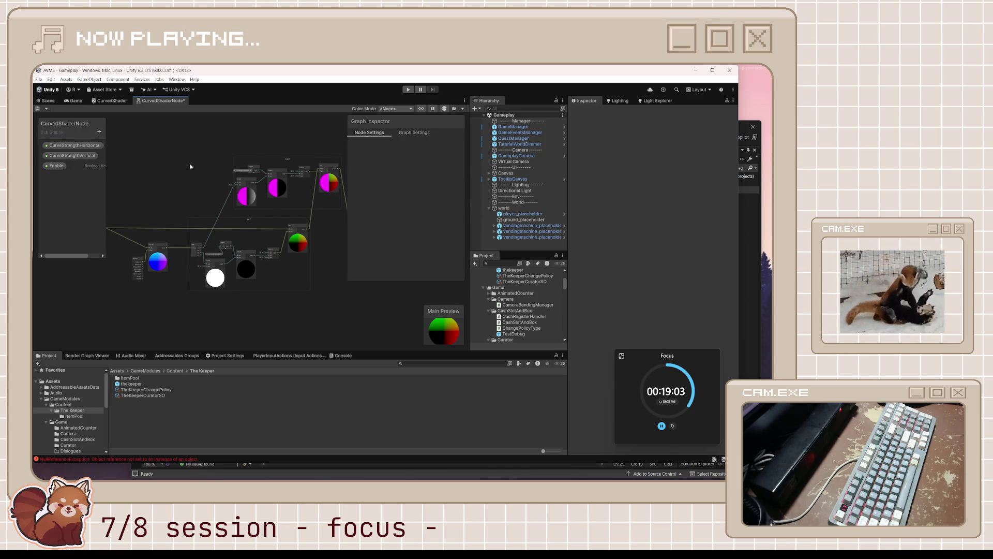
left_click(433, 109)
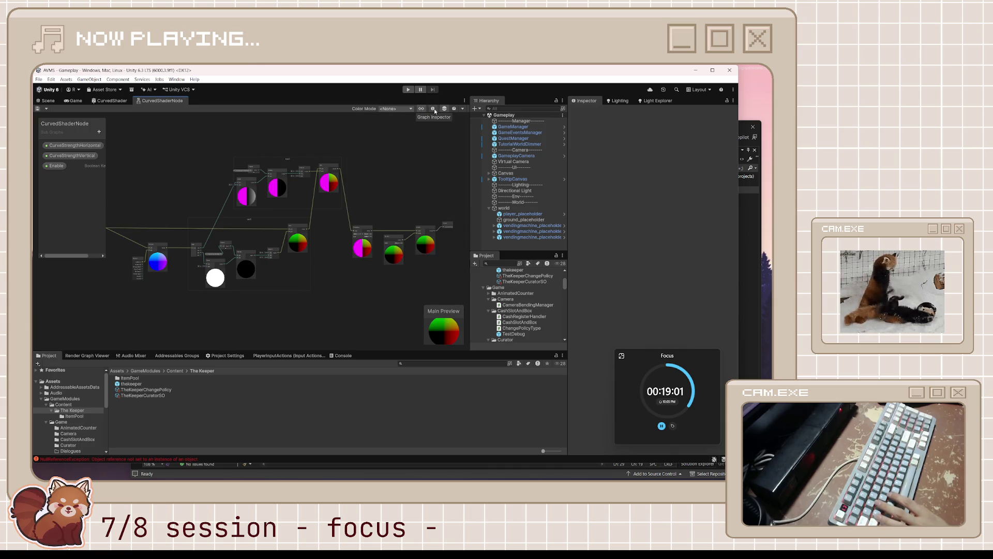
left_click_drag(287, 220, 235, 220)
scroll(356, 230, "up", 5)
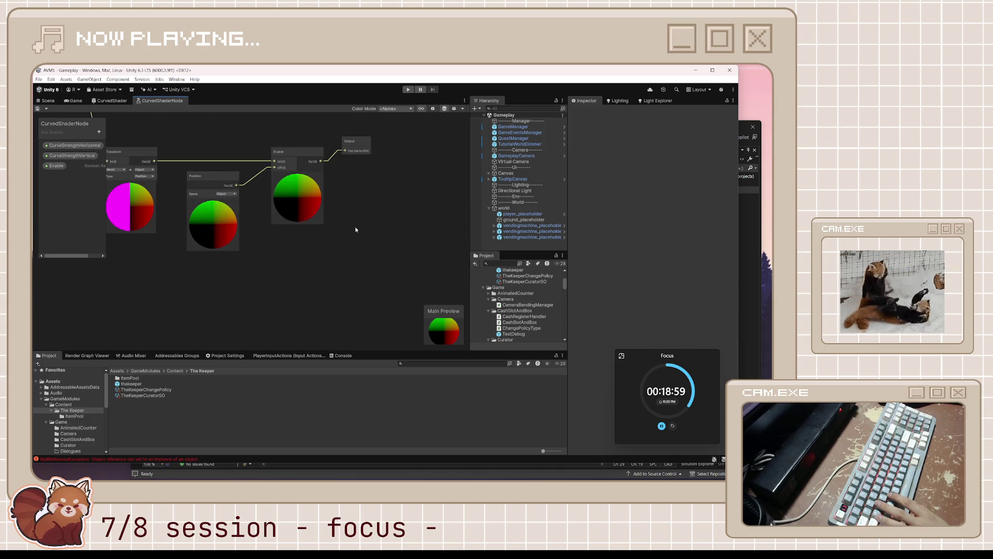
left_click_drag(336, 197, 368, 218)
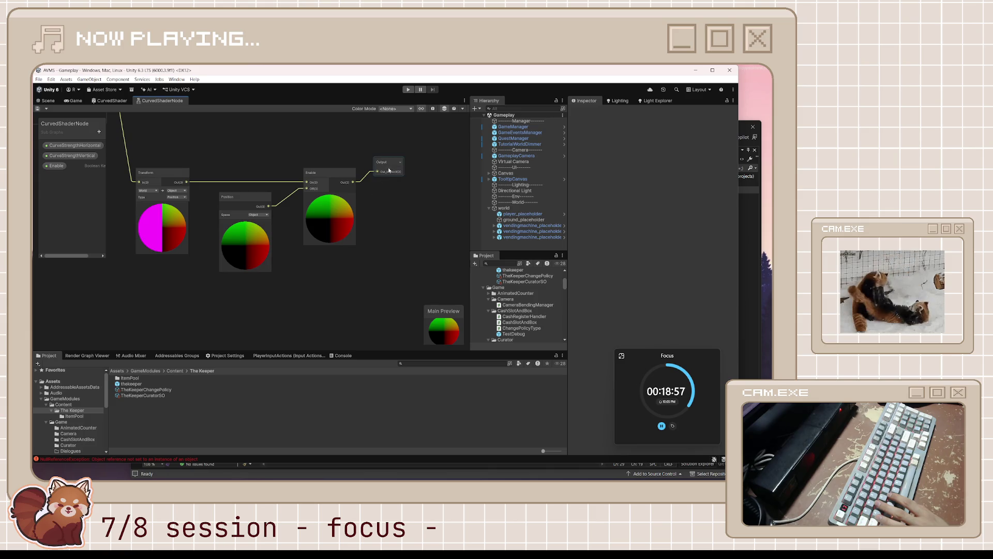
left_click_drag(389, 176, 388, 180)
left_click_drag(298, 247, 444, 278)
left_click_drag(354, 227, 308, 233)
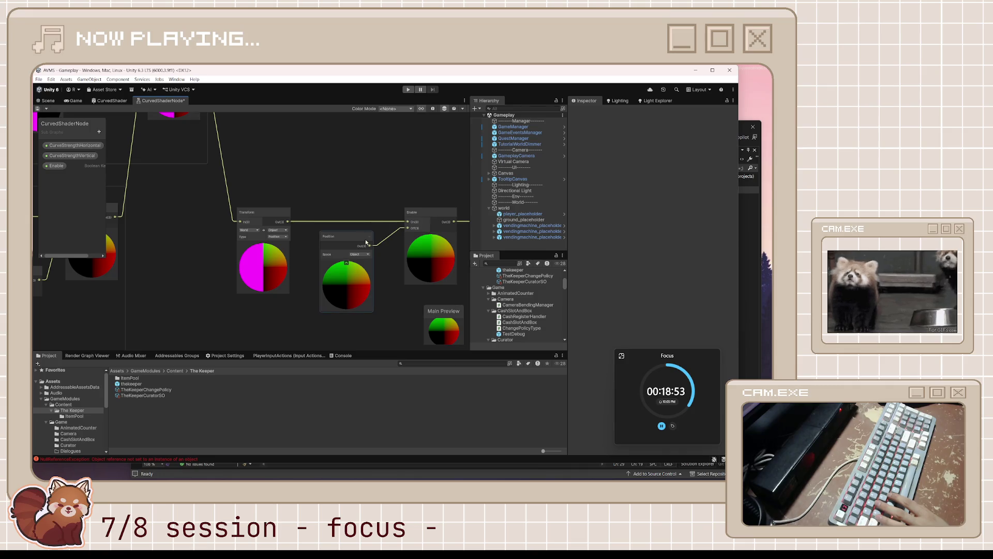
left_click(426, 210)
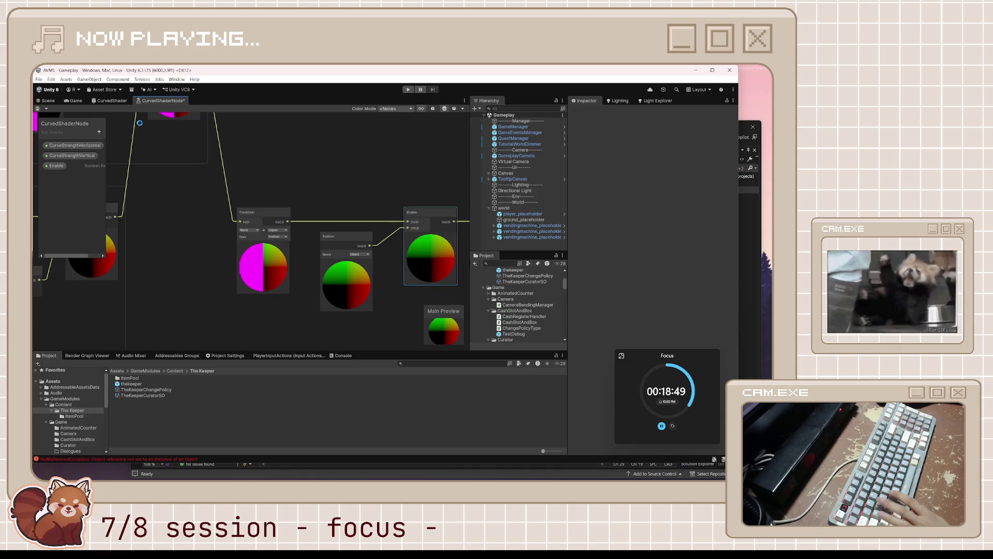
Check the Curved Shader Node in the main graph, nudge the sub-graph's Enable node, and return to the main graph
left_click(114, 101)
left_click(322, 173)
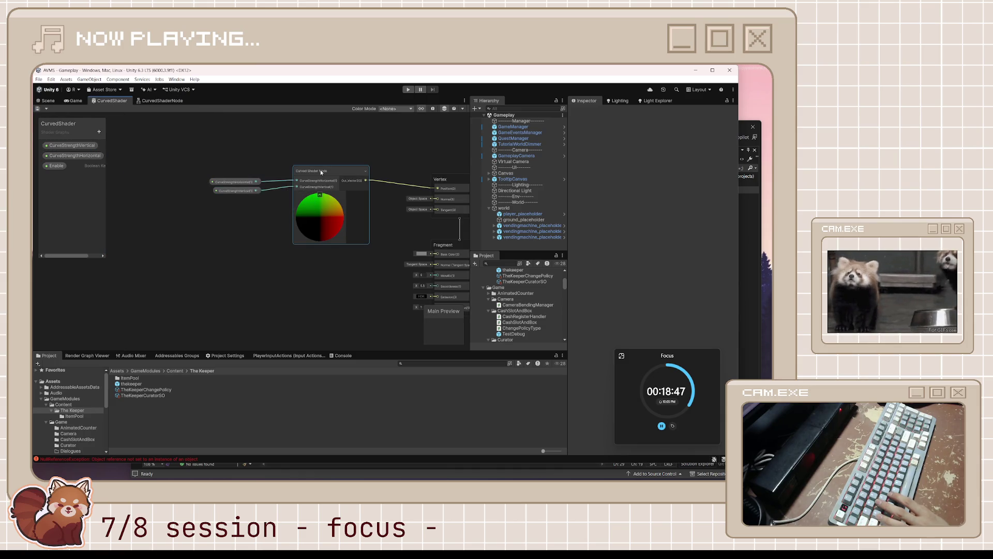
left_click(164, 102)
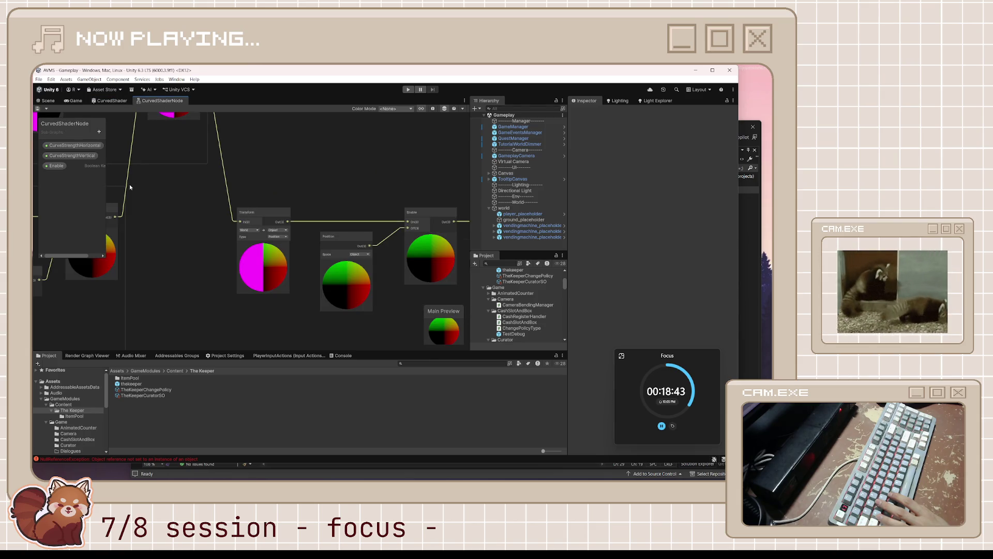
left_click(424, 215)
left_click_drag(425, 215, 360, 174)
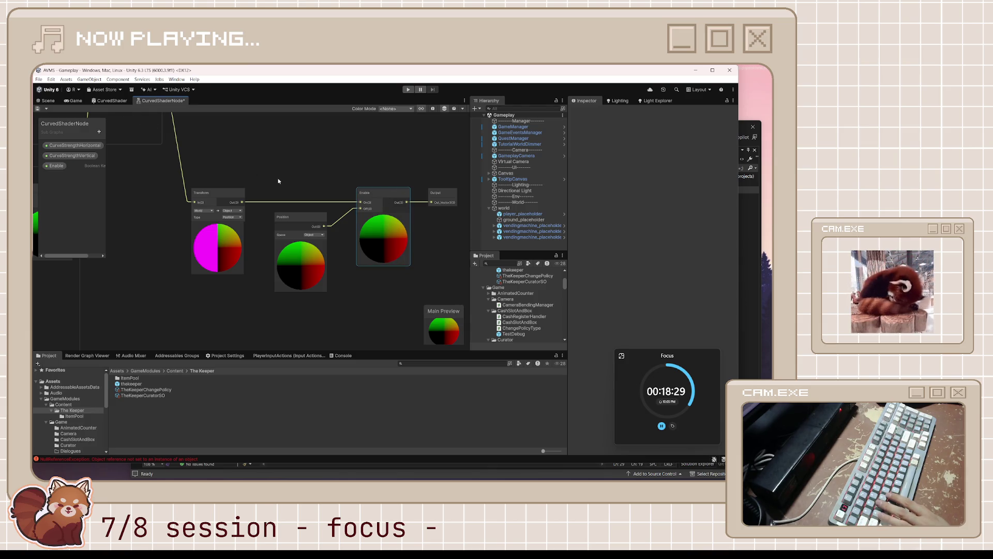
left_click(114, 103)
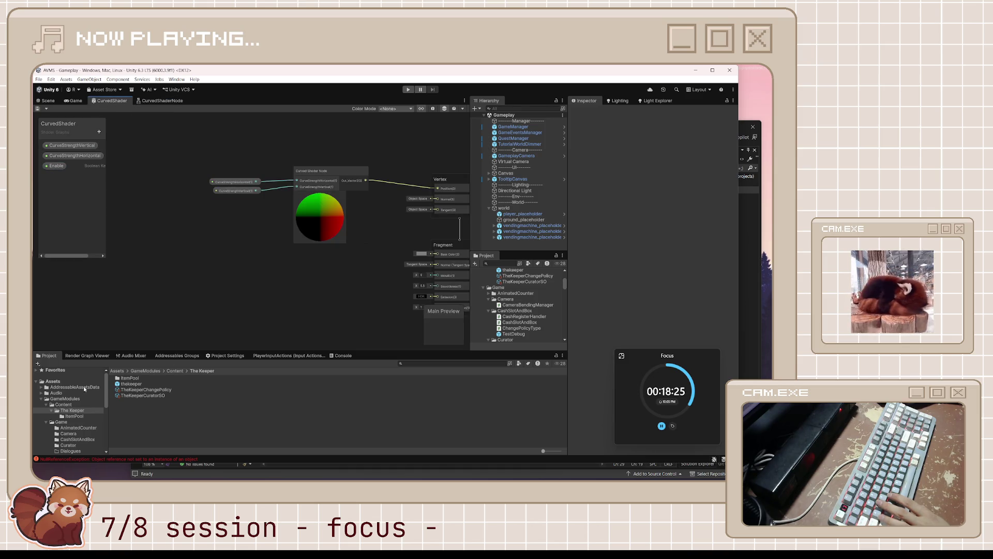
scroll(64, 409, "down", 10)
Rename the CurvedShader graph asset in the Shaders folder to Shader_1
left_click(58, 432)
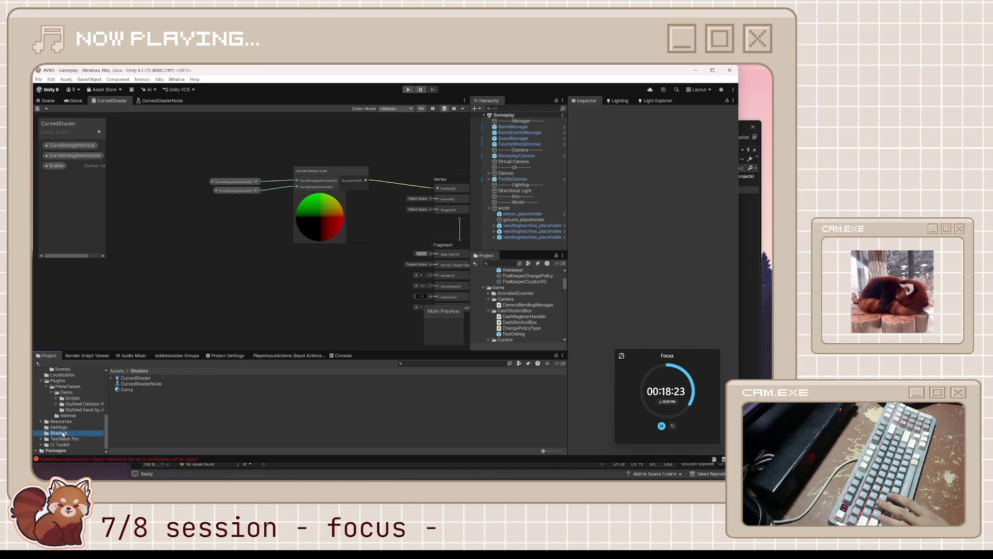
left_click(153, 395)
left_click(138, 379)
type("y")
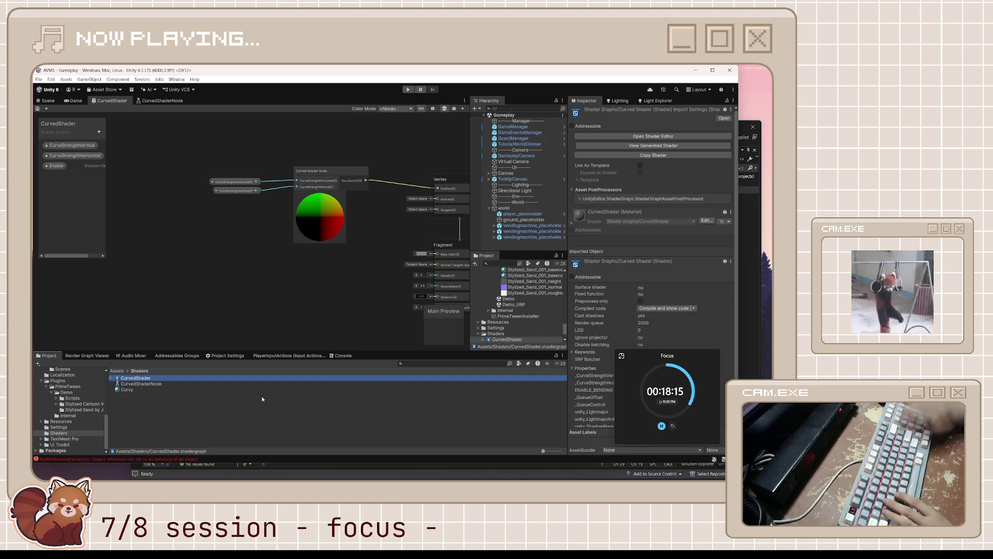
right_click(140, 381)
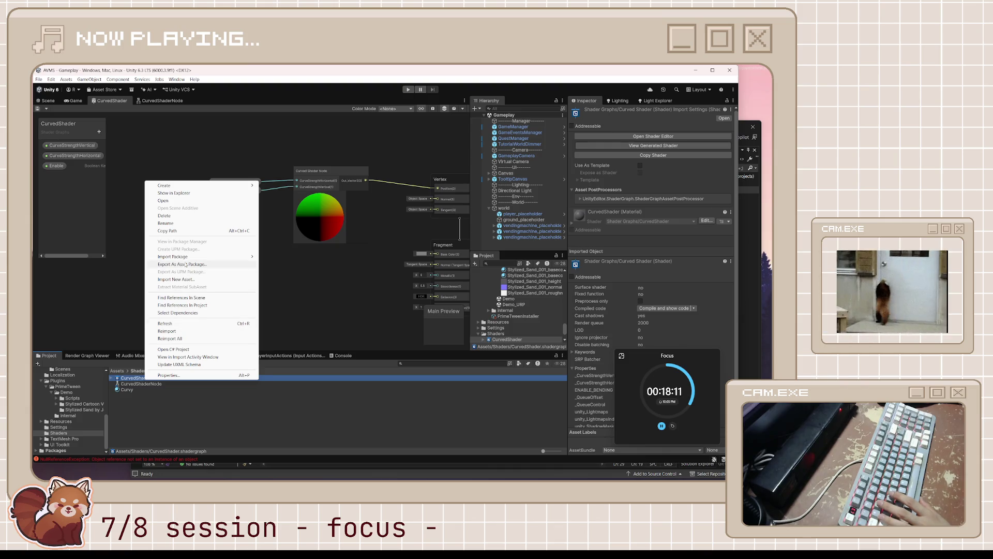
left_click(187, 223)
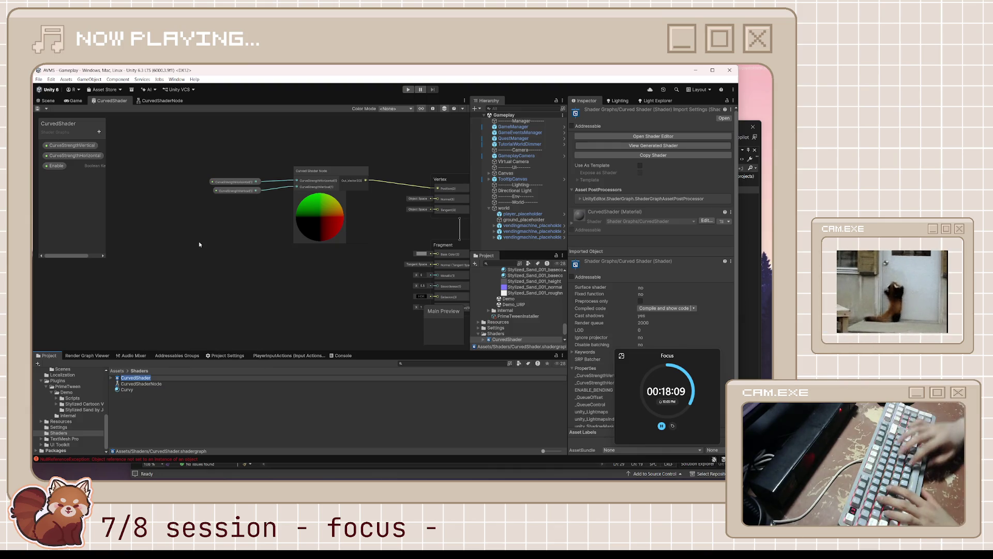
type("Mater")
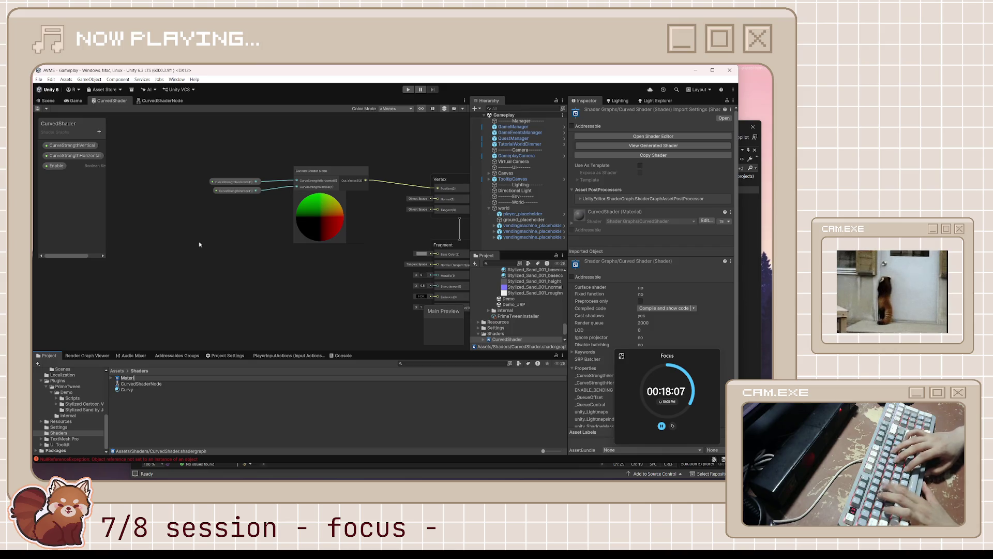
key("BackSpace")
key("BackSpace")
key("BackSpace")
type("Shader")
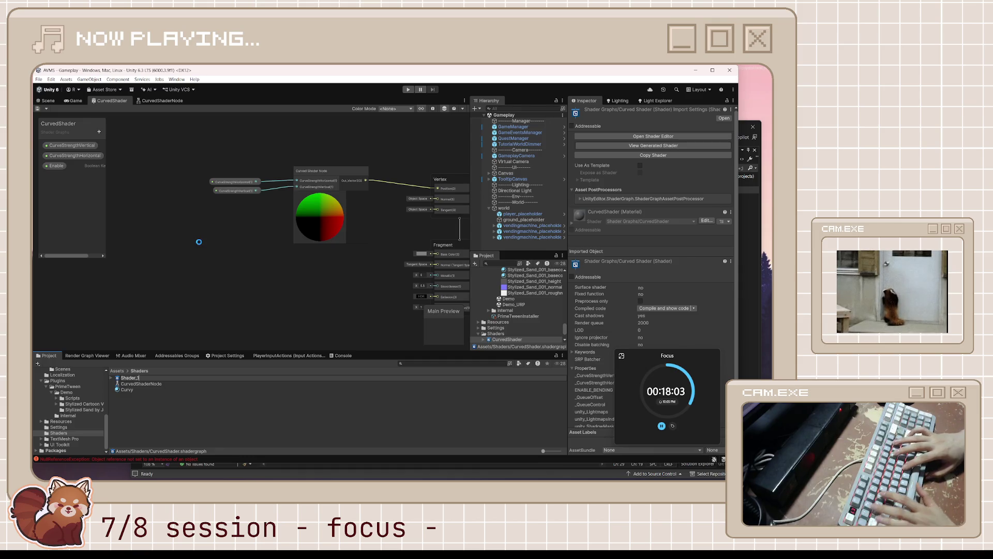
type("_1")
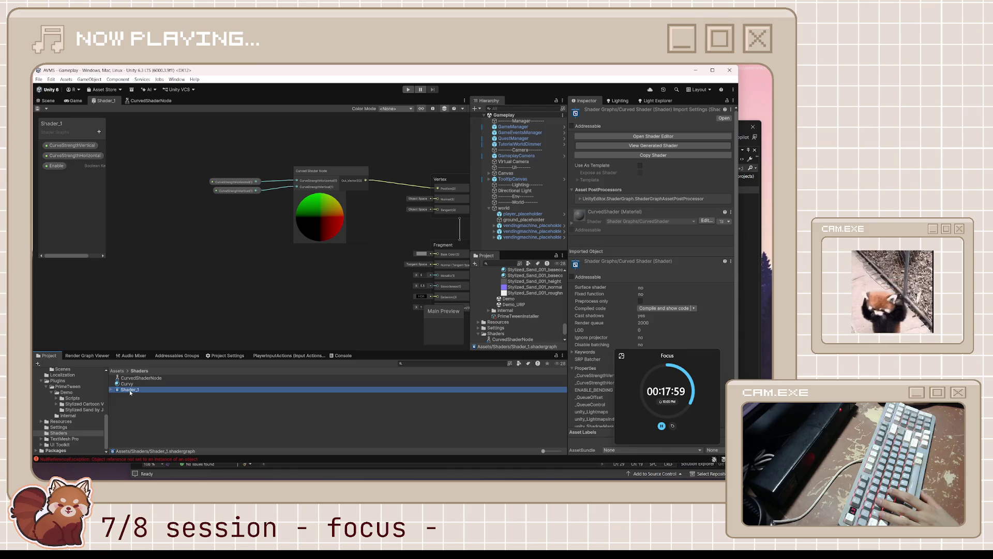
Rename the Curvy material to Shader_1
left_click(163, 383)
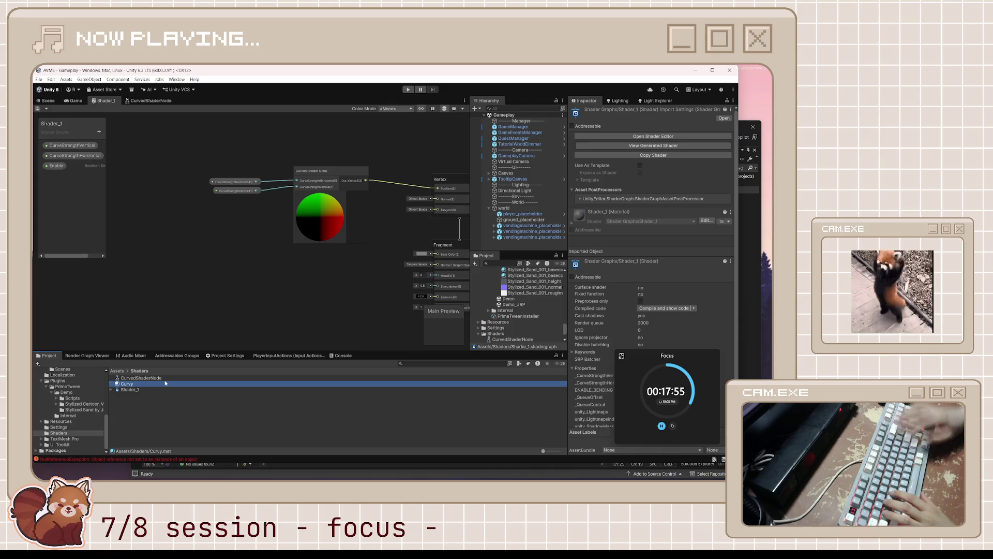
left_click(135, 383)
type("Sh")
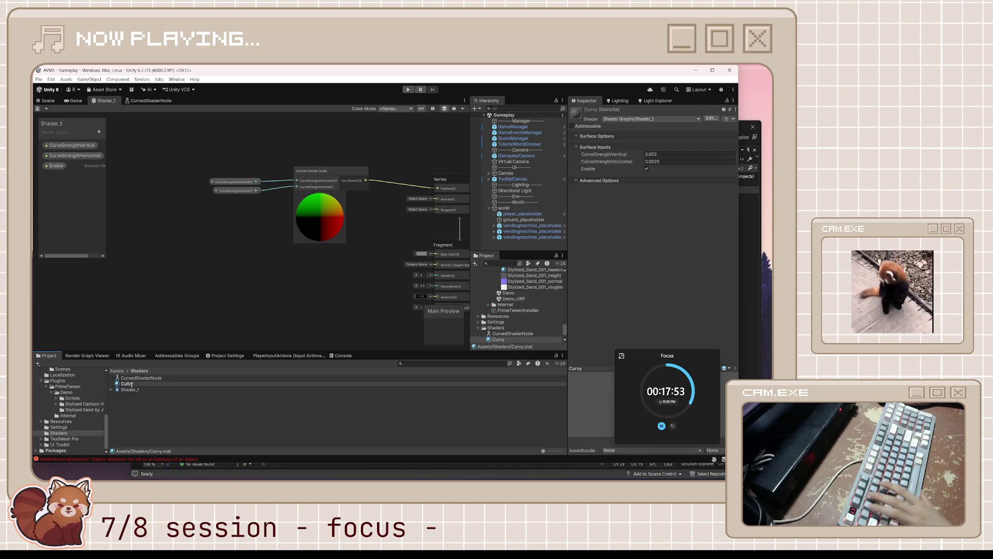
type("ader_1")
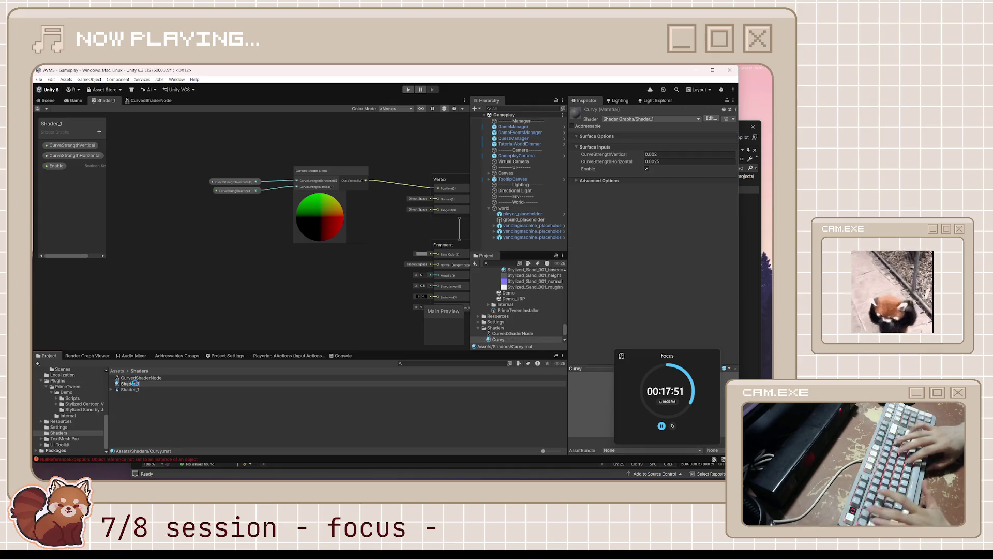
left_click(157, 413)
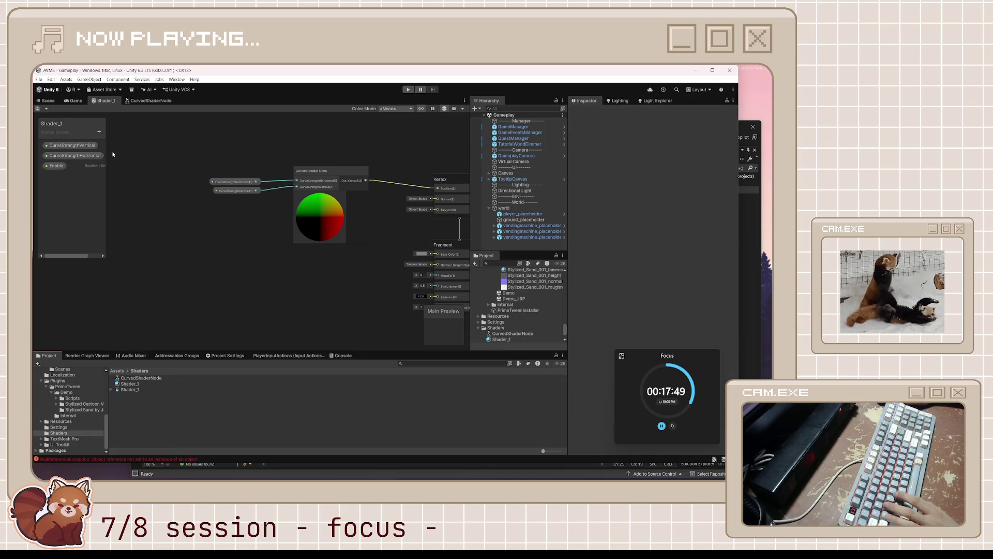
Close the CurvedShaderNode sub-graph tab and return to the Scene view
left_click(147, 98)
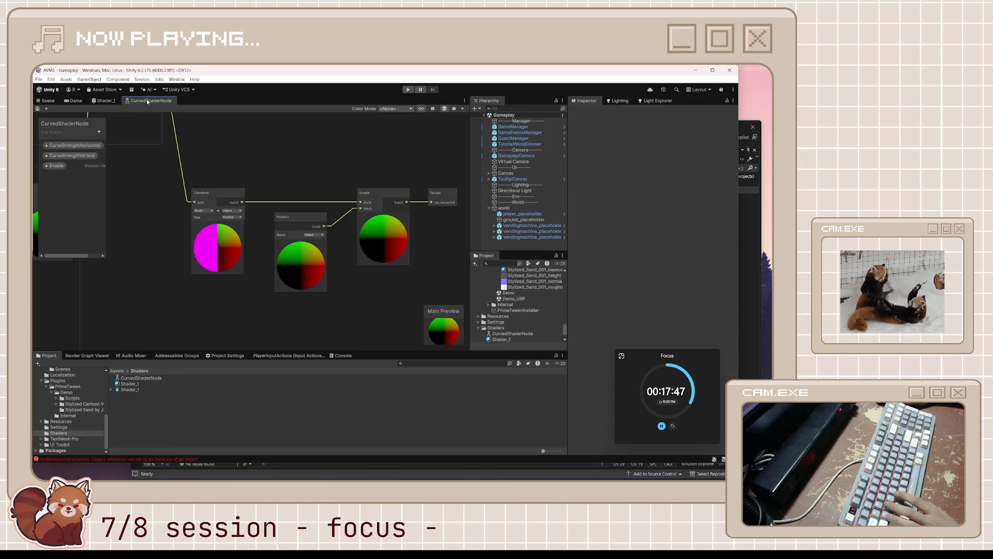
middle_click(136, 103)
left_click(48, 100)
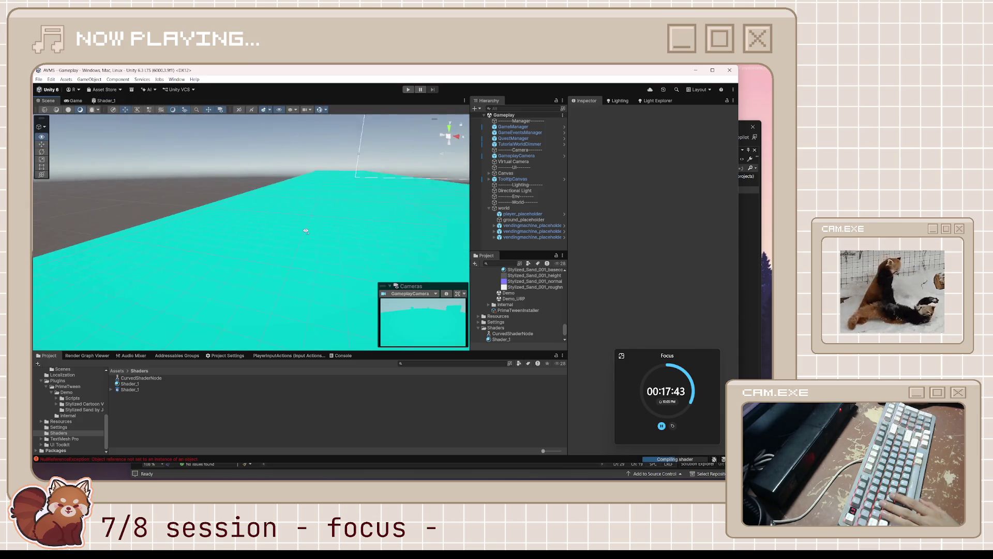
Select ground_placeholder and tick Enable on its Shader_1 material to curve the ground
left_click(349, 231)
mouse_move(348, 231)
left_mouse_down()
mouse_move(380, 232)
mouse_move(241, 275)
mouse_move(233, 262)
mouse_move(243, 247)
left_mouse_up()
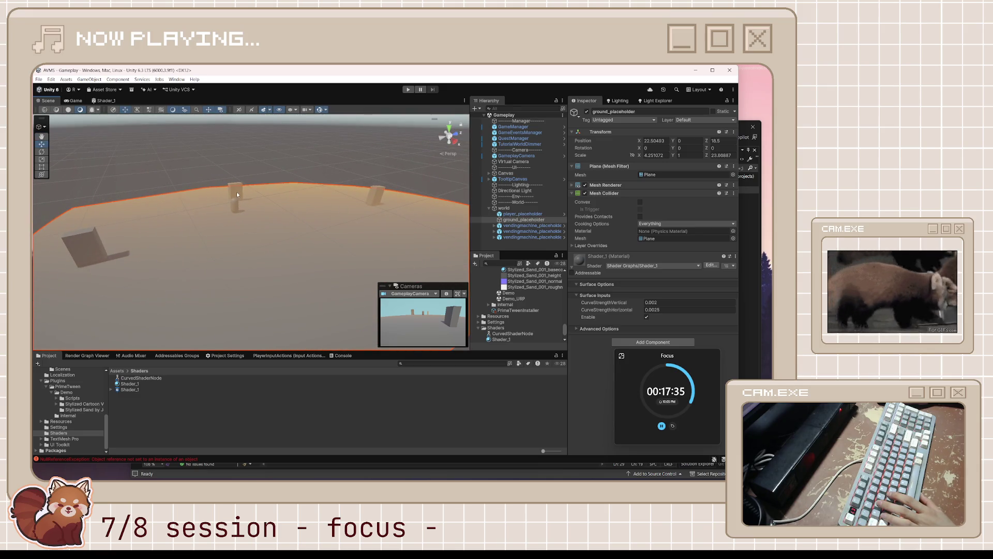
left_click(646, 317)
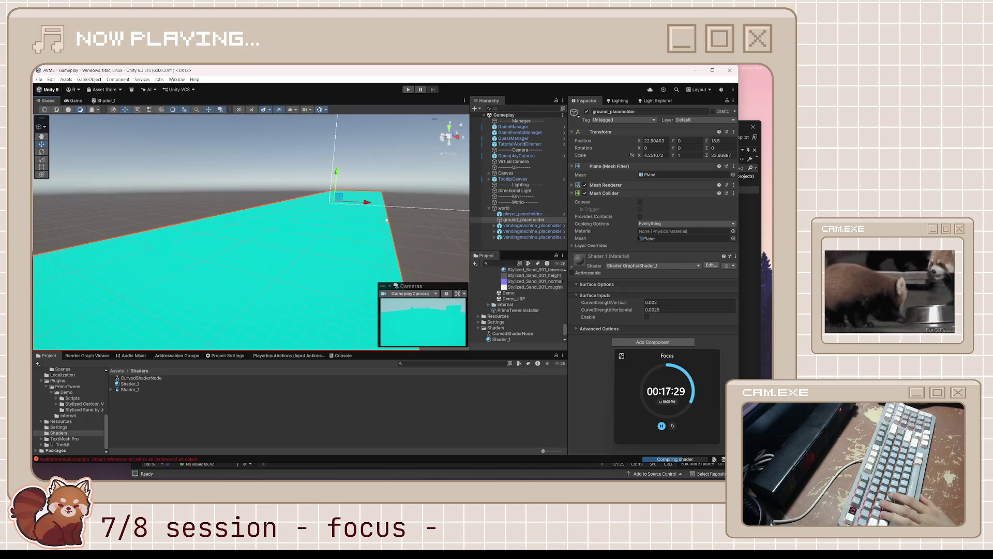
left_click(646, 317)
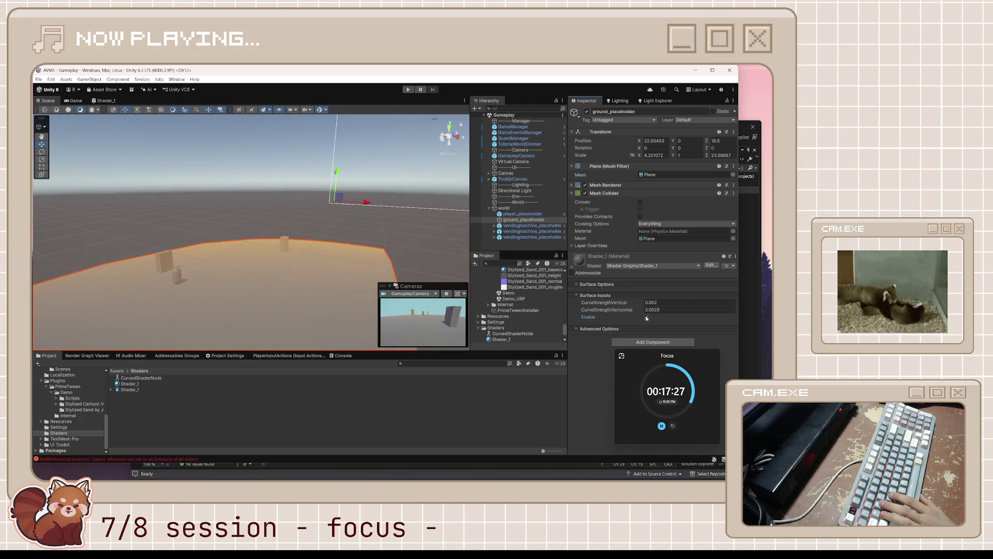
Run play mode to test the curved ground, then stop and tilt the view down at it
left_click(408, 89)
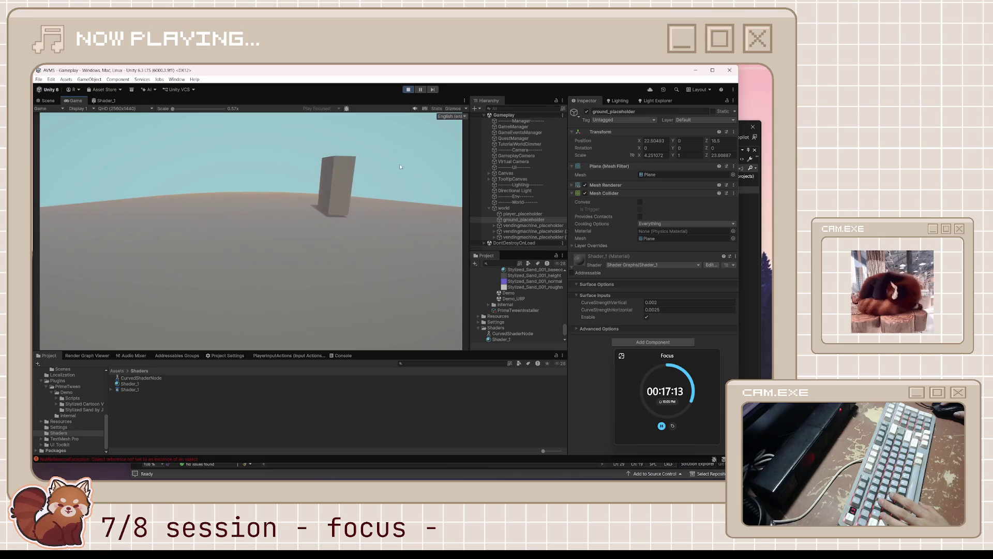
left_click(408, 90)
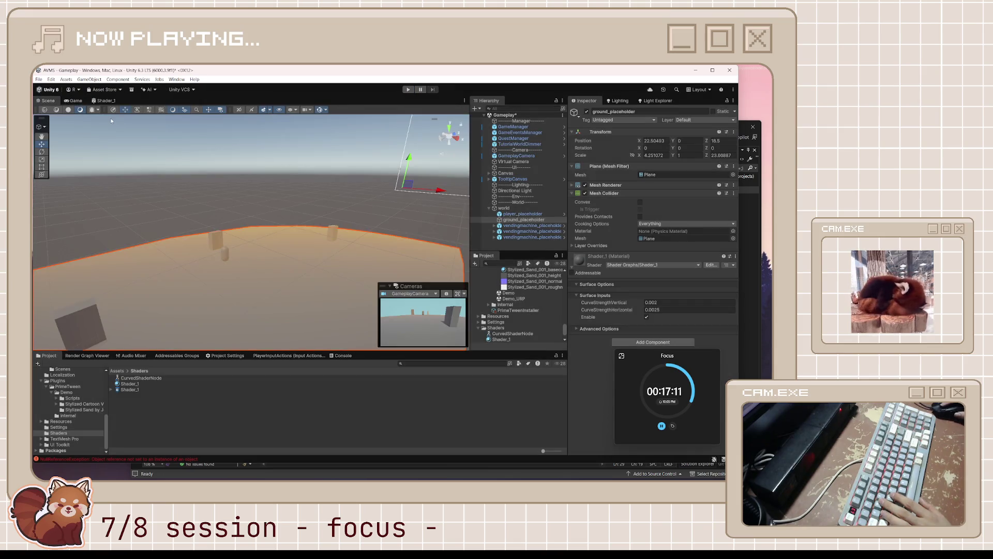
left_click(340, 179)
left_click_drag(340, 179, 393, 232)
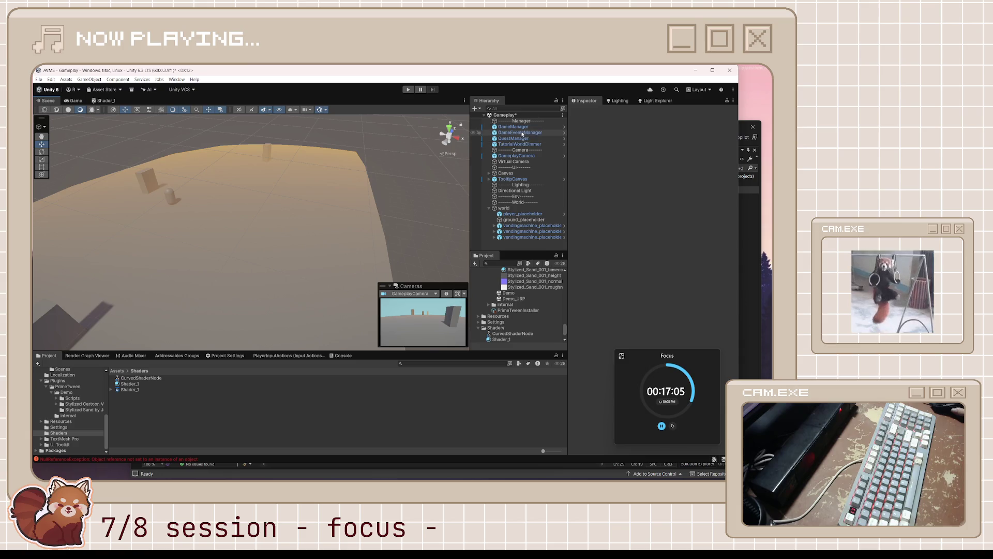
Save the Gameplay scene and frame the Scene view on GameplayCamera over the ground
key("ctrl+s")
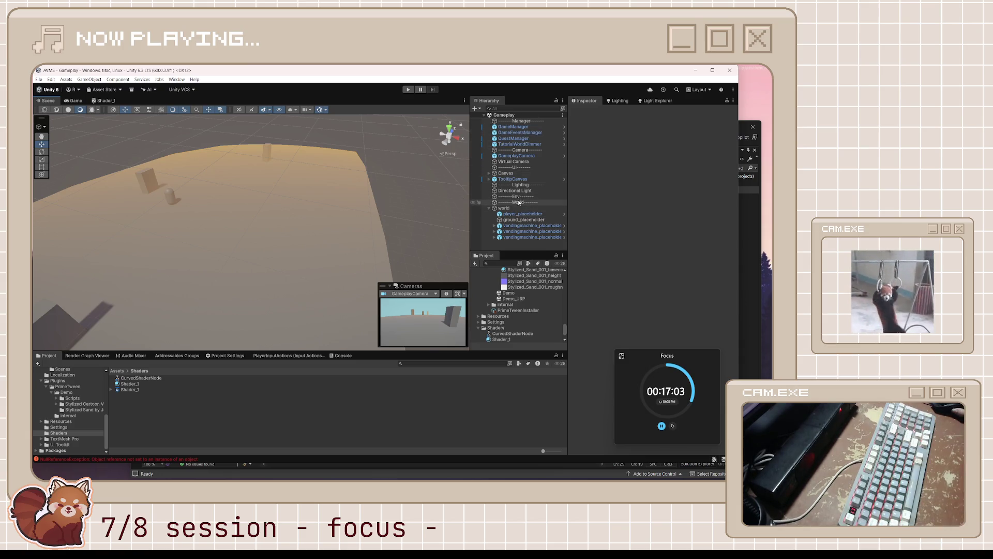
left_click(516, 156)
key("f")
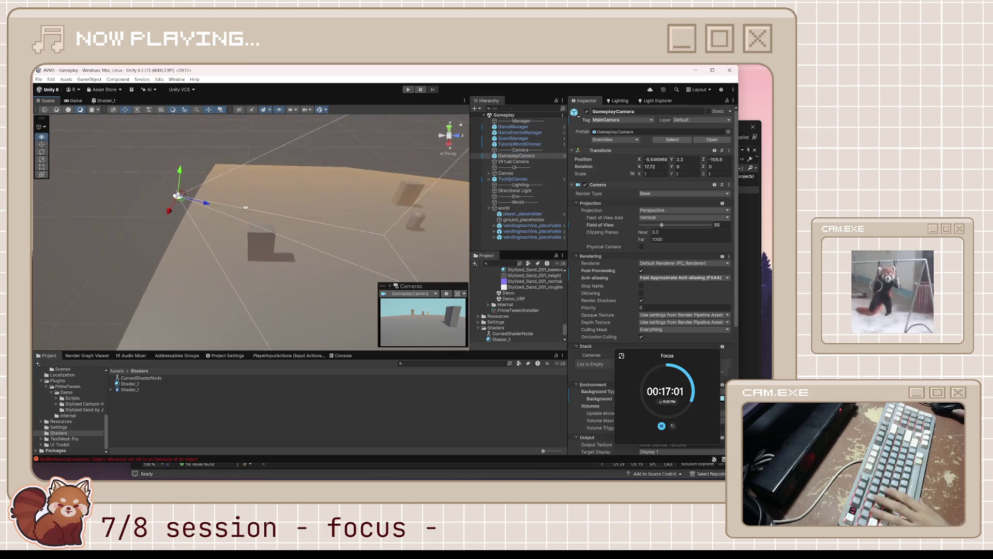
key("d")
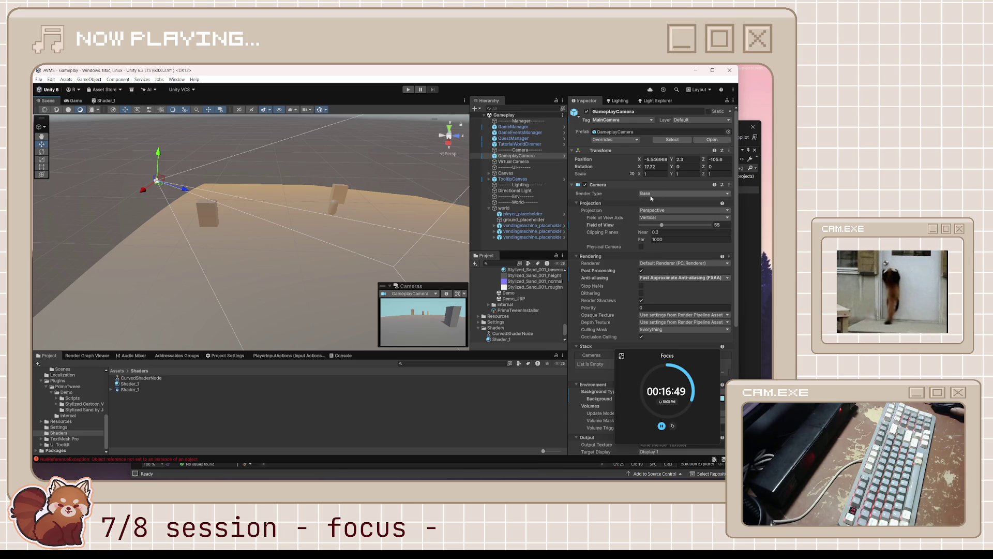
scroll(600, 269, "down", 5)
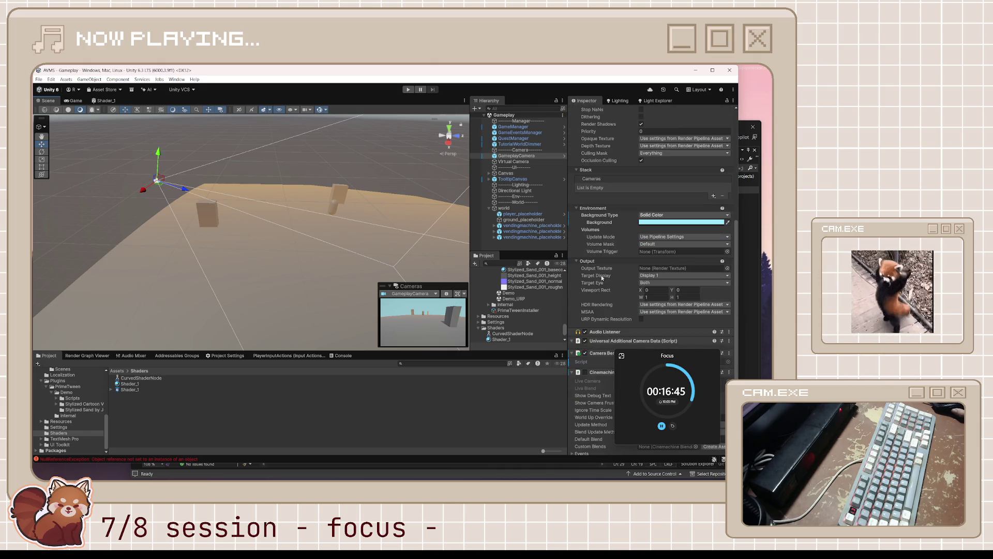
scroll(602, 278, "down", 1)
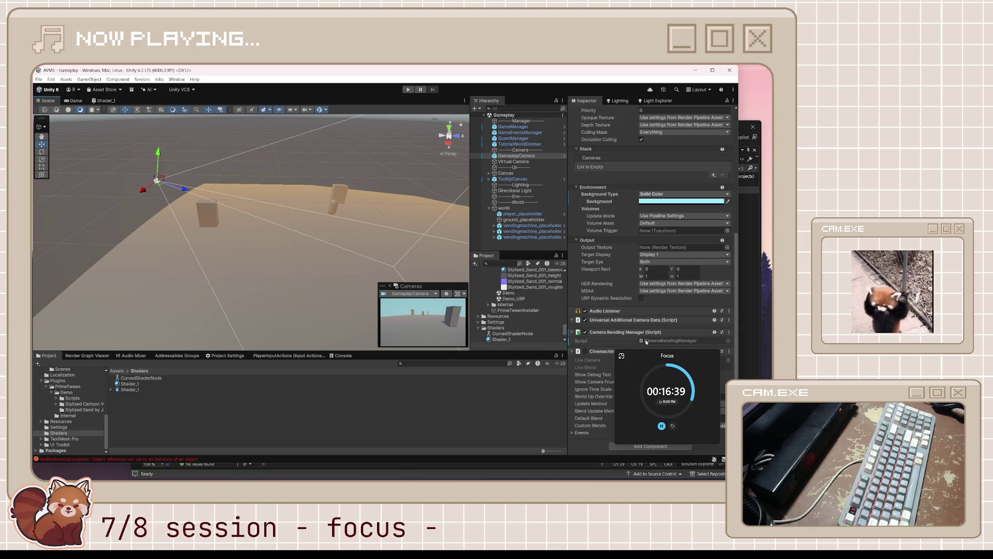
scroll(652, 297, "up", 5)
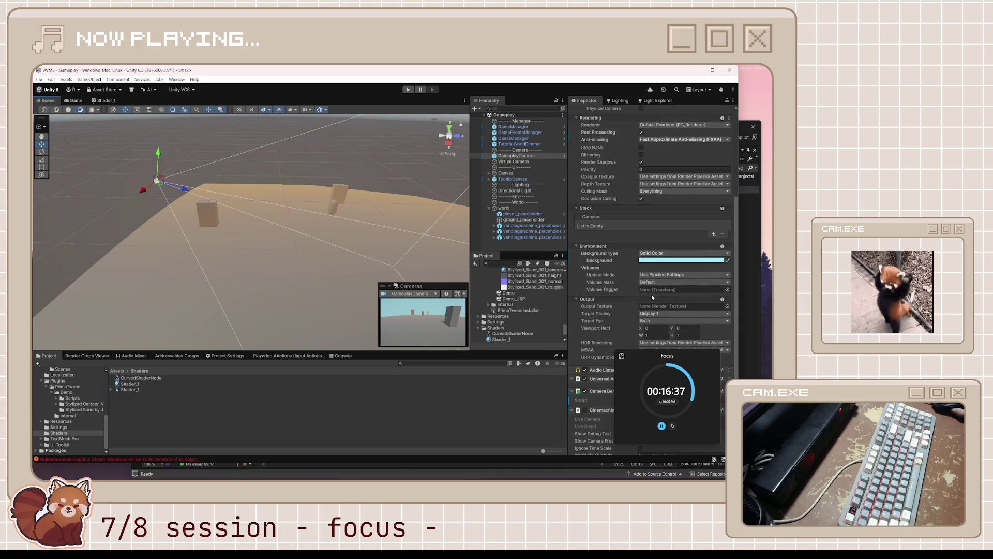
scroll(653, 297, "up", 2)
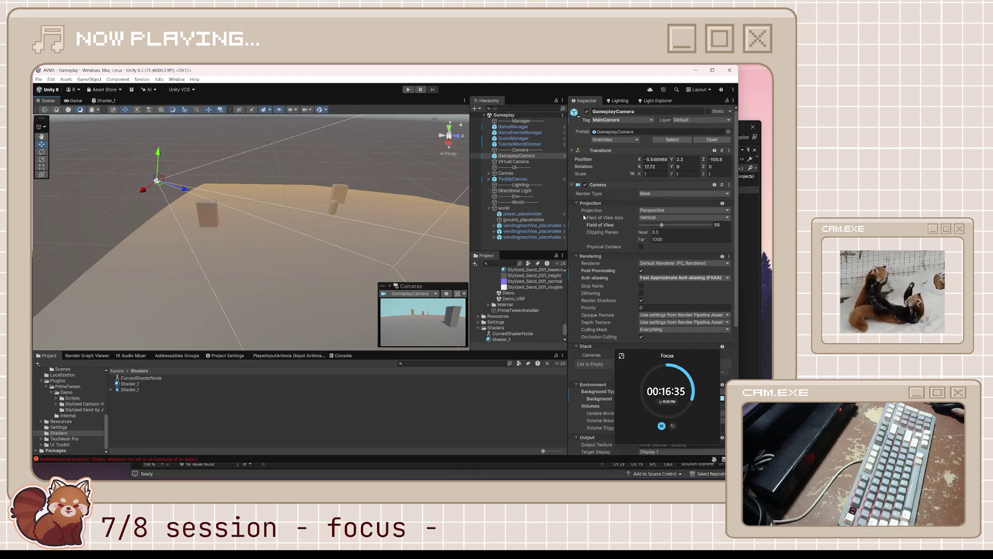
Check both camera settings, then edit ground_placeholder's CurveStrengthHorizontal (vertical stays 0.002)
left_click(527, 162)
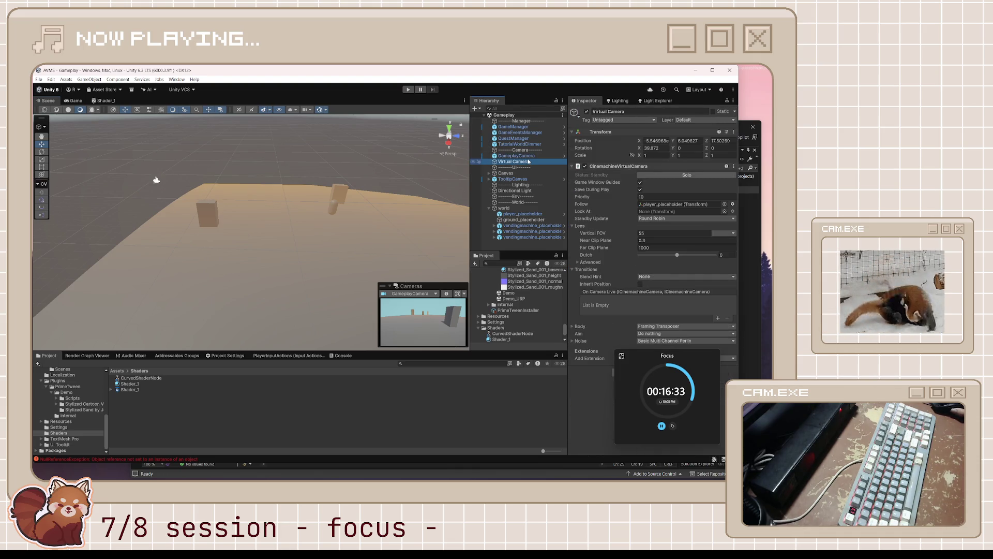
left_click(517, 156)
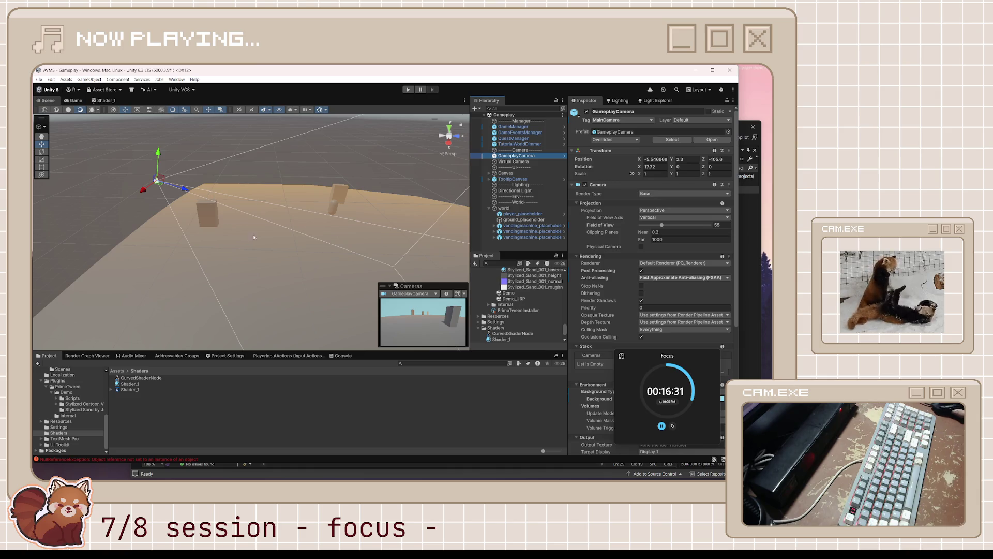
left_click_drag(226, 251, 253, 266)
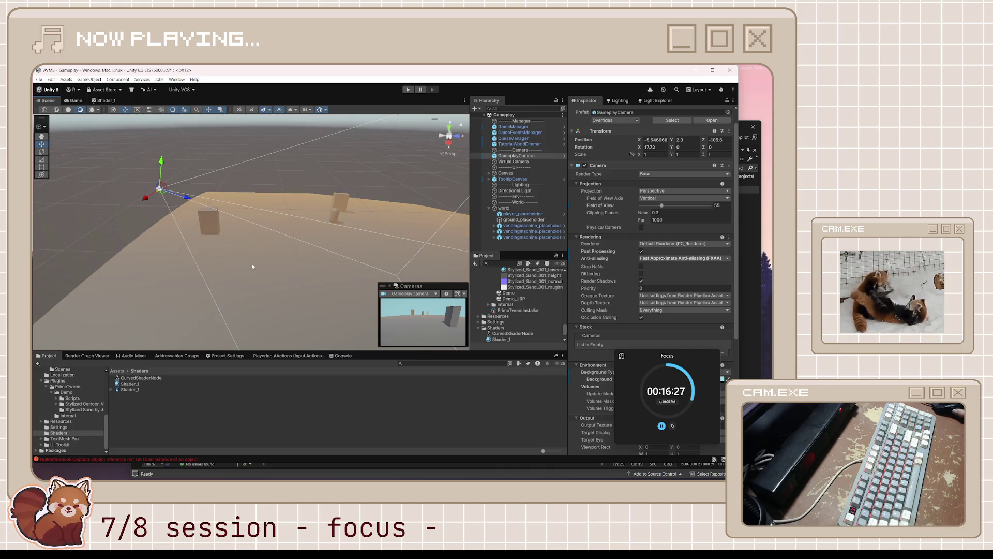
left_click(239, 272)
left_click(657, 310)
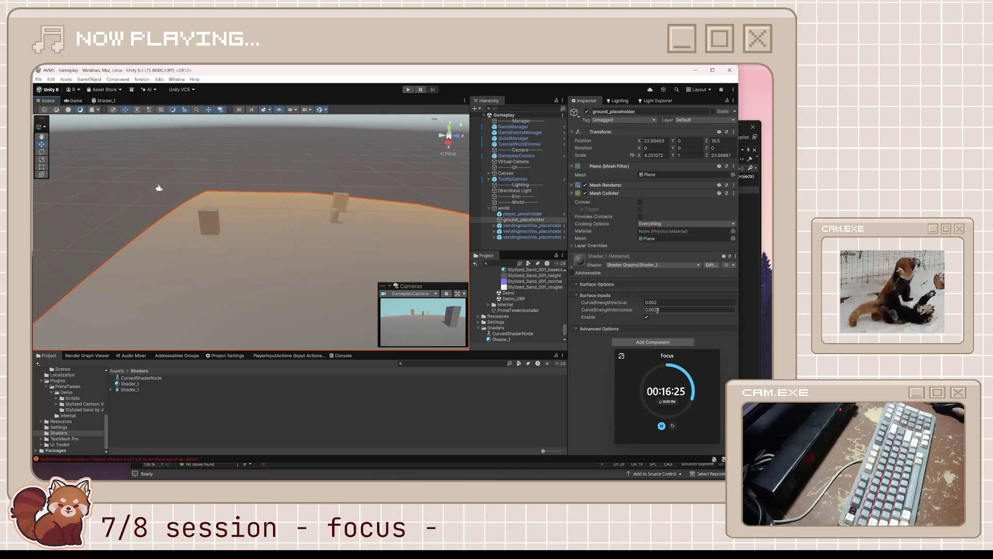
Keep the curve strength value and view GameplayCamera selected in the Game view
key("Return")
left_click_drag(317, 228, 405, 203)
left_click(73, 100)
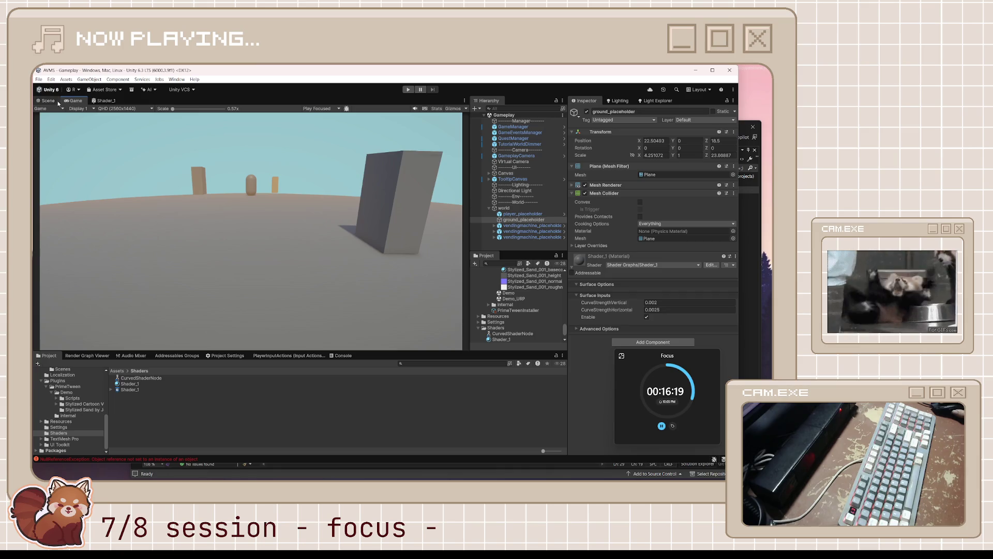
left_click(516, 155)
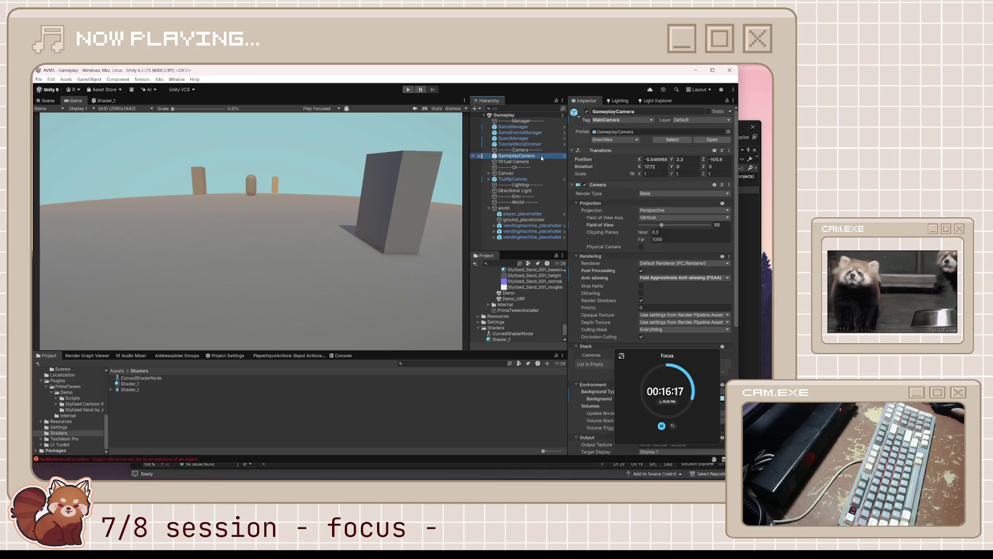
Set GameplayCamera's Z position to -106.2, after trying -103.5, then reselect ground_placeholder
mouse_move(706, 161)
left_mouse_down()
mouse_move(598, 172)
mouse_move(729, 169)
mouse_move(82, 167)
mouse_move(465, 163)
mouse_move(61, 219)
mouse_move(322, 194)
mouse_move(535, 207)
mouse_move(49, 237)
mouse_move(704, 247)
mouse_move(363, 253)
mouse_move(627, 234)
mouse_move(957, 236)
mouse_move(133, 238)
mouse_move(219, 237)
left_mouse_up()
type("-103.5")
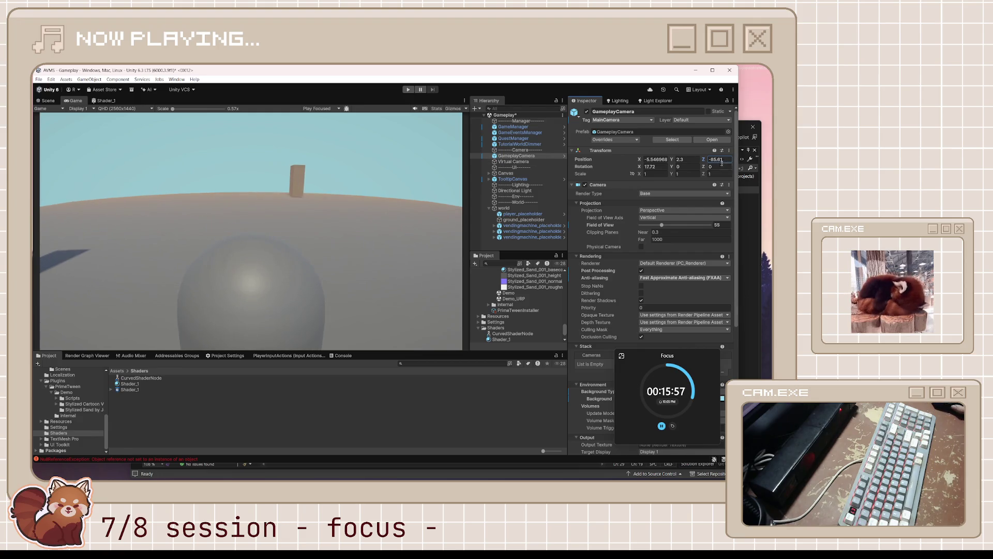
key("Return")
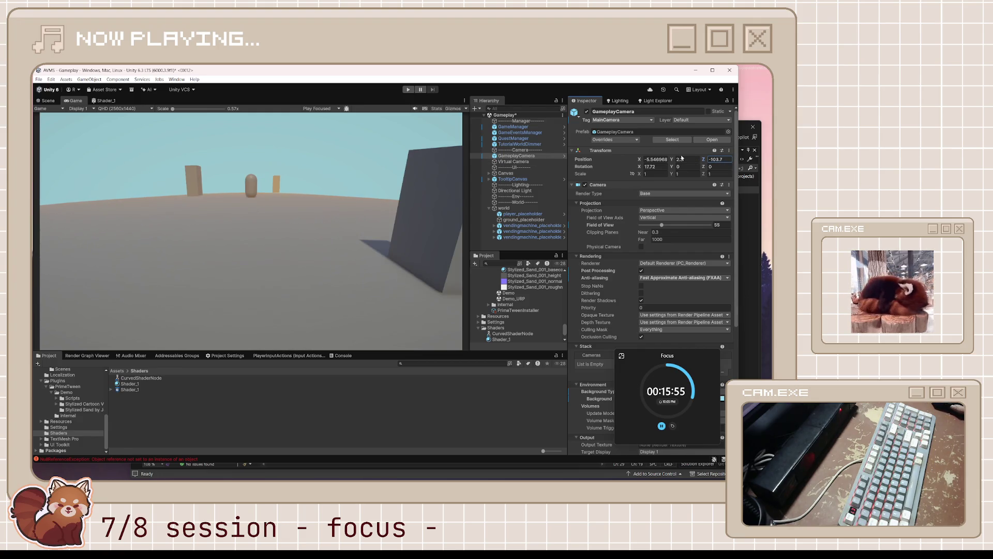
type("-106.2")
key("Return")
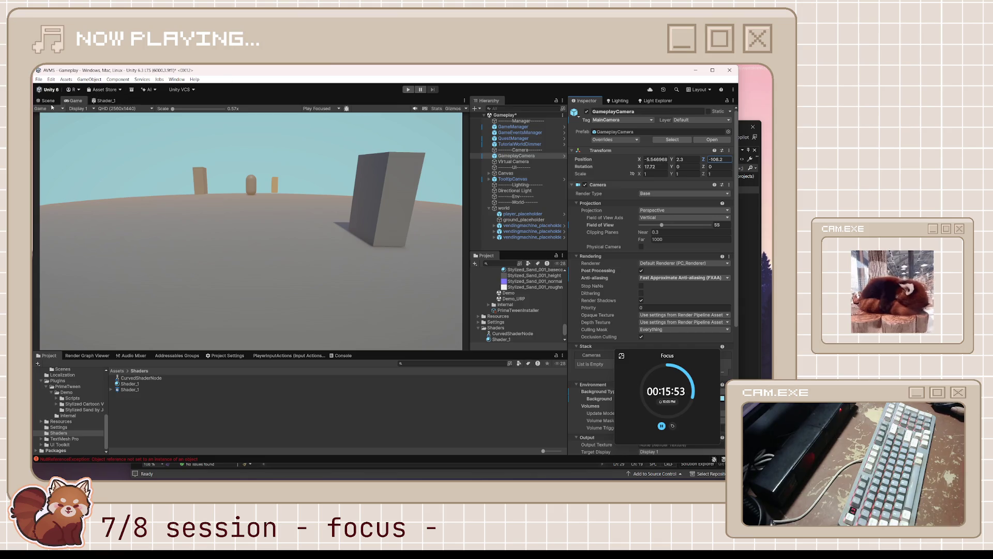
left_click(37, 101)
left_click(353, 246)
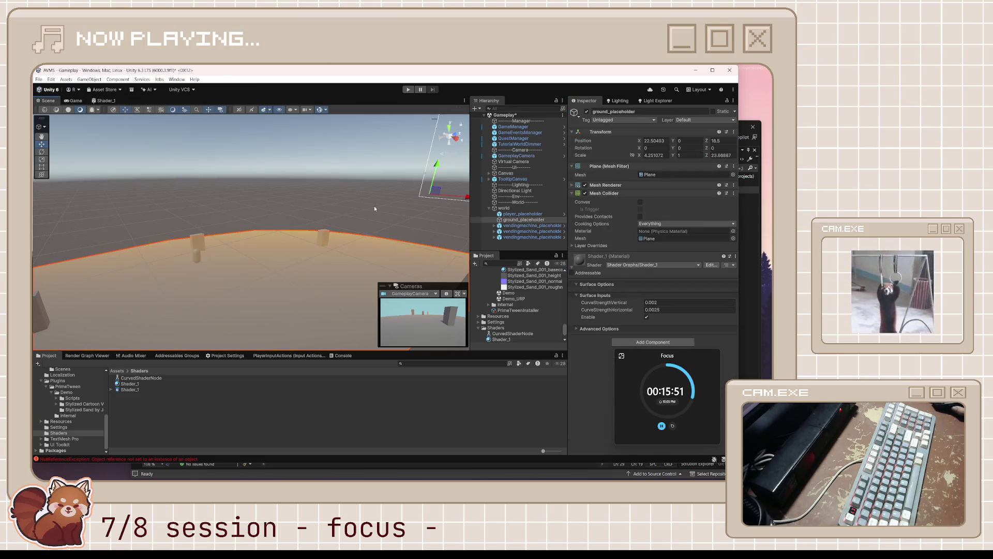
Select the first vending machine and open the Shader_1 shader graph
left_click(532, 226)
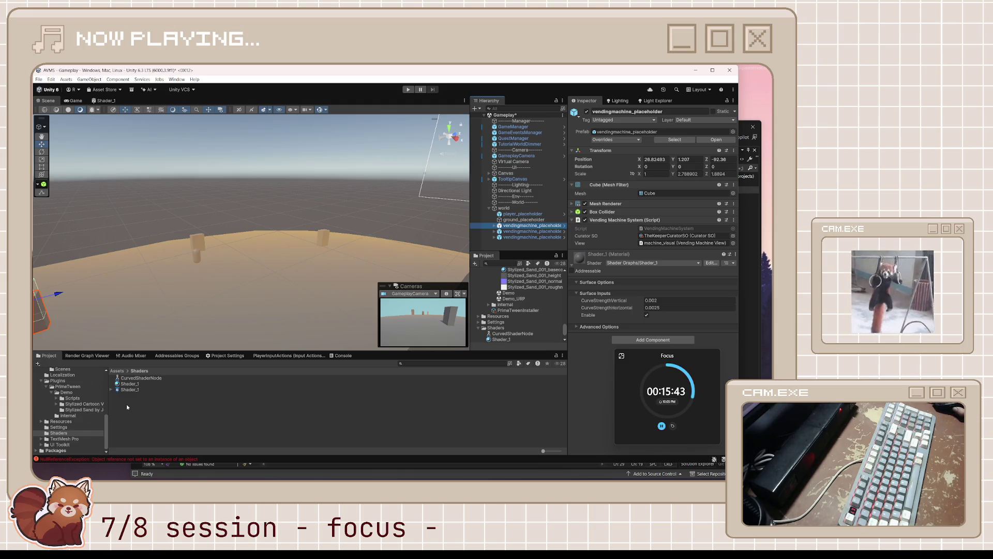
mouse_move(156, 259)
left_mouse_down()
mouse_move(217, 280)
mouse_move(188, 286)
left_mouse_up()
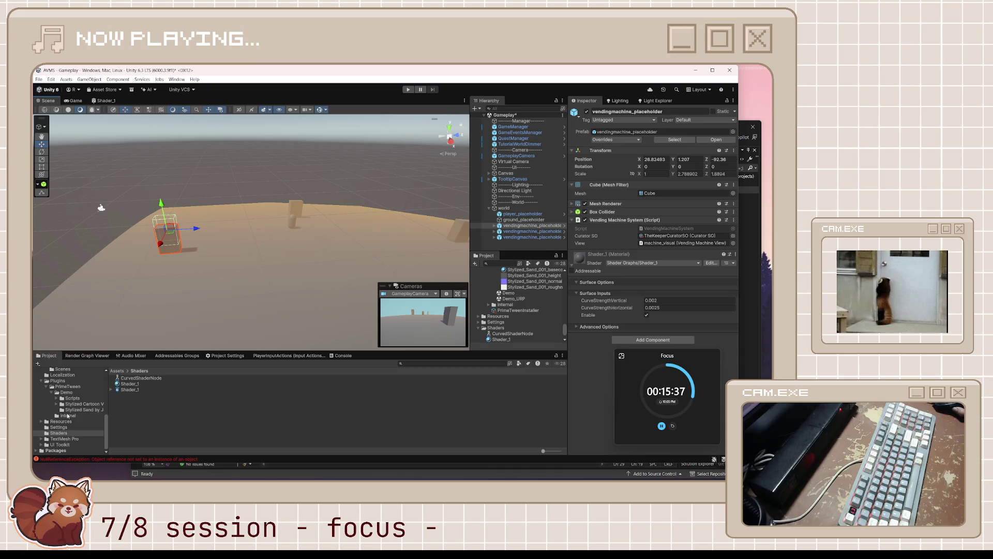
left_click(142, 387)
key("Up")
left_click(138, 390)
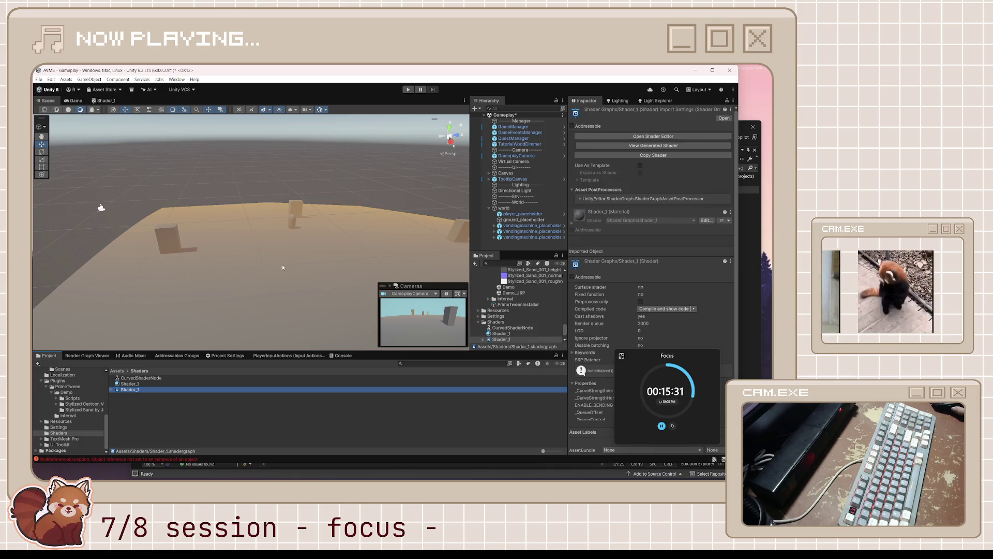
mouse_move(200, 258)
left_mouse_down()
mouse_move(298, 290)
mouse_move(290, 287)
left_mouse_up()
Nudge both curve-strength property nodes and the Curved Shader Node upward, then return to Scene
left_click(199, 185)
left_click(137, 163)
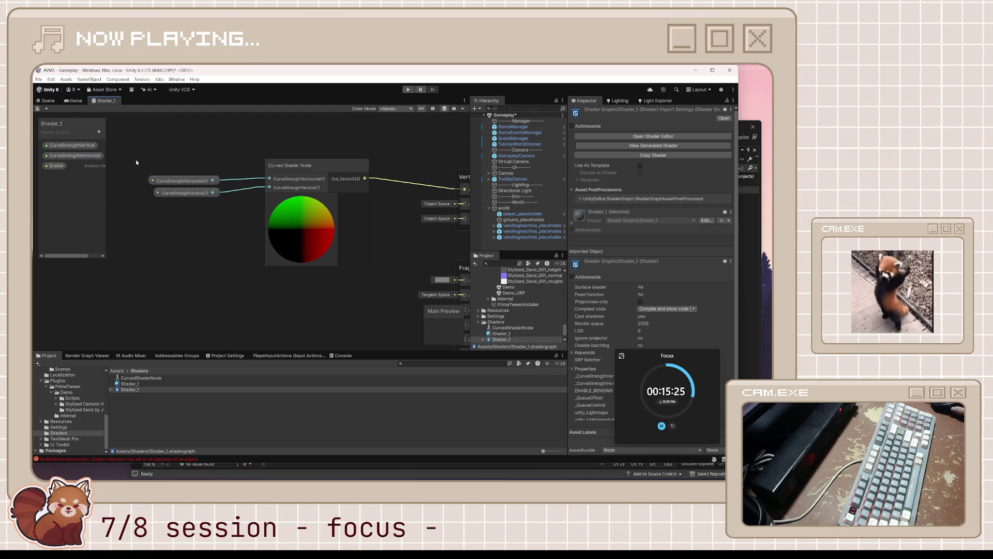
left_click_drag(229, 219, 199, 180)
left_click_drag(320, 169, 327, 153)
left_click(228, 213)
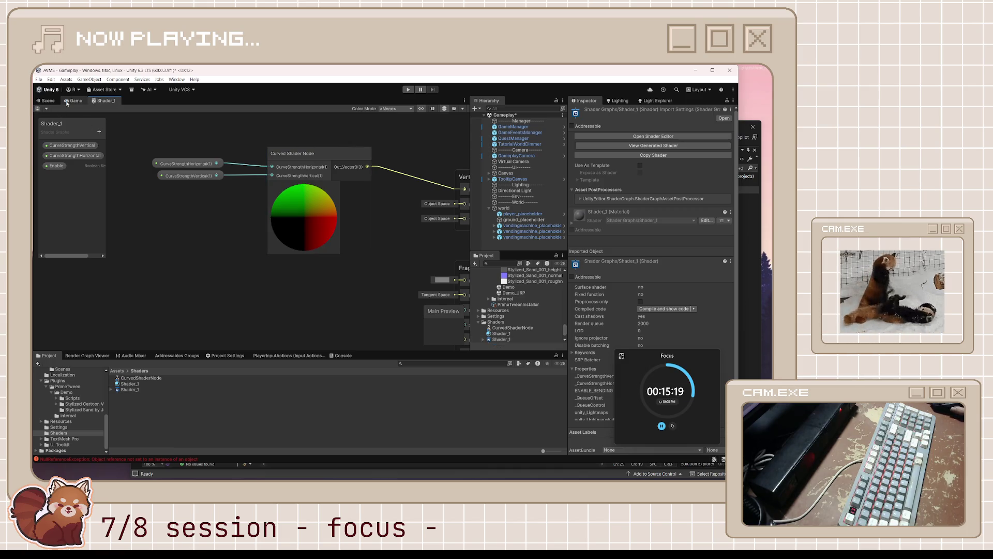
left_click(47, 100)
left_click(189, 386)
scroll(71, 399, "up", 5)
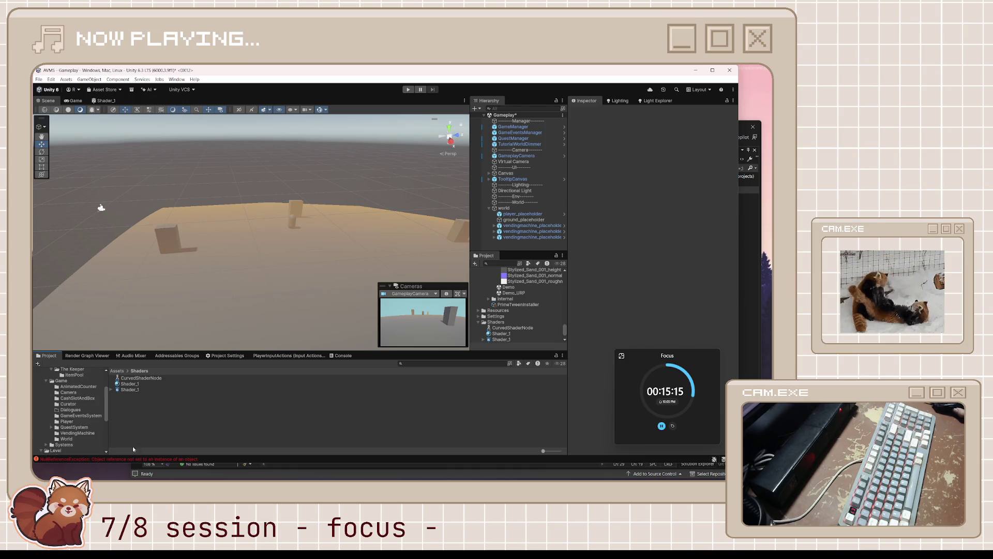
Check the controller code in Visual Studio, then save the Gameplay scene
left_click(249, 470)
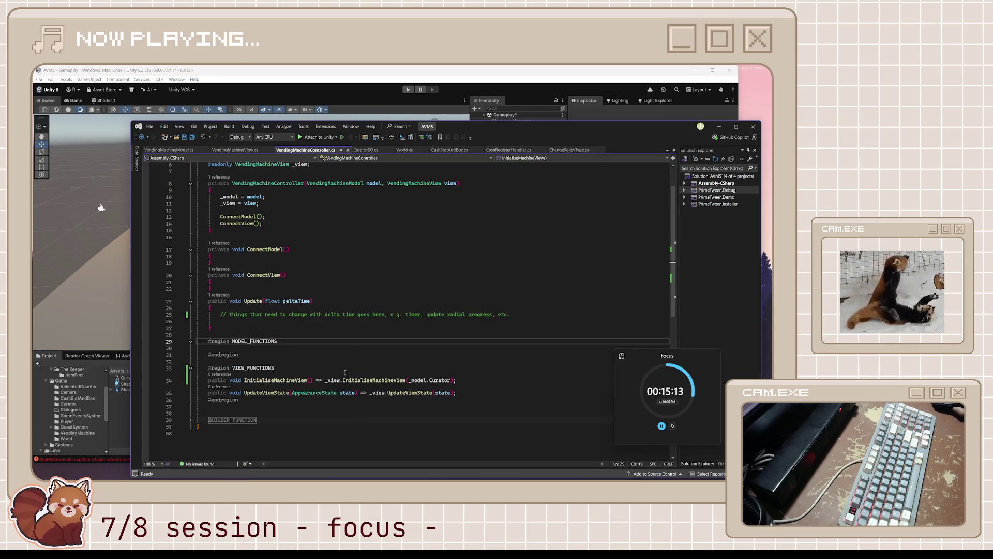
left_click(122, 402)
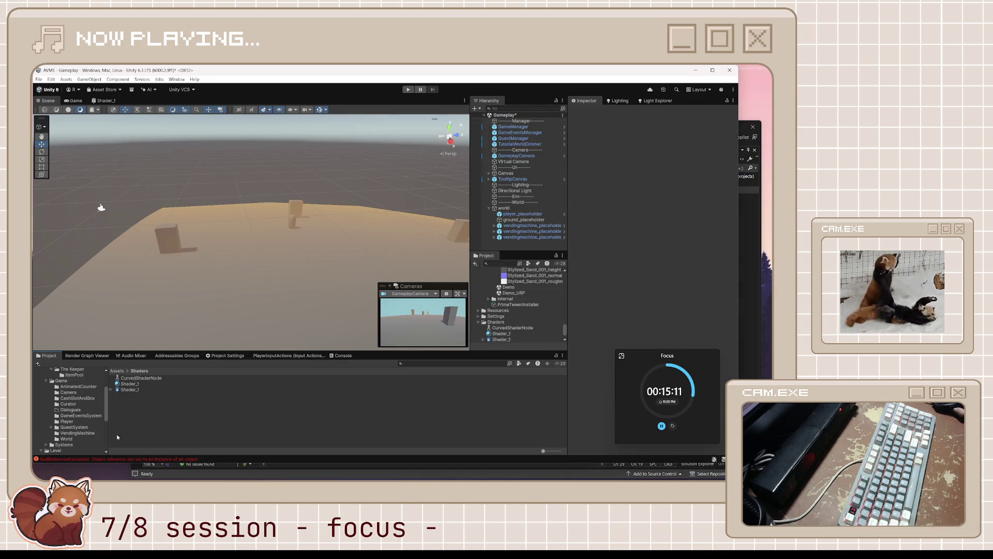
scroll(77, 410, "up", 2)
left_click(73, 390)
left_click(127, 385)
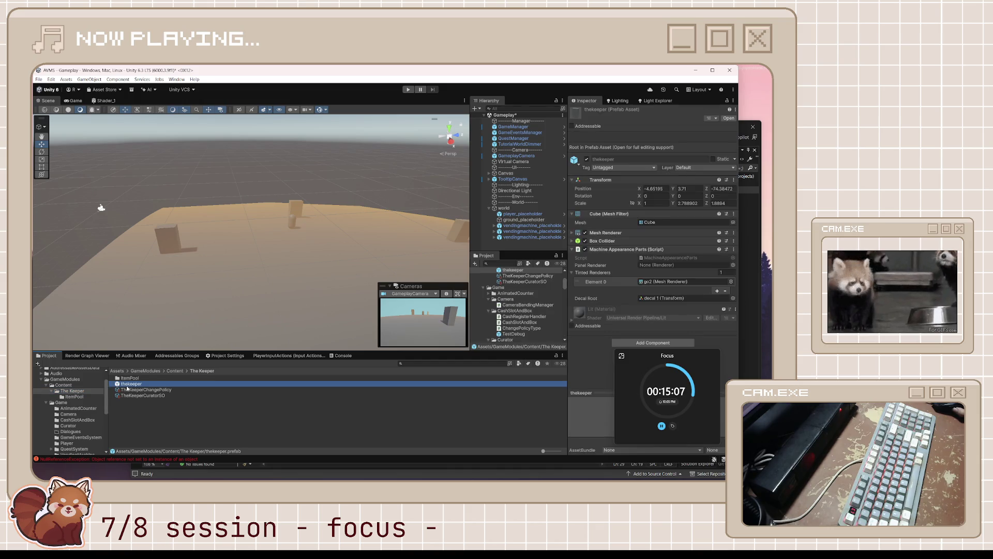
key("ctrl+s")
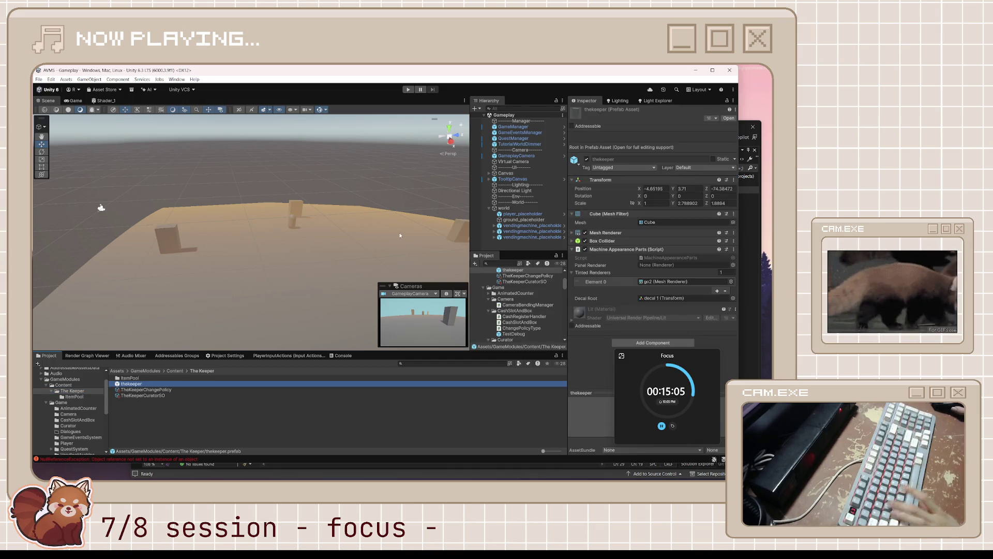
Assign thekeeper as TheKeeperCuratorSO's Machine Prefab and review vendingMachinePrefab in VendingMachineView.cs
double_click(151, 383)
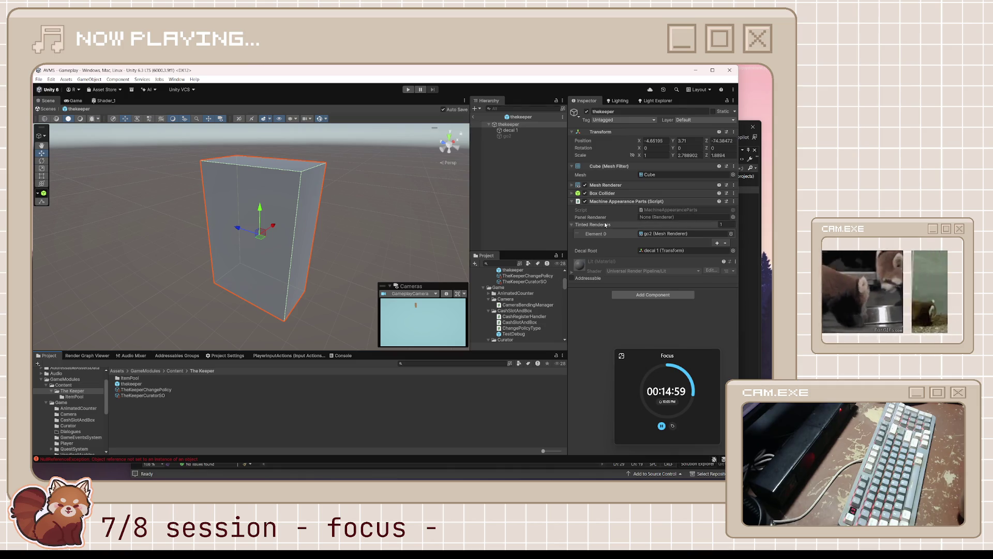
left_click(134, 396)
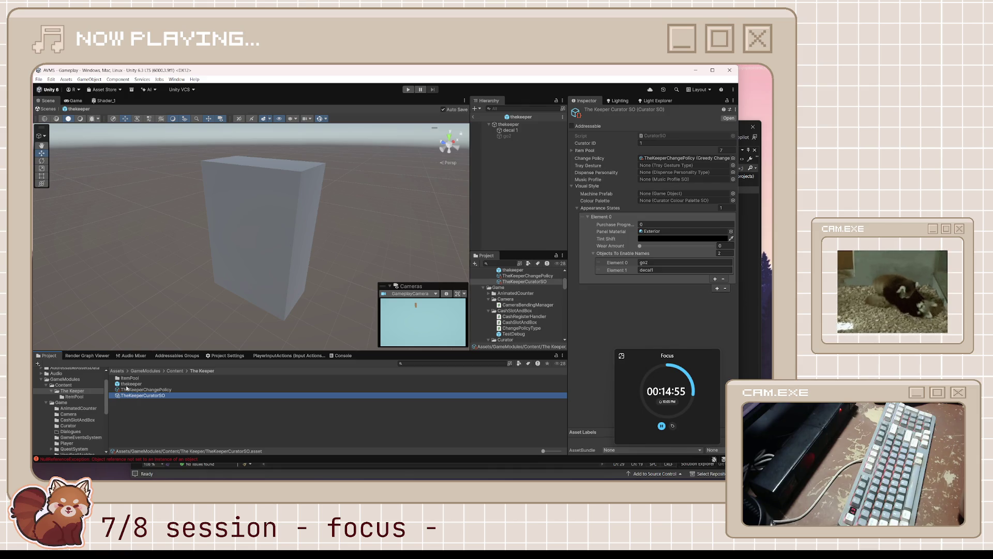
mouse_move(125, 386)
left_mouse_down()
mouse_move(362, 362)
mouse_move(646, 253)
mouse_move(662, 261)
mouse_move(681, 194)
left_mouse_up()
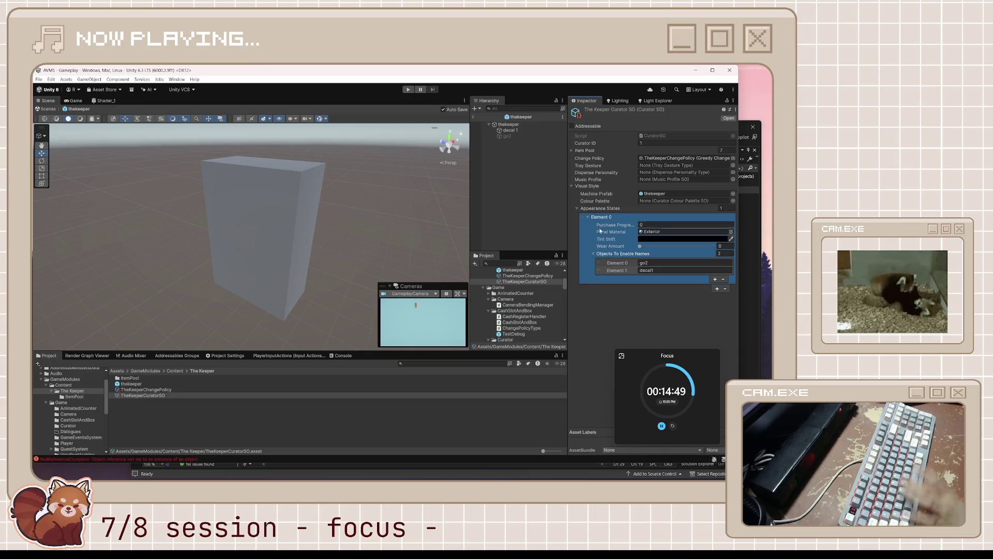
left_click(591, 194)
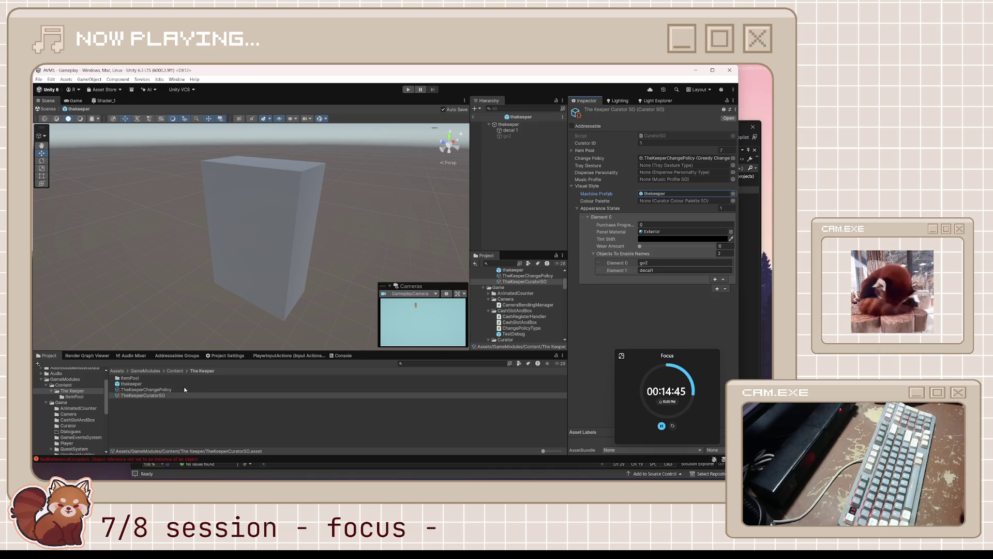
left_click(152, 395)
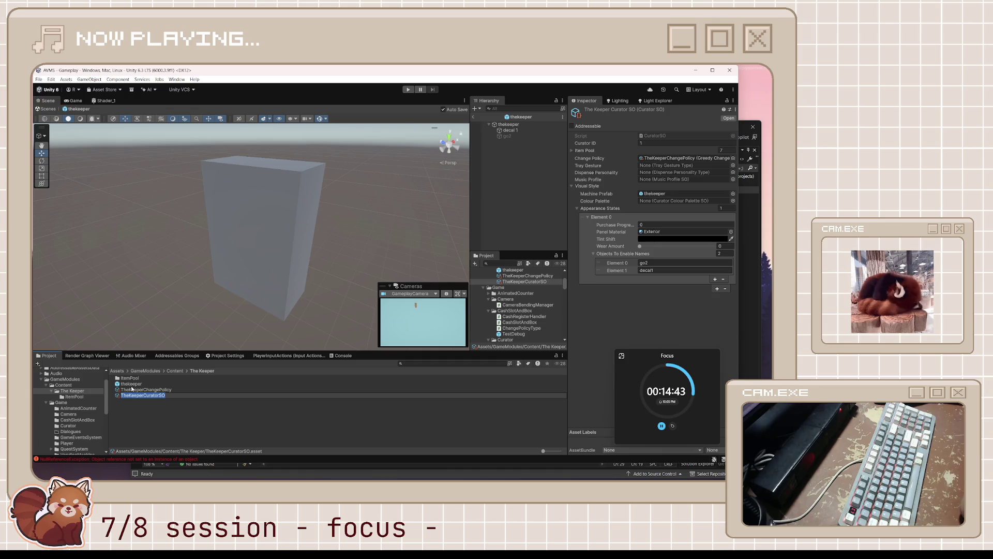
left_click(131, 385)
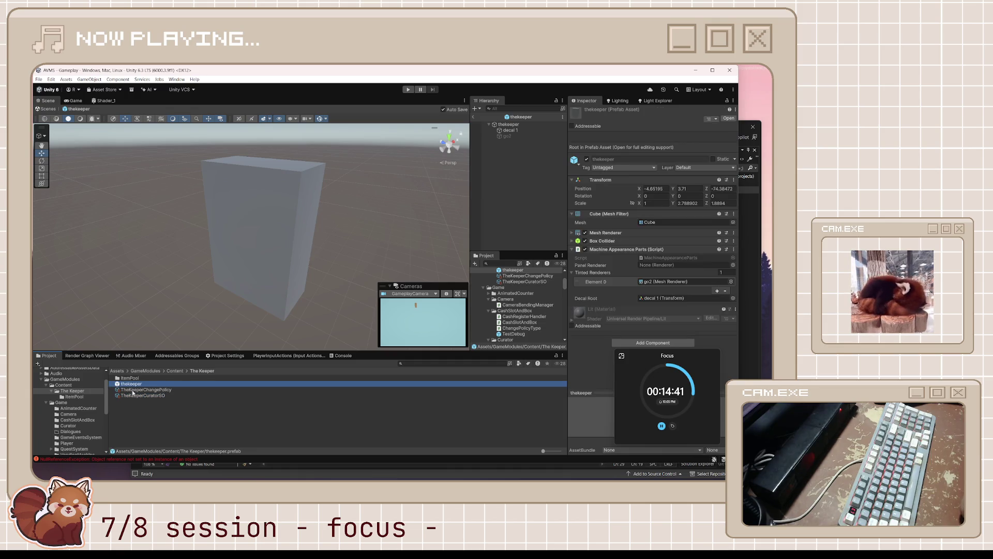
left_click(751, 338)
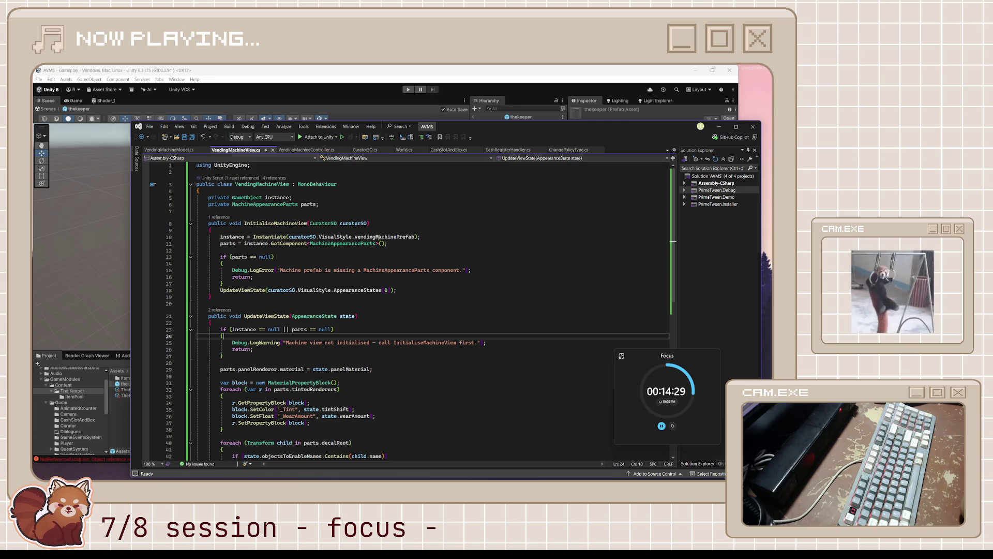
double_click(406, 237)
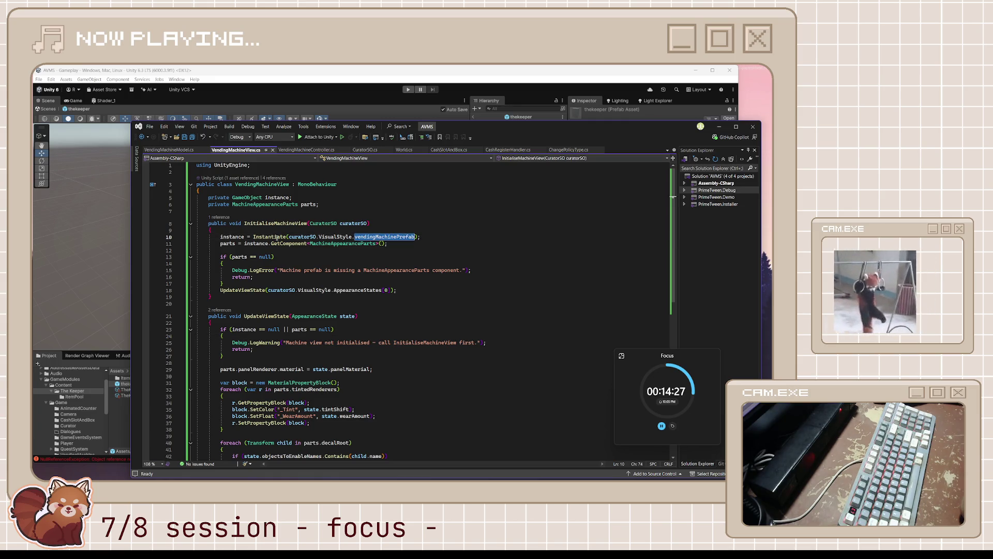
Go to Instantiate's definition with F12 and read through the decompiled Object class
left_click(267, 236)
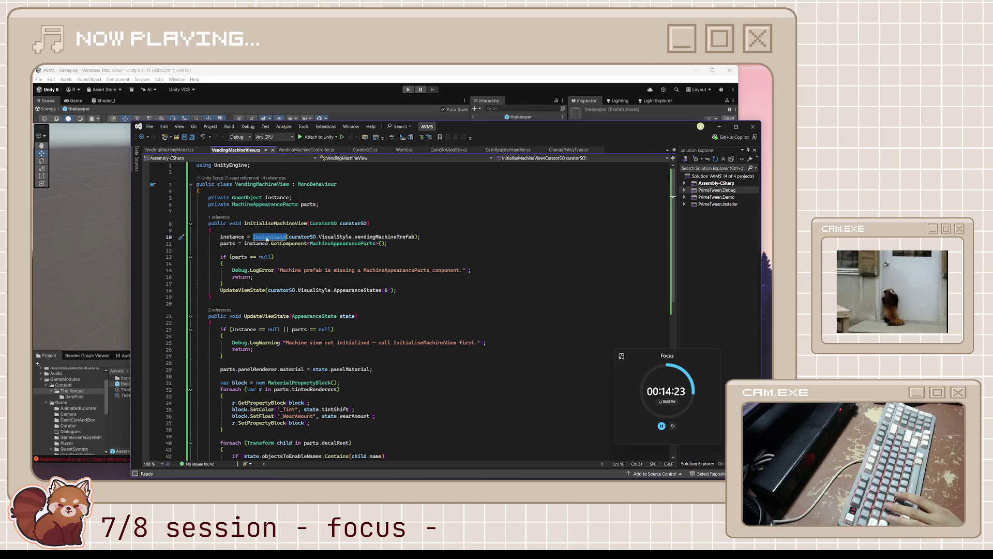
key("F12")
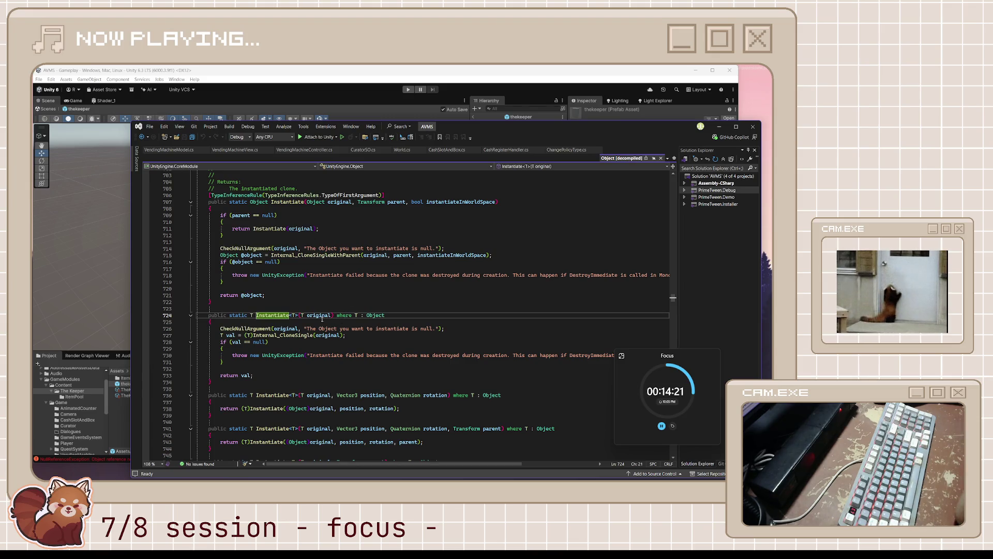
scroll(289, 295, "up", 1)
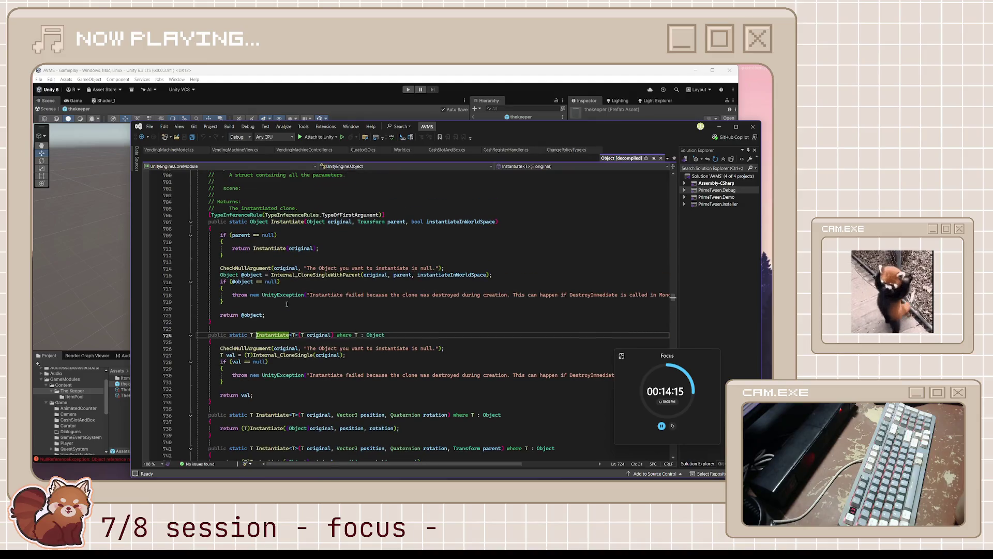
scroll(286, 292, "up", 10)
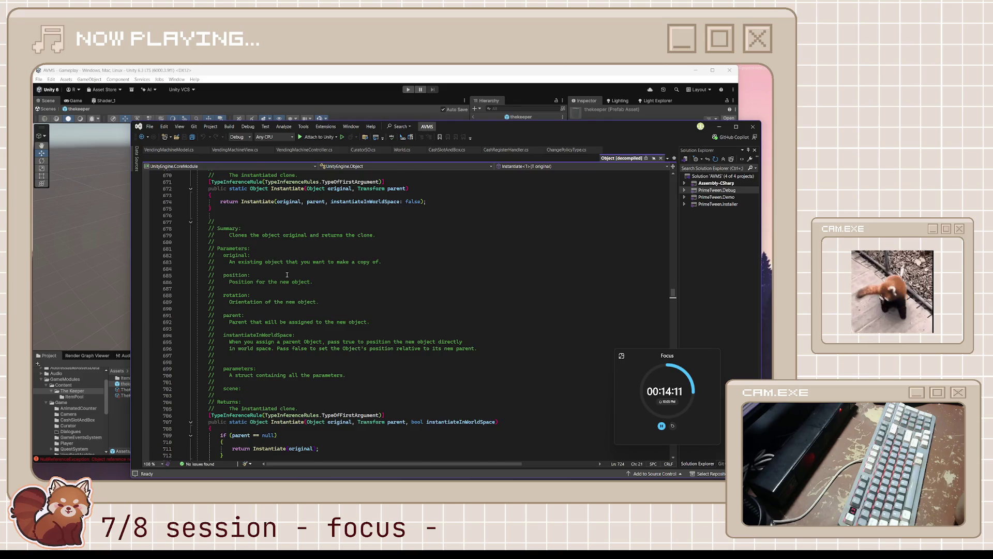
scroll(287, 275, "up", 3)
scroll(287, 274, "up", 3)
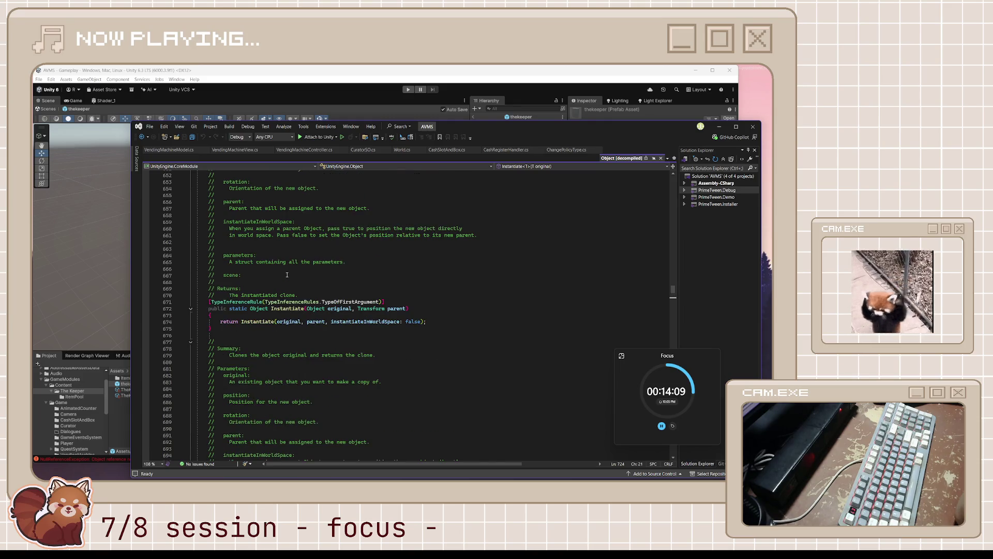
scroll(287, 274, "down", 2)
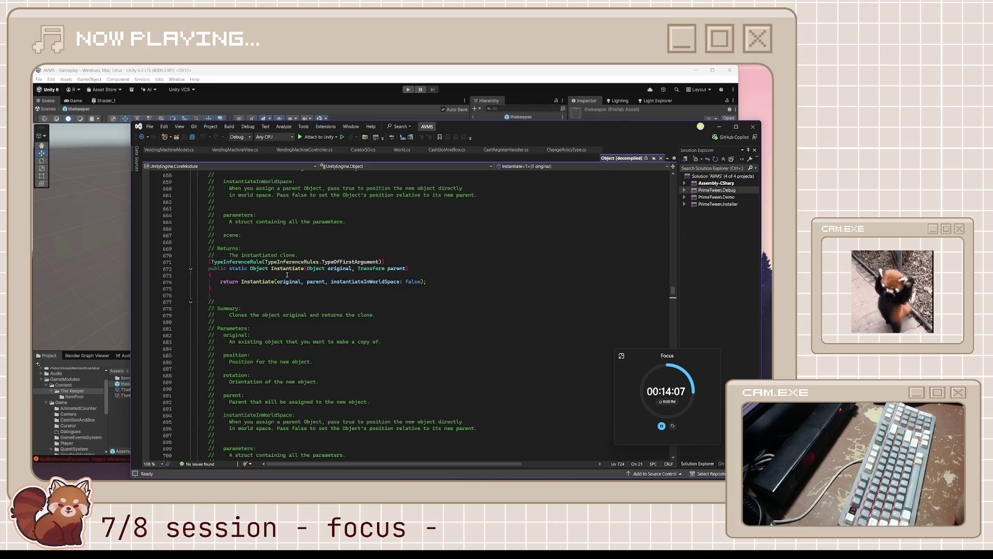
scroll(287, 275, "up", 12)
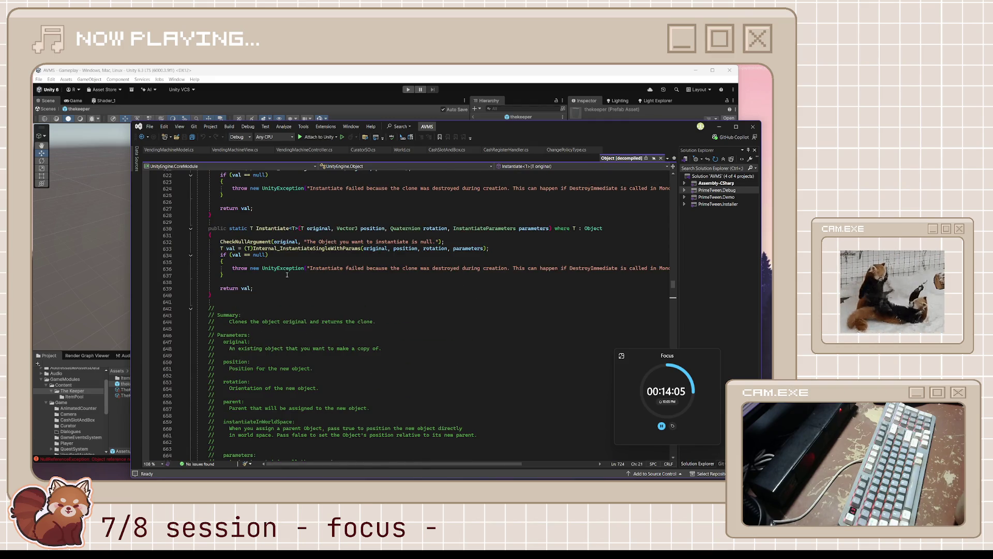
scroll(287, 275, "down", 20)
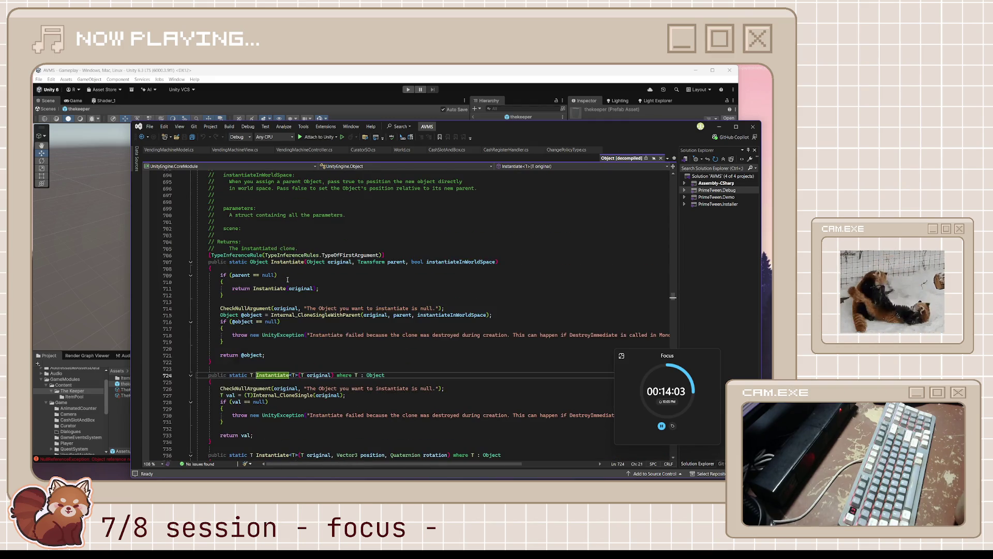
scroll(287, 280, "down", 3)
scroll(287, 279, "down", 9)
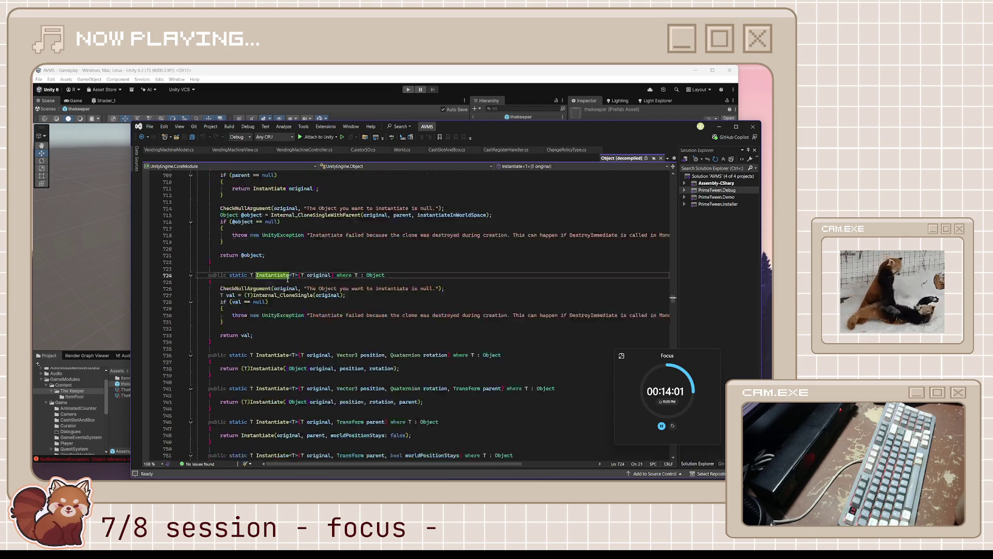
scroll(287, 280, "down", 8)
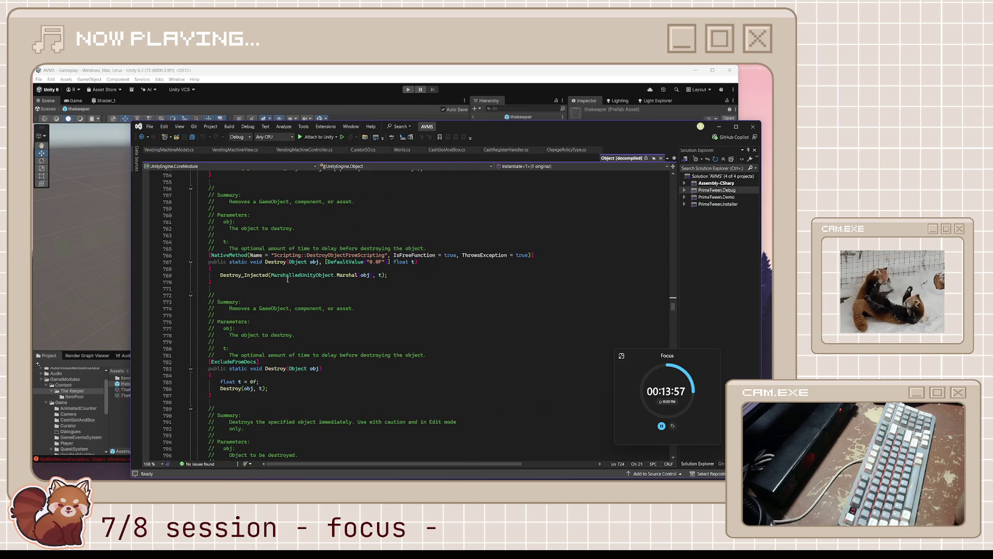
scroll(287, 280, "down", 11)
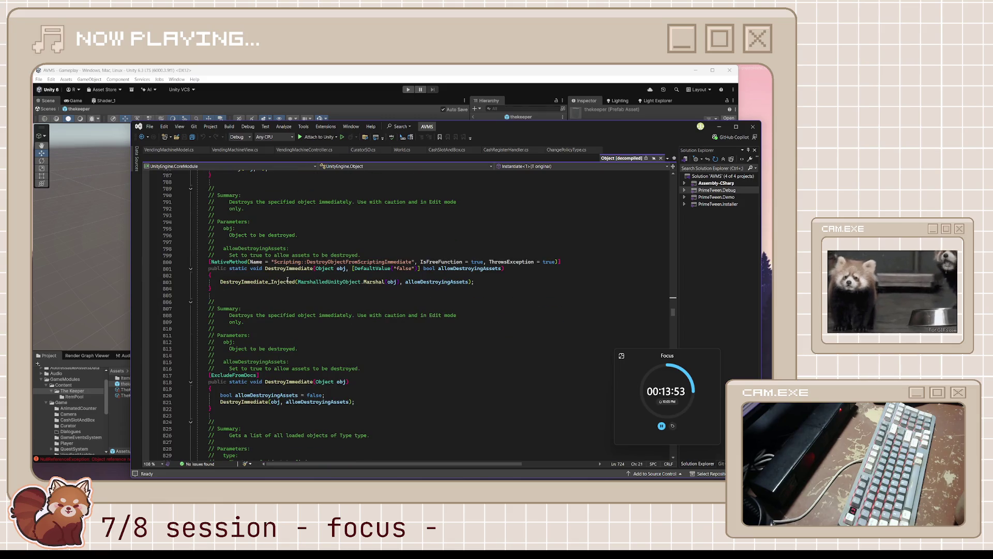
scroll(287, 280, "down", 3)
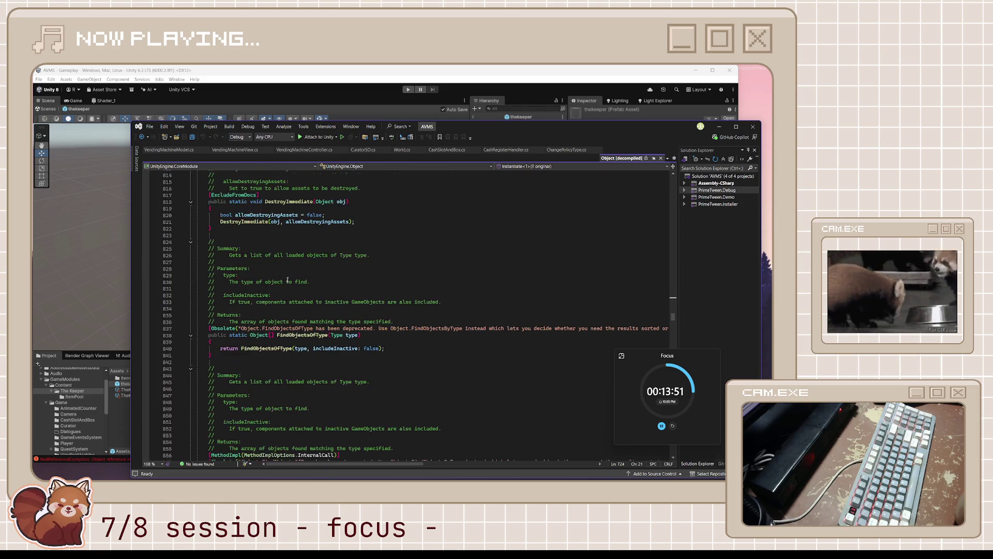
scroll(287, 284, "up", 16)
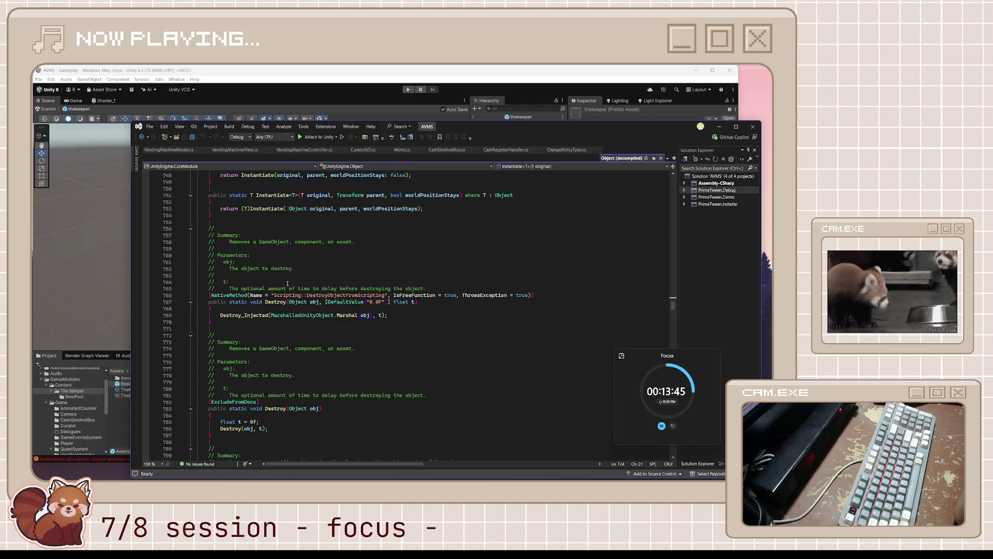
scroll(288, 283, "up", 8)
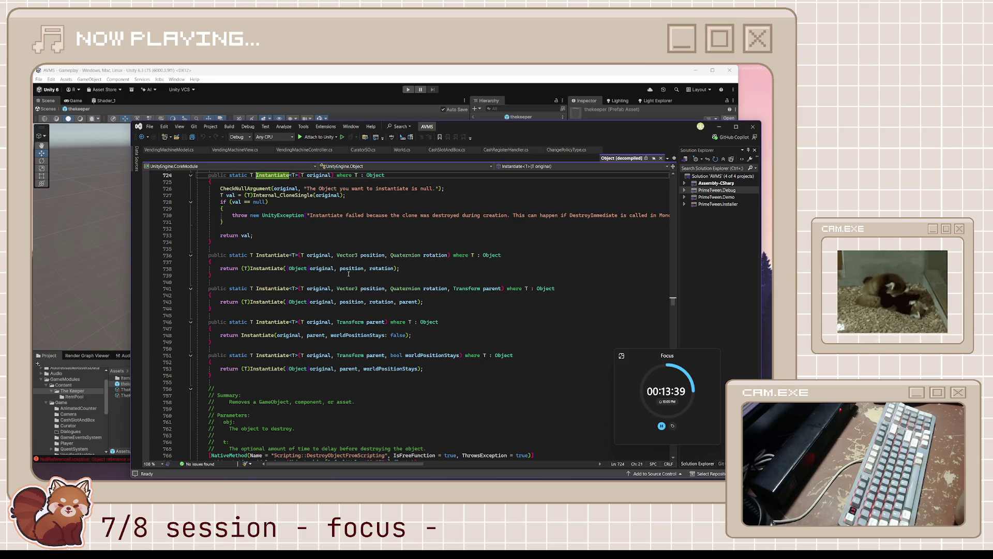
scroll(438, 257, "up", 1)
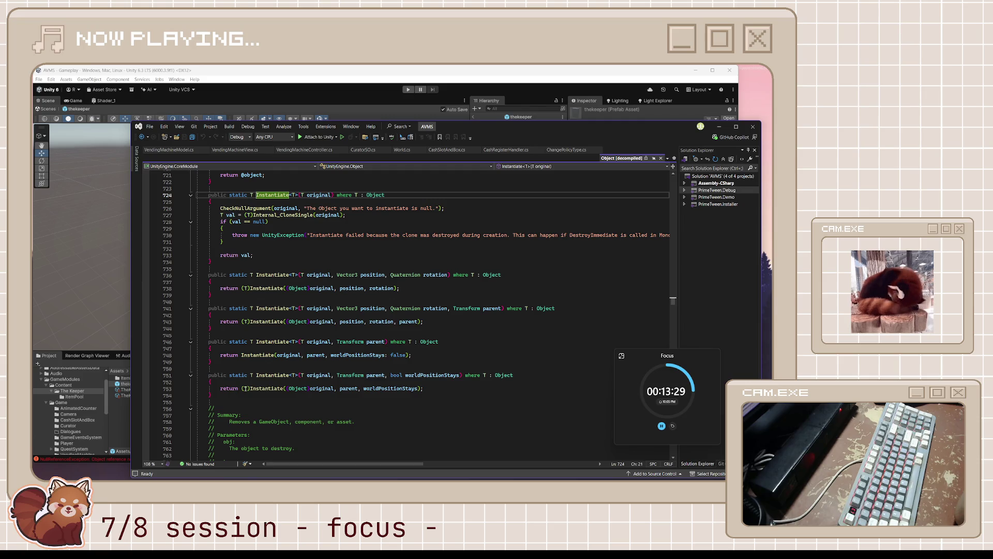
left_click(458, 74)
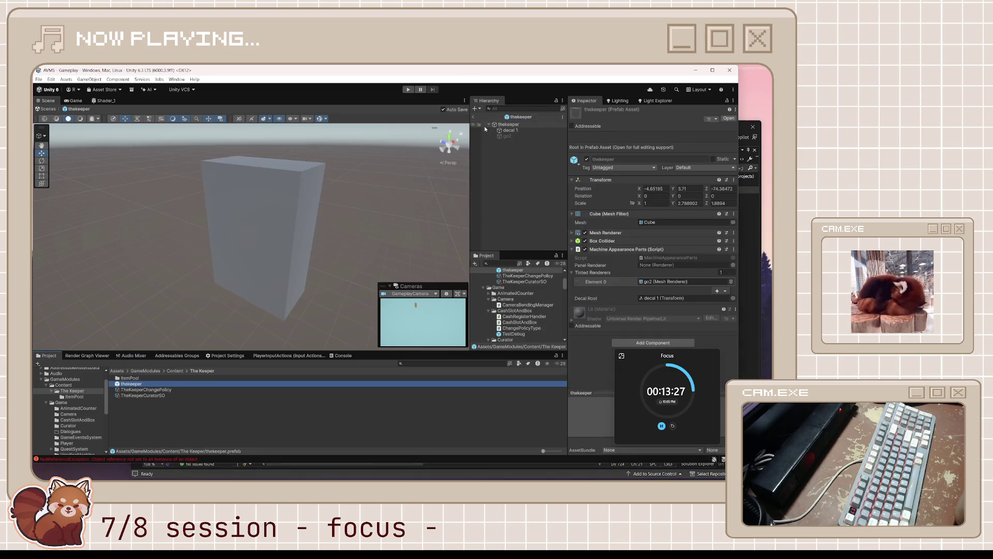
Expose the thekeeper cube's Mesh Renderer material slots, currently holding Lit
left_click(511, 130)
left_click(506, 126)
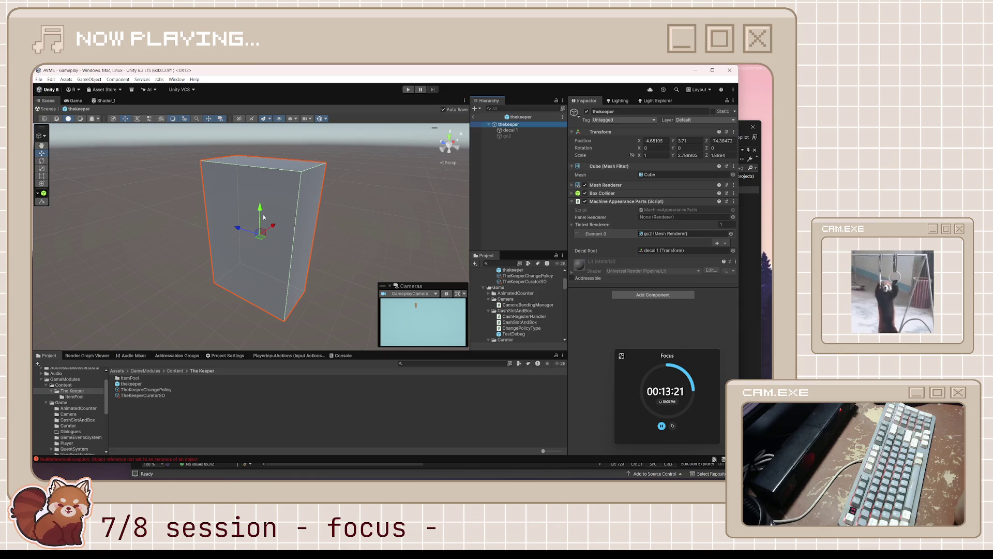
left_click(571, 185)
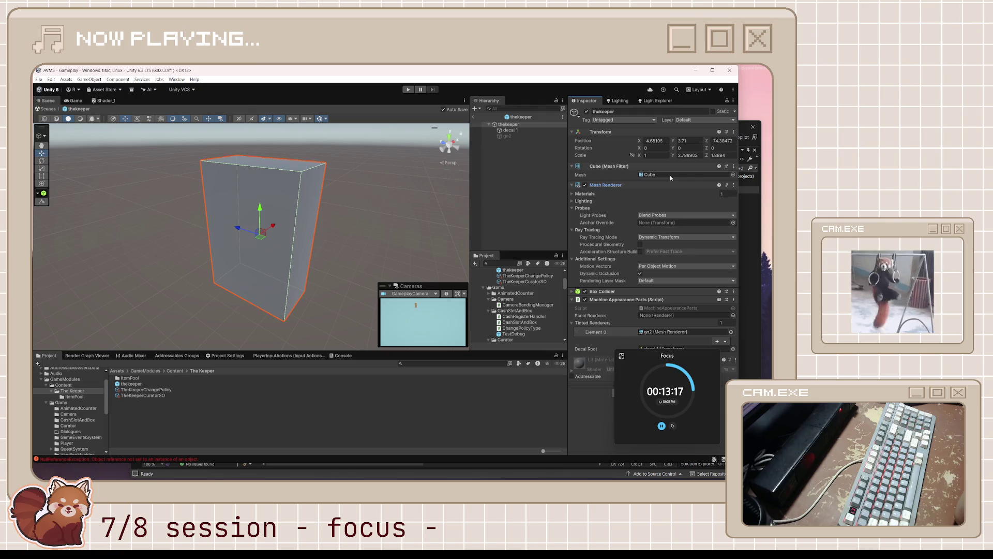
left_click(572, 194)
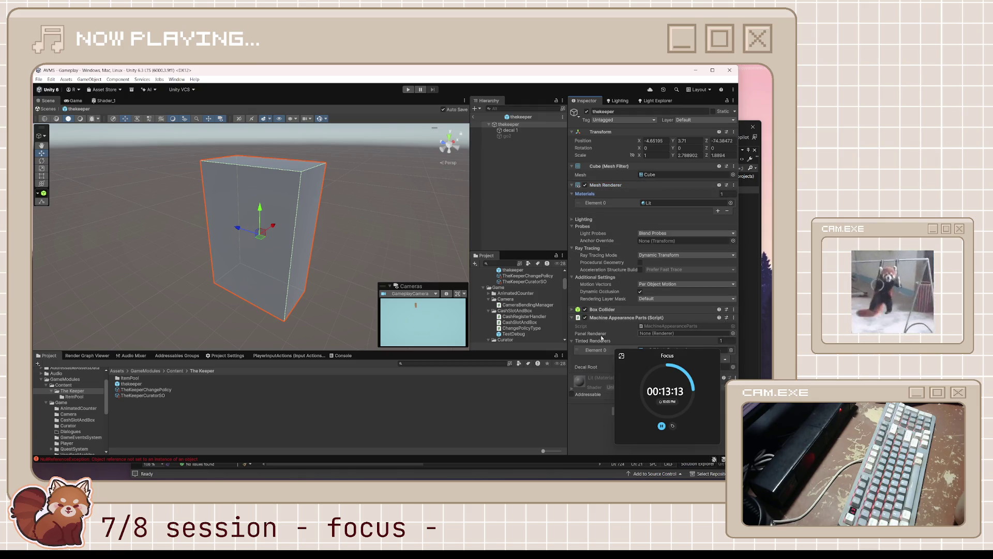
left_click_drag(651, 354, 657, 383)
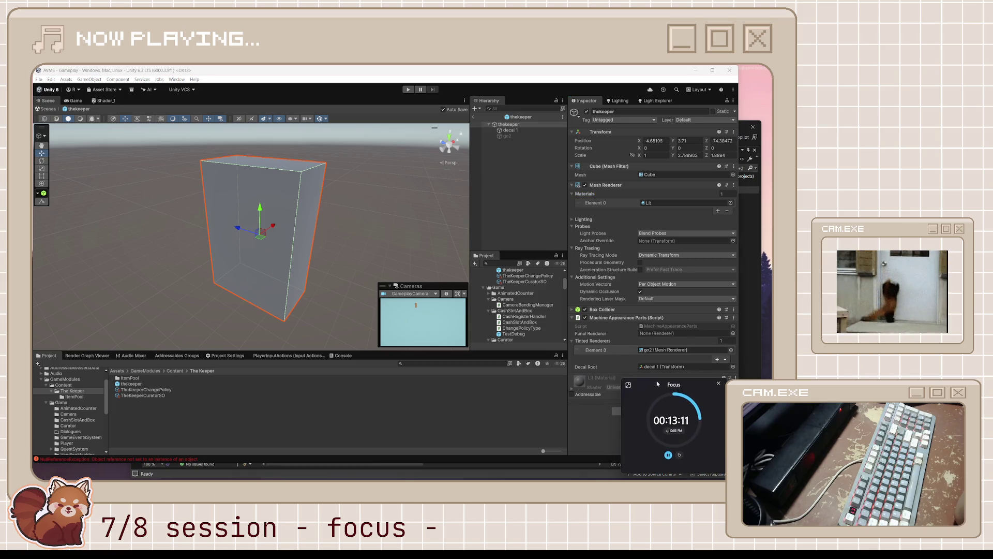
left_click(647, 203)
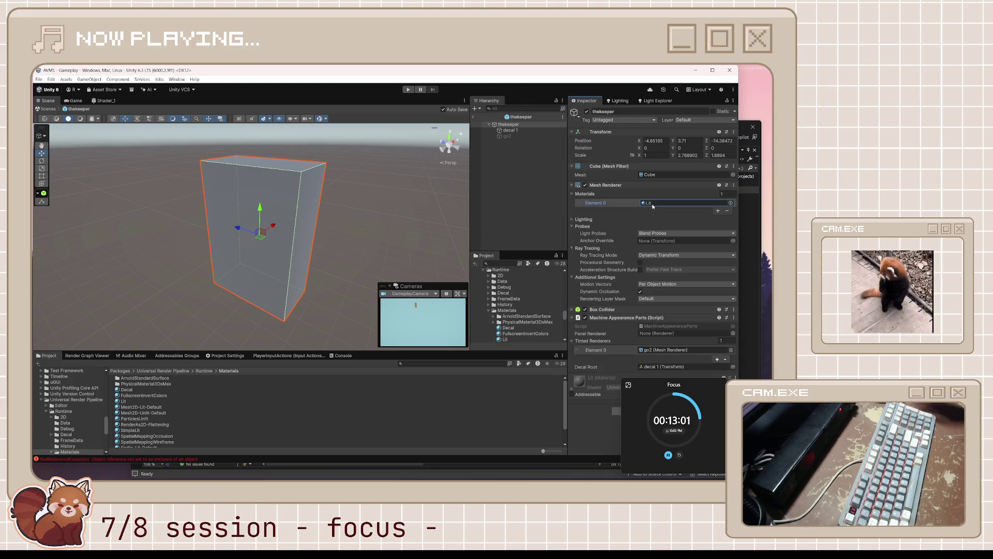
Replace Element 0's Lit material with Shader_1 via the material picker
left_click(730, 203)
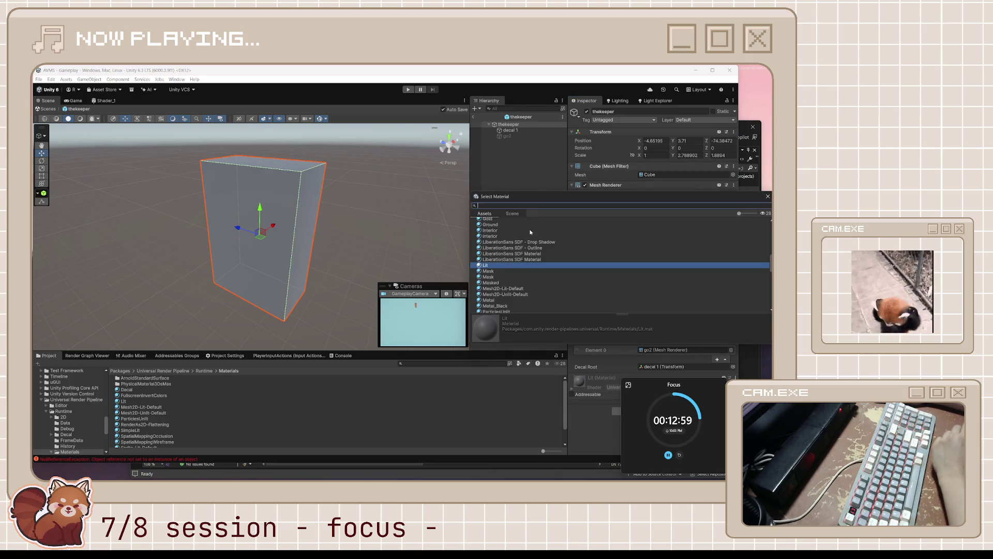
scroll(514, 279, "up", 10)
scroll(517, 282, "up", 3)
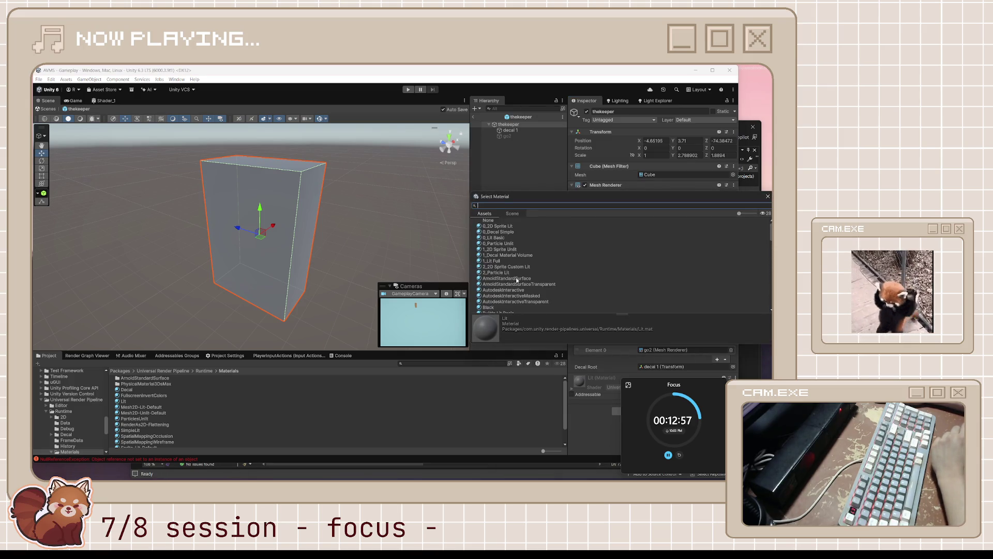
scroll(516, 280, "down", 15)
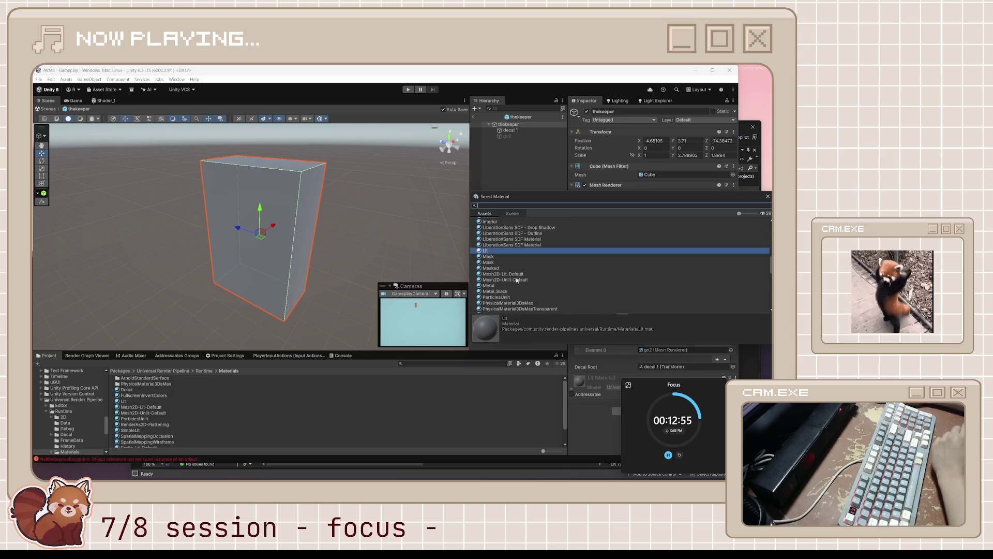
scroll(517, 279, "down", 2)
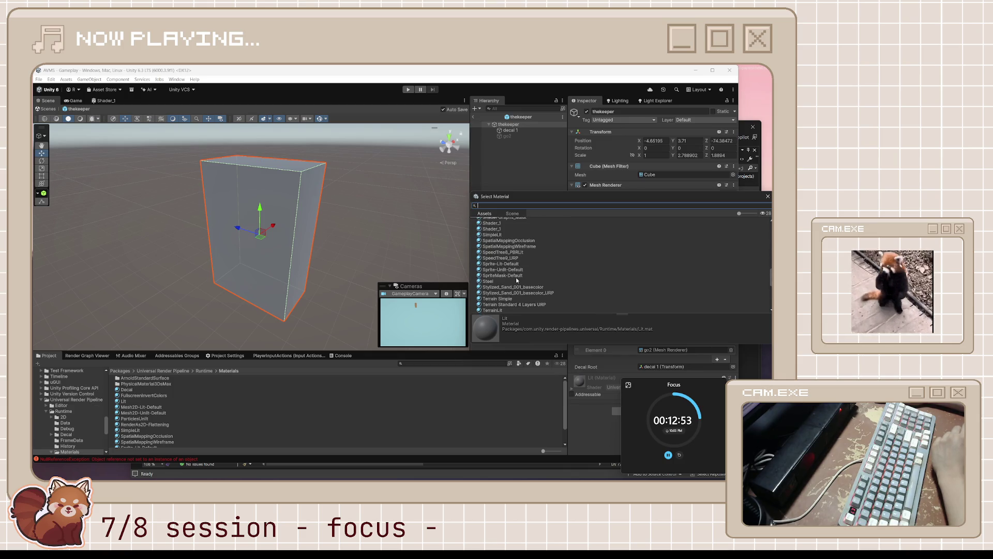
scroll(517, 279, "up", 2)
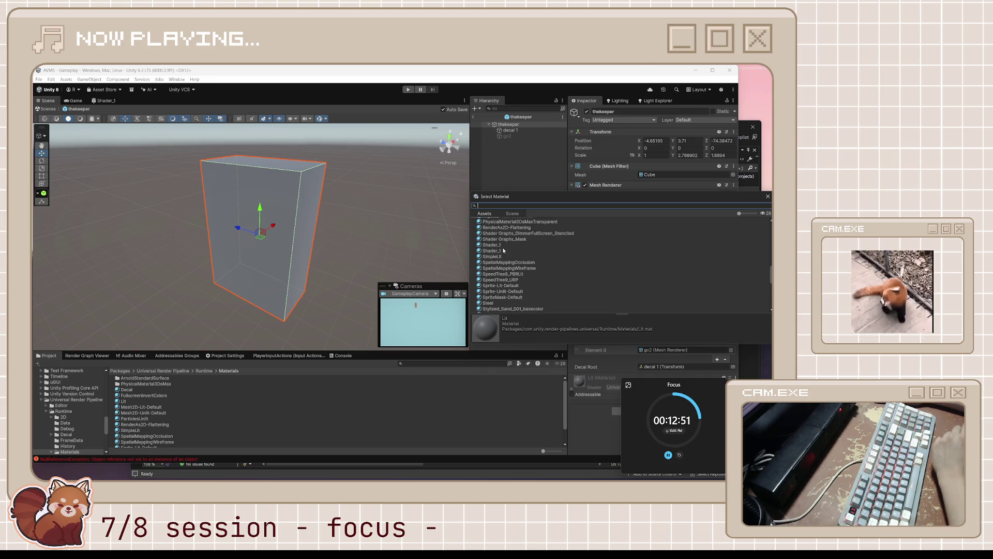
left_click(500, 246)
double_click(500, 247)
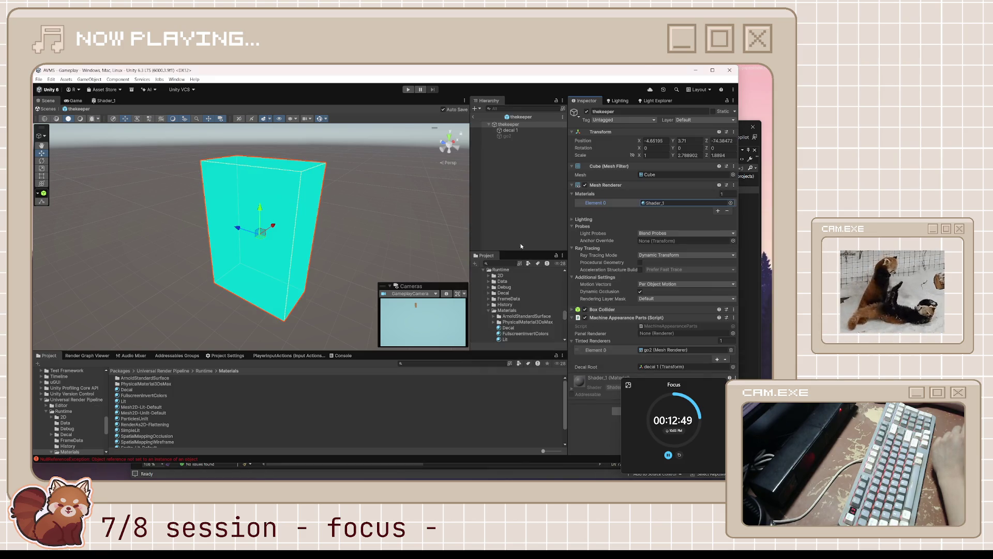
left_click(408, 231)
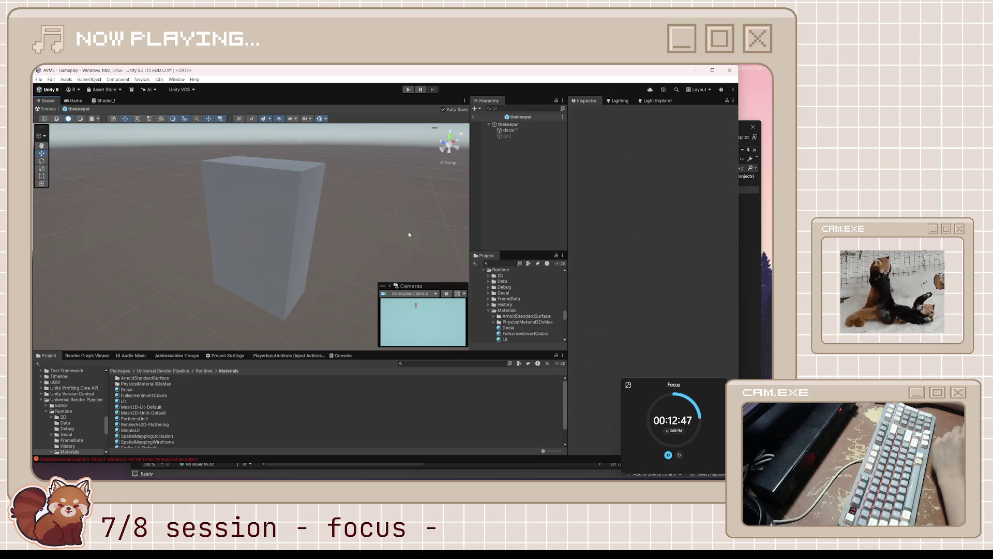
left_click(268, 216)
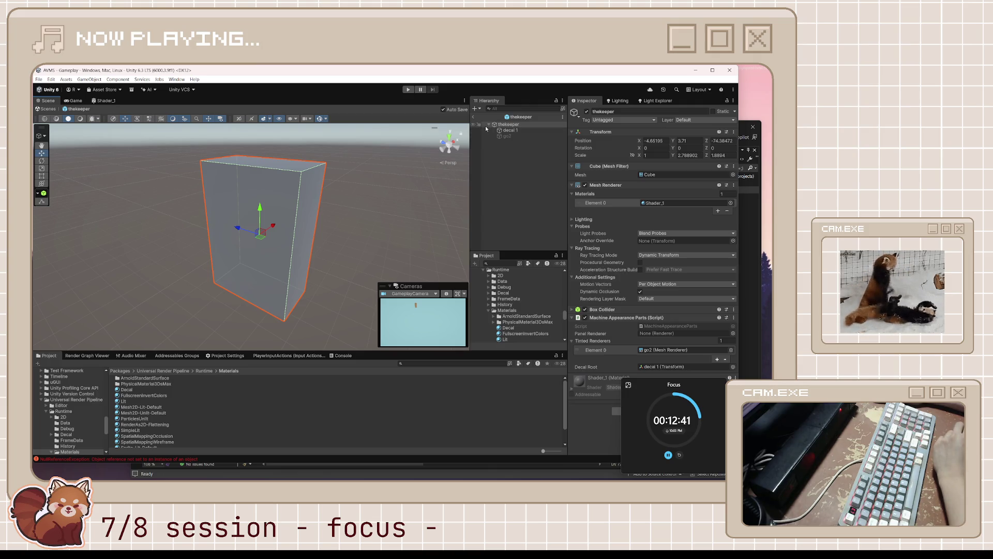
Return to the Gameplay scene and open vendingmachine_placeholder in Prefab Mode, framed up close
mouse_move(654, 387)
left_mouse_down()
mouse_move(673, 396)
mouse_move(659, 411)
left_mouse_up()
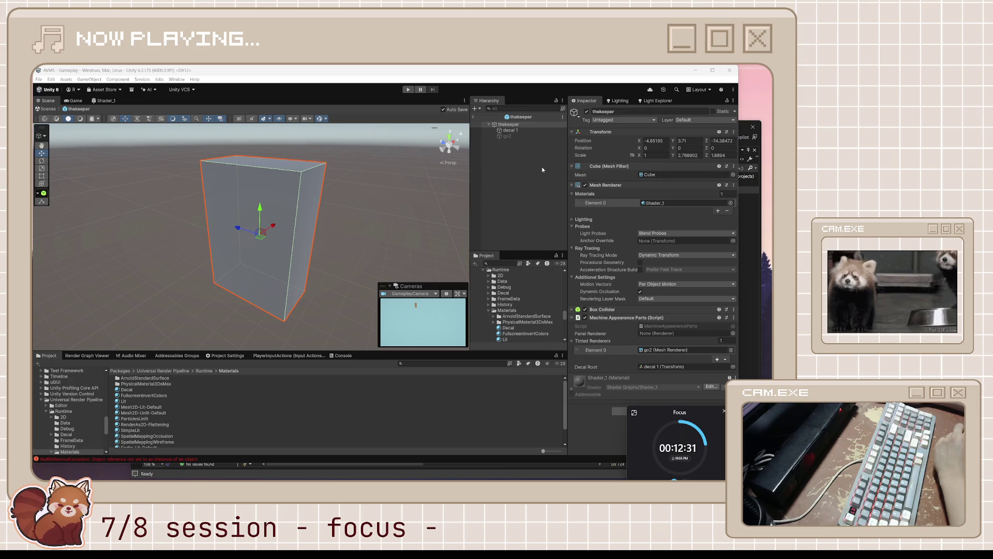
left_click(473, 117)
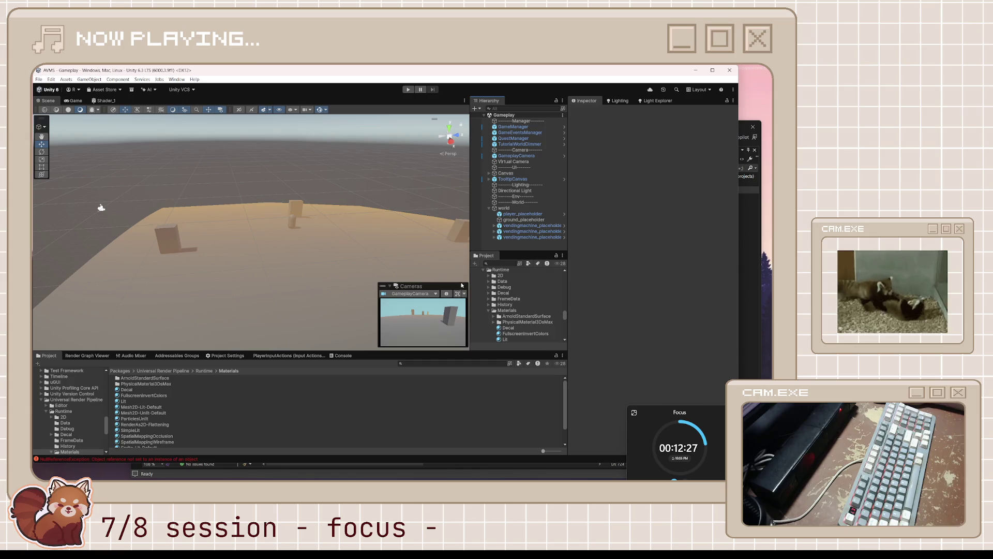
left_click(527, 237)
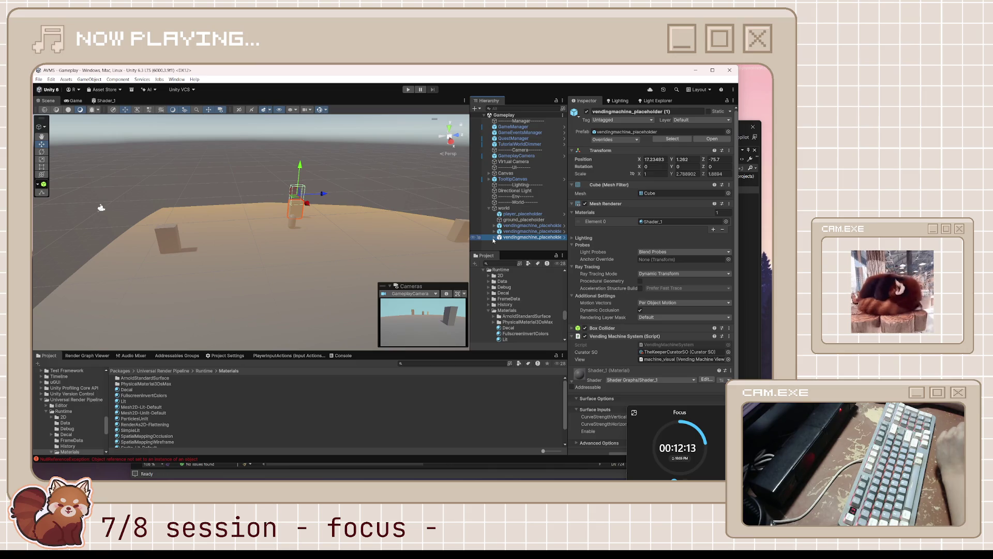
scroll(620, 363, "down", 1)
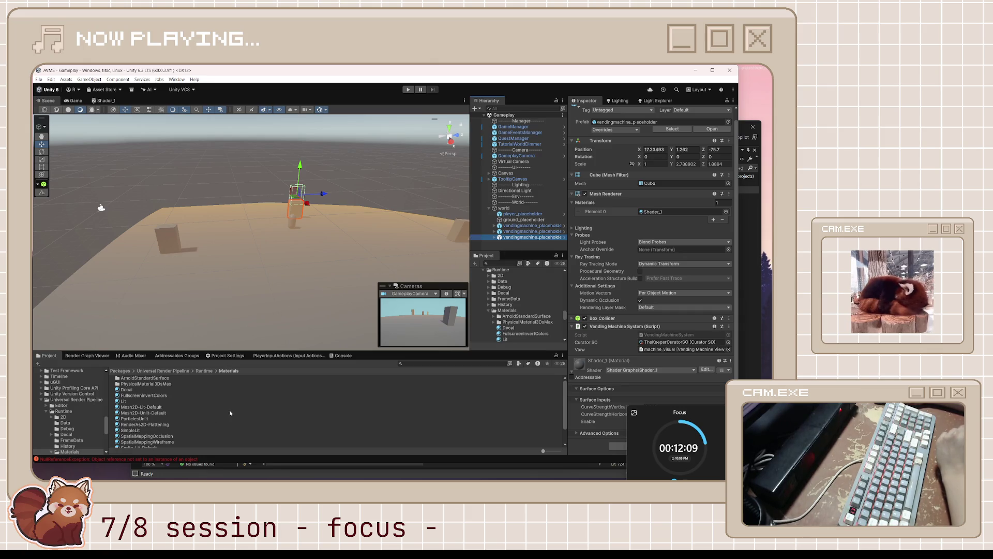
left_click(548, 238)
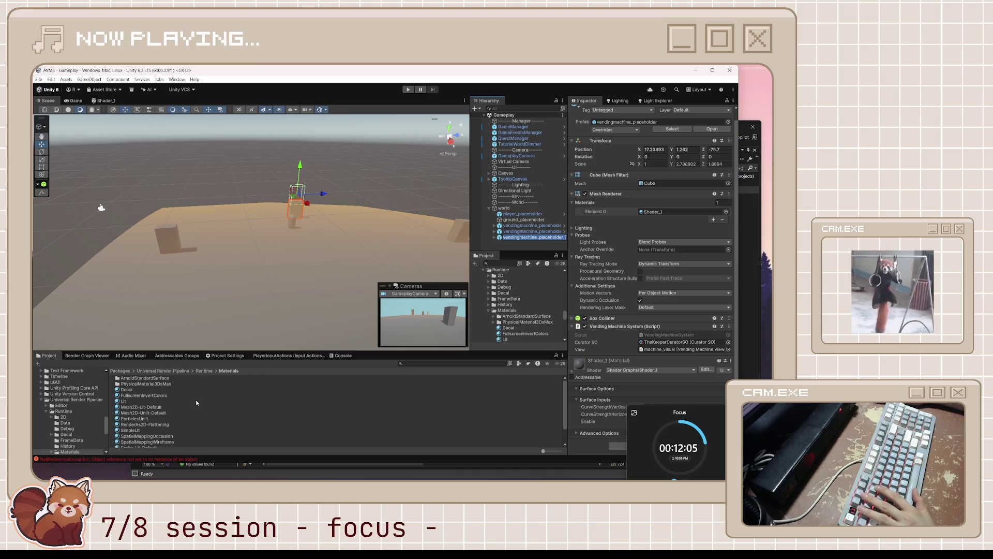
left_click(564, 237)
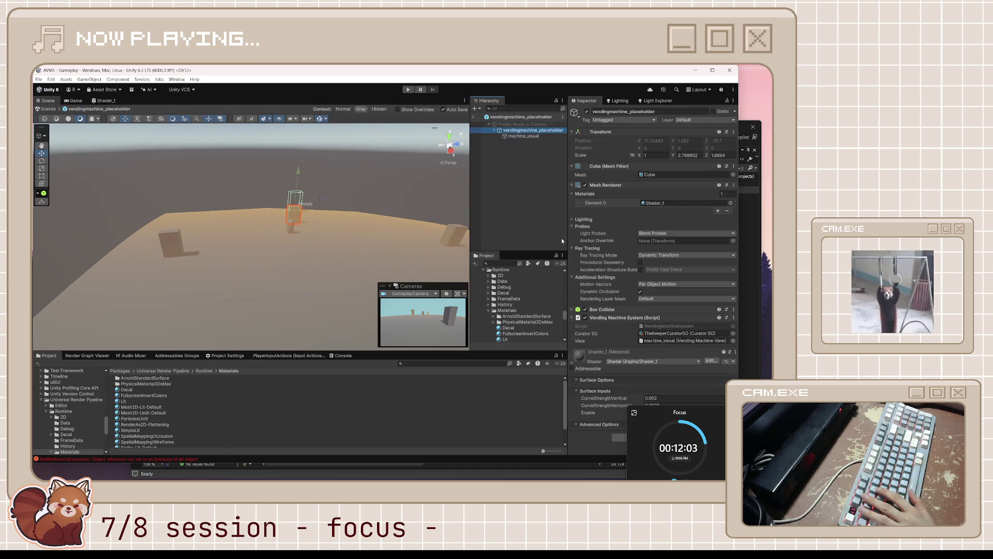
double_click(526, 132)
Delete the vendingmachine_placeholder prefab asset from the VendingMachine folder
scroll(101, 420, "up", 4)
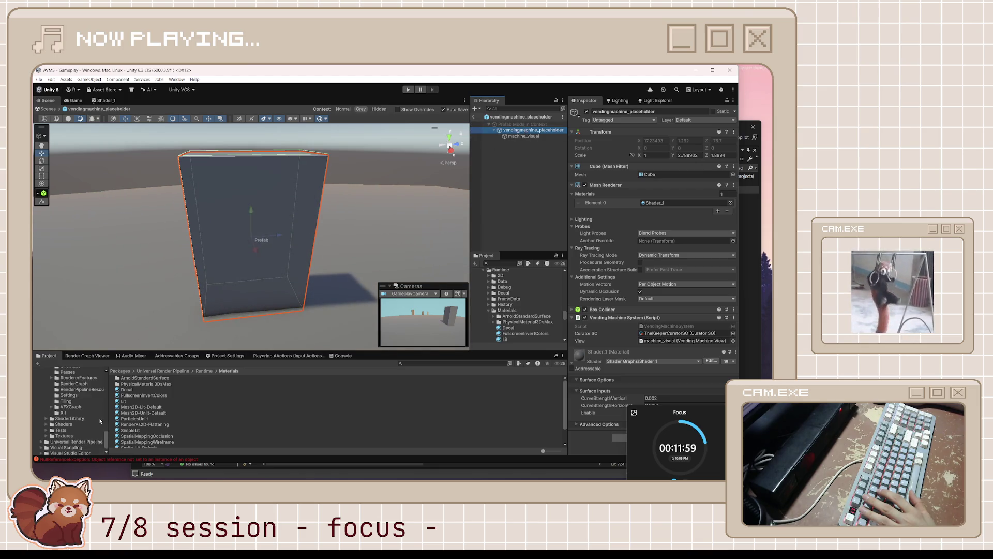
scroll(99, 418, "up", 3)
scroll(85, 409, "up", 5)
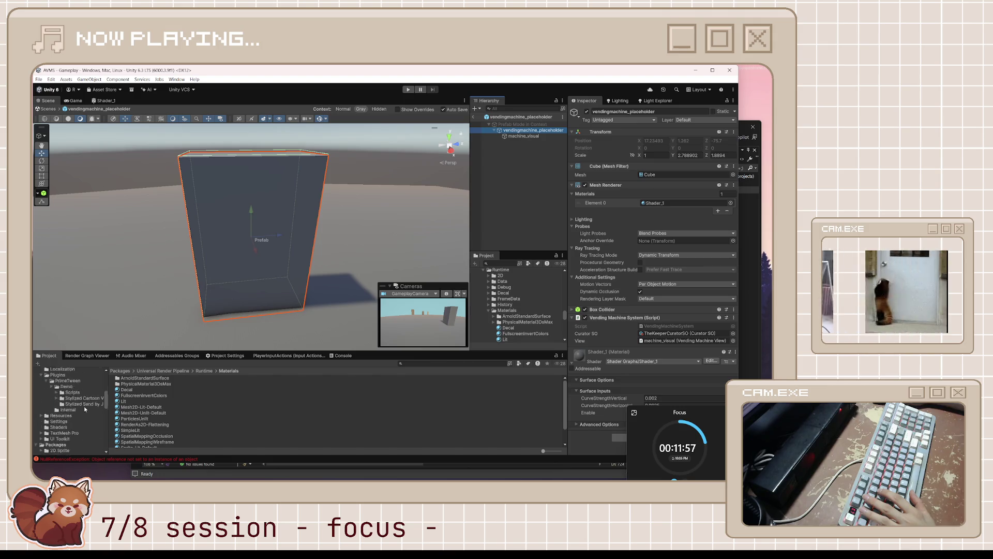
scroll(69, 430, "down", 2)
left_click(83, 427)
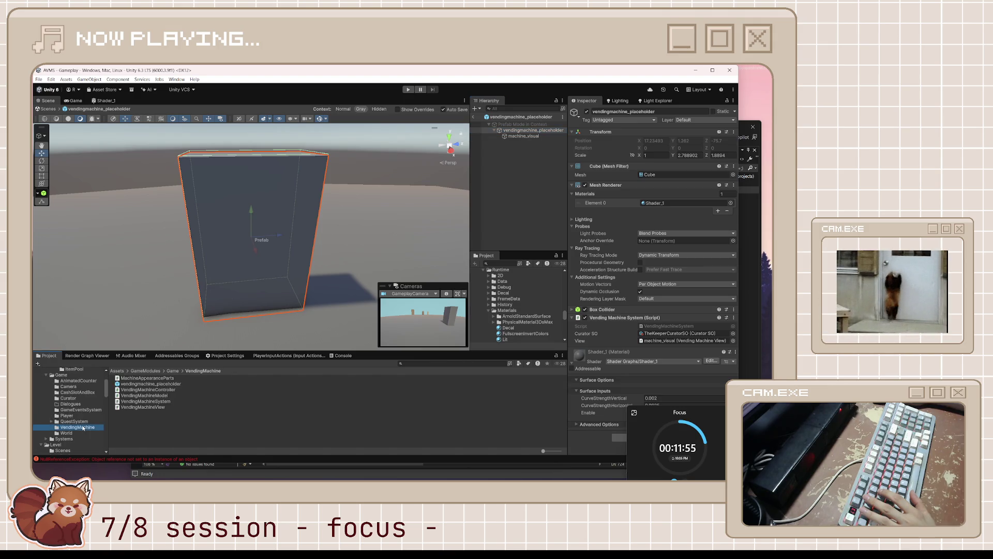
left_click(181, 384)
key("Delete")
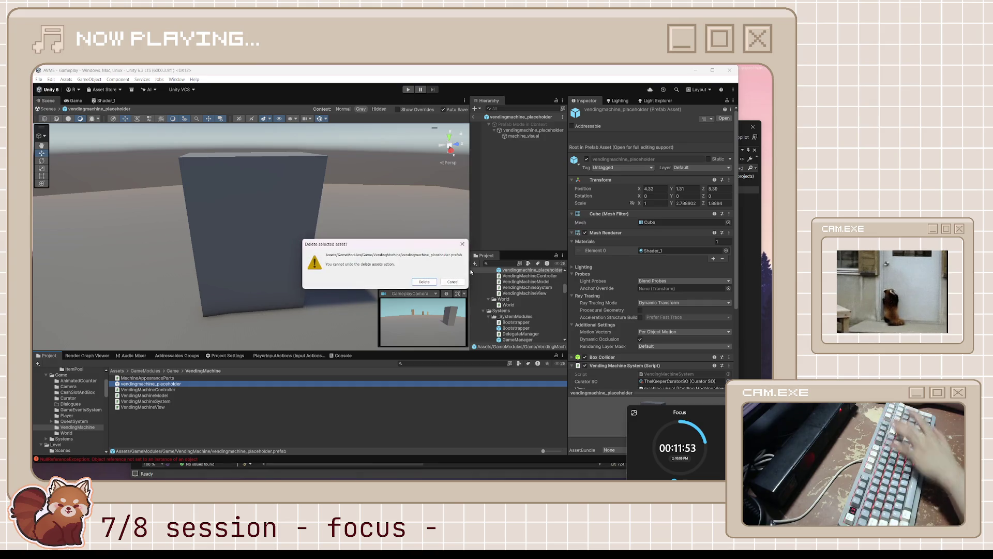
left_click(425, 282)
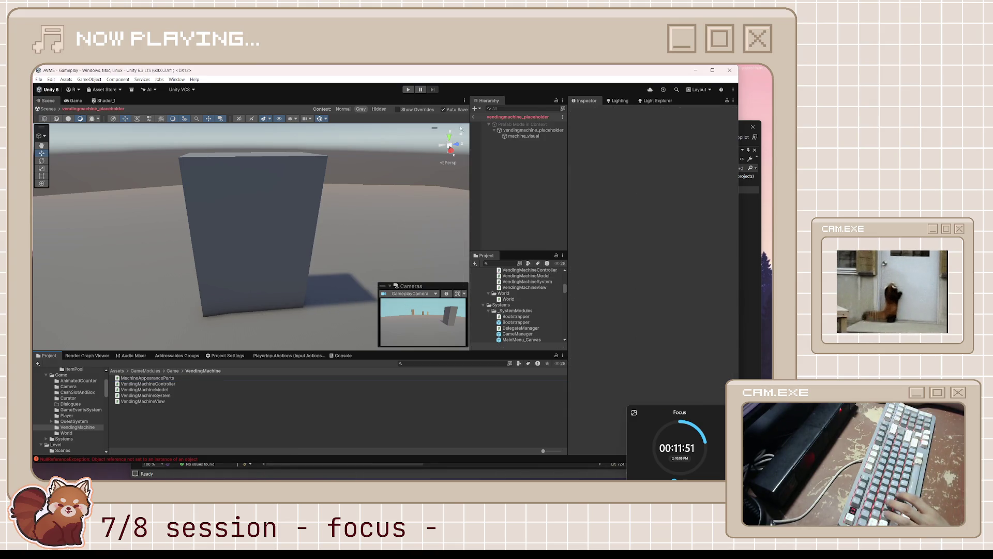
Exit Prefab Mode and delete the three placeholder vending machines from the scene
left_click(473, 118)
left_click(532, 225)
left_click(531, 237, "shift")
key("Delete")
mouse_move(370, 268)
left_mouse_down()
mouse_move(86, 270)
mouse_move(113, 233)
mouse_move(293, 223)
left_mouse_up()
left_click_drag(265, 221, 255, 224)
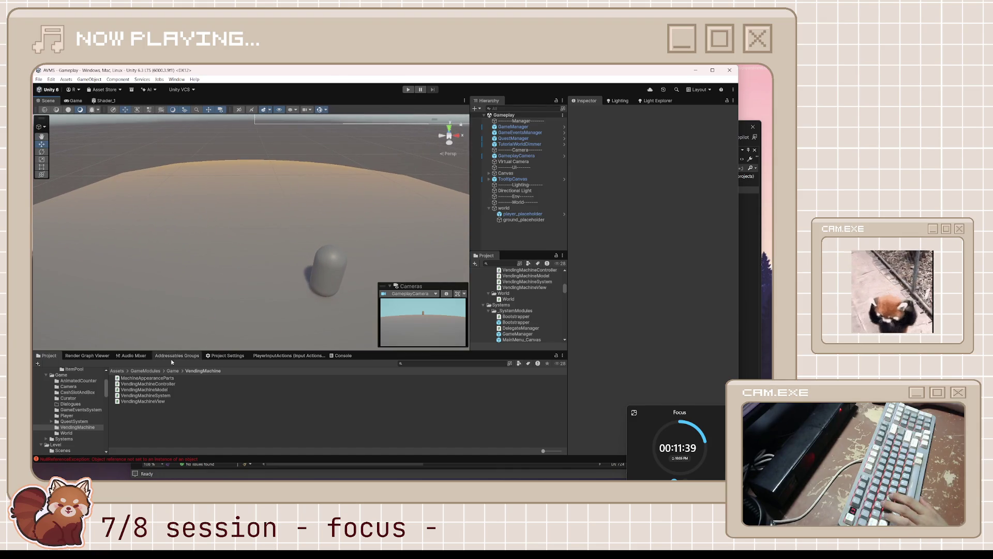
right_click(152, 419)
Create a new prefab named VM_Test_1 in the VendingMachine folder
mouse_move(238, 222)
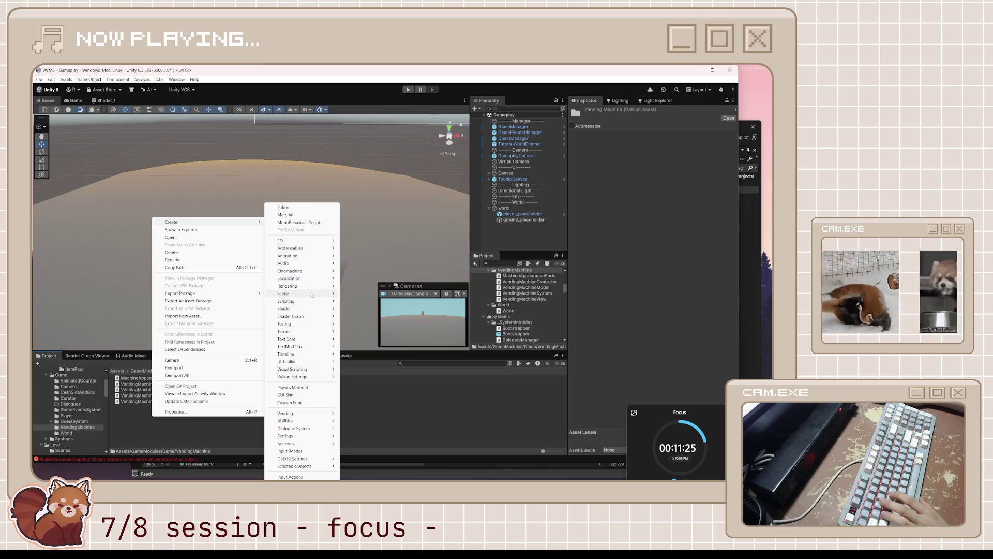
mouse_move(310, 294)
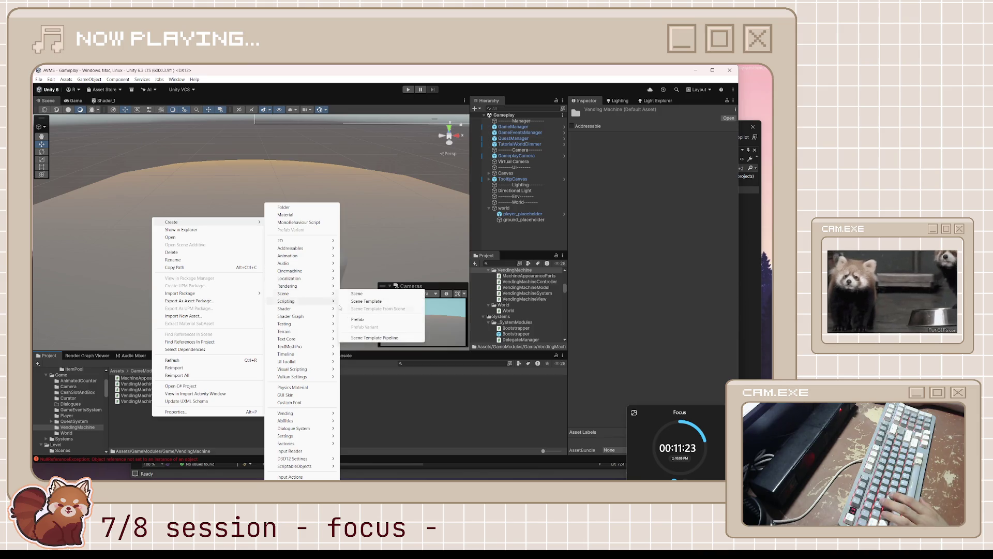
left_click(382, 319)
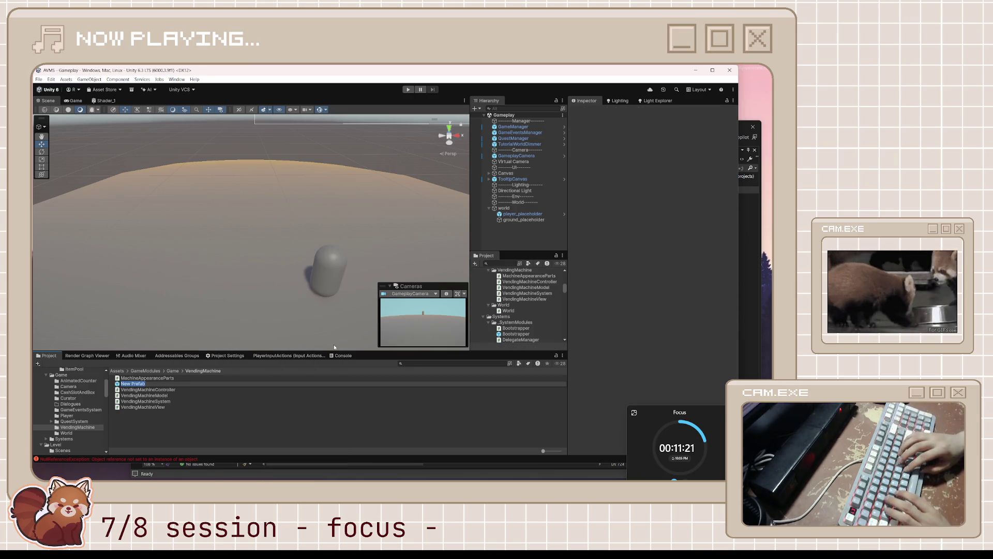
type("VM_Test_")
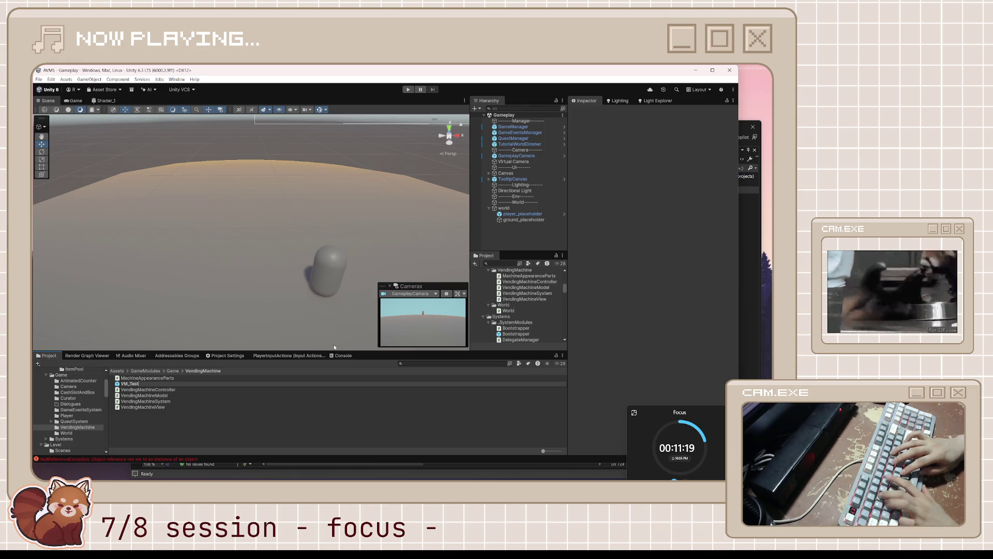
type("1")
key("Return")
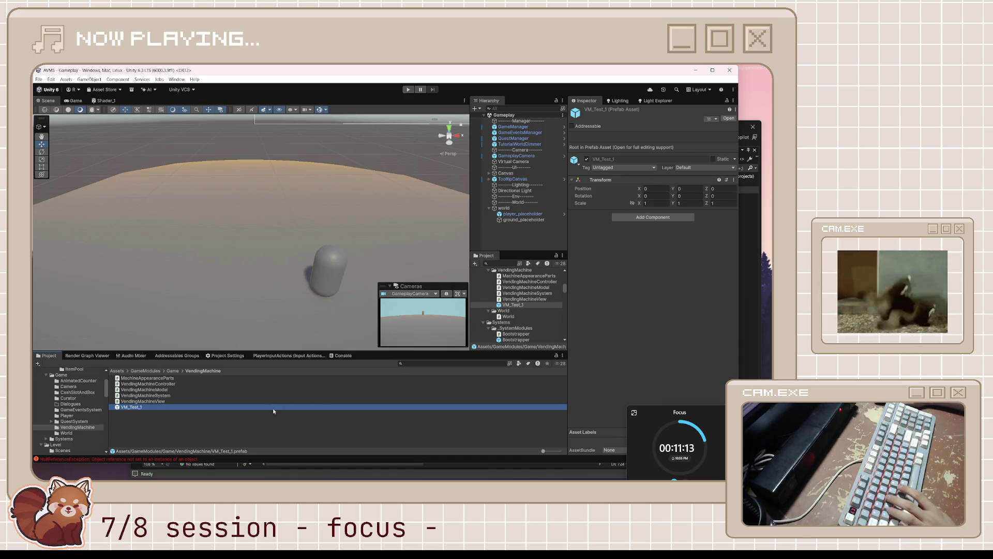
Add the VendingMachineSystem script to VM_Test_1 and open it in Visual Studio
mouse_move(539, 276)
left_mouse_down()
mouse_move(662, 311)
mouse_move(649, 362)
left_mouse_up()
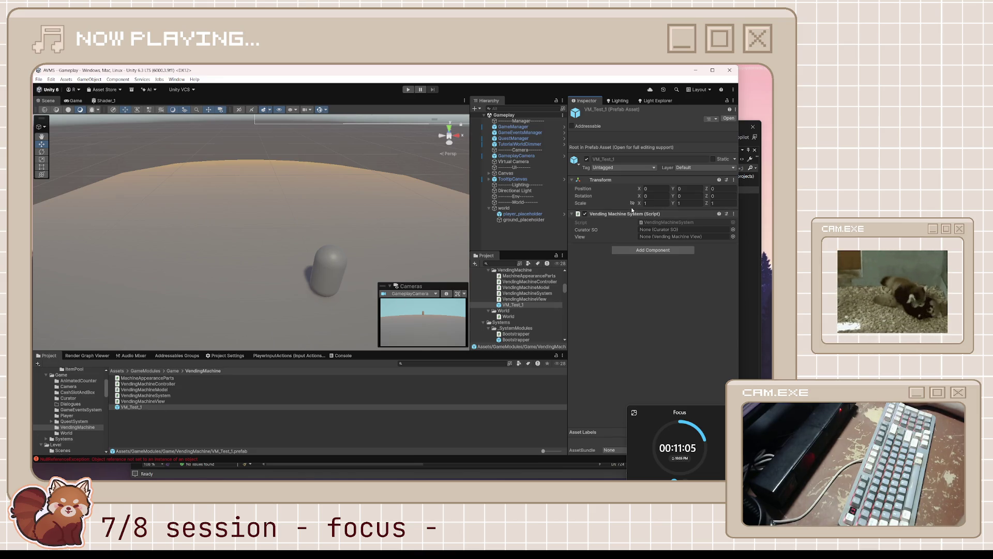
left_click(119, 407)
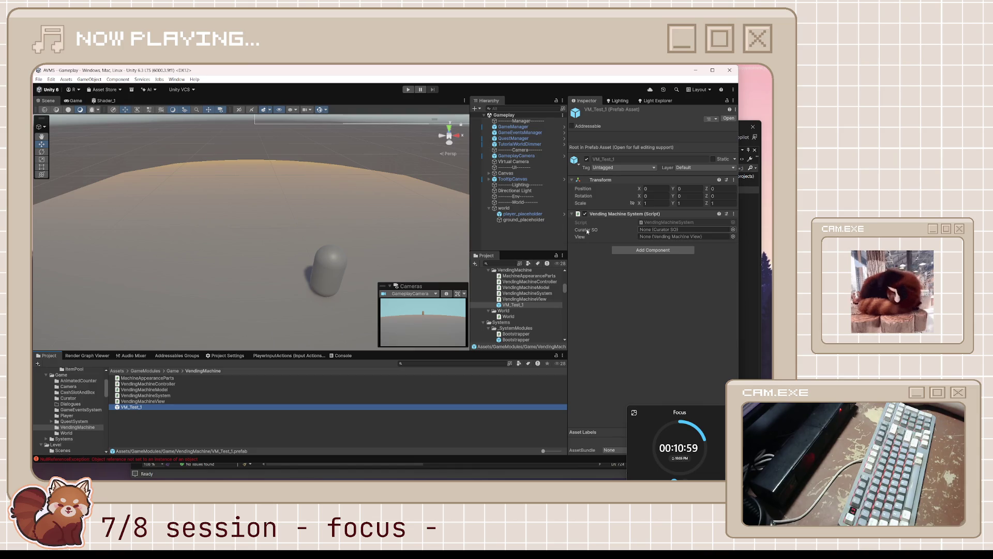
double_click(640, 222)
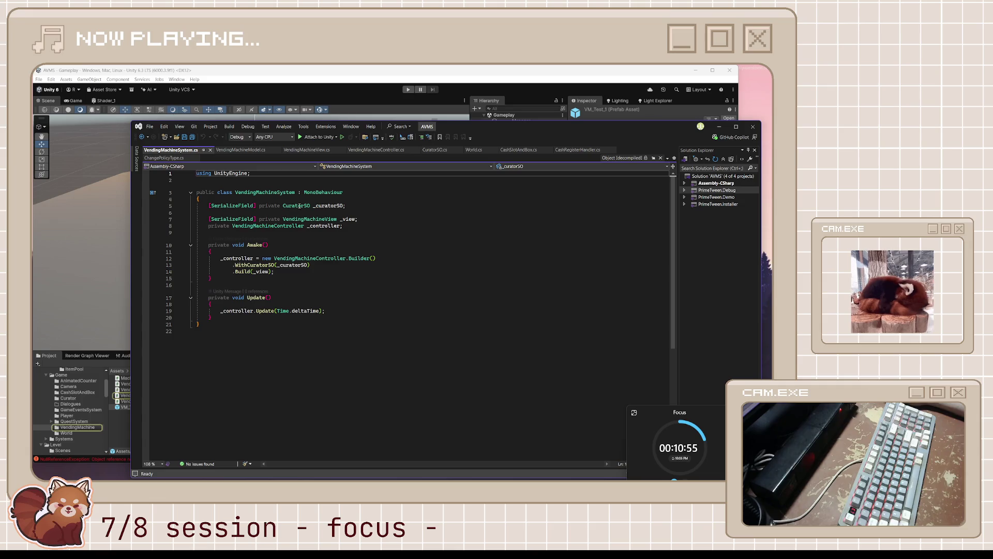
mouse_move(345, 226)
left_mouse_down()
mouse_move(199, 226)
mouse_move(177, 209)
left_mouse_up()
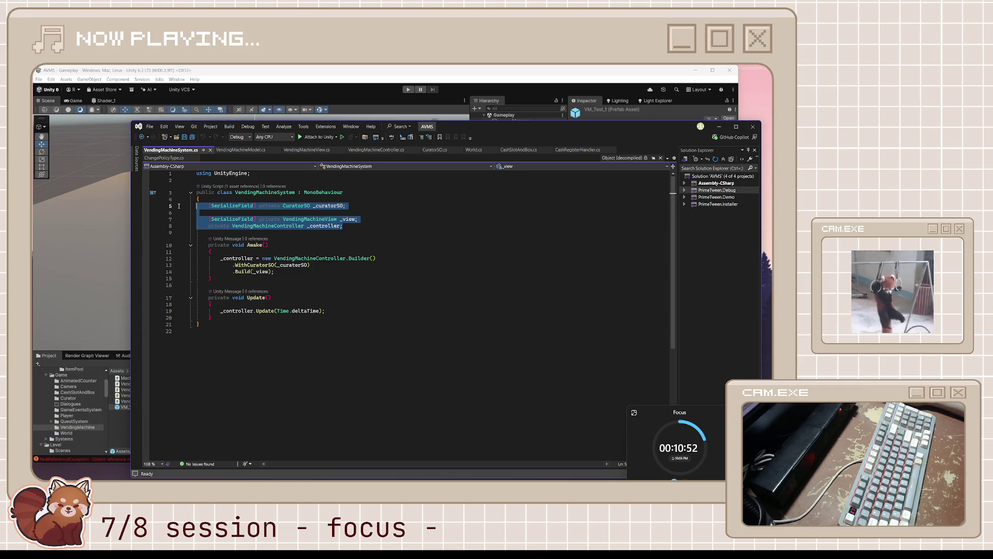
left_click(279, 208)
left_click(311, 219)
left_click(296, 226)
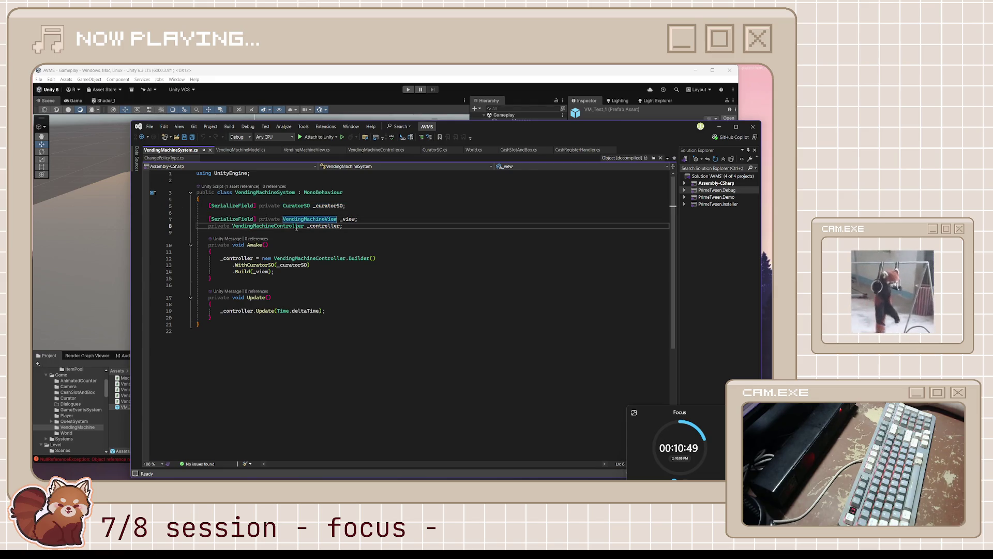
left_click(345, 226)
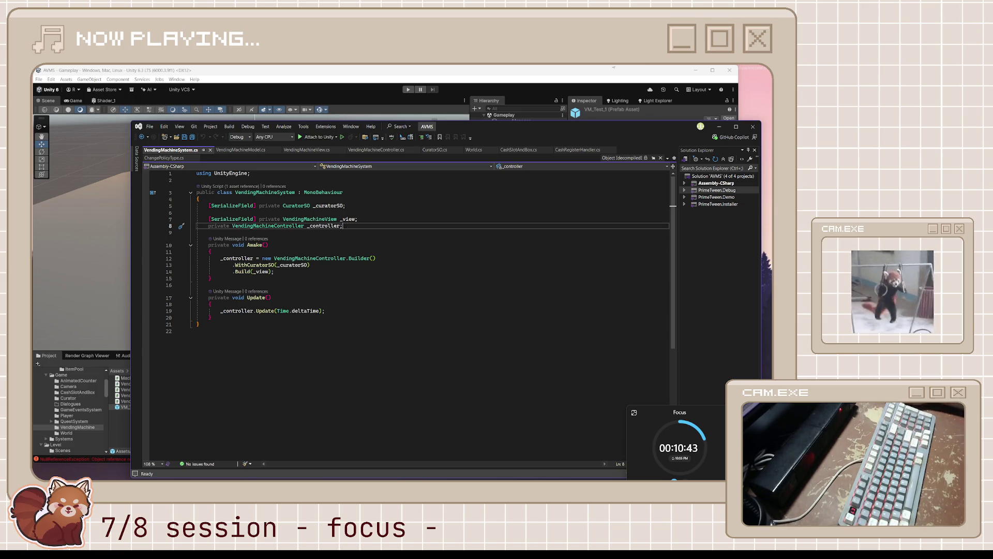
left_click(719, 127)
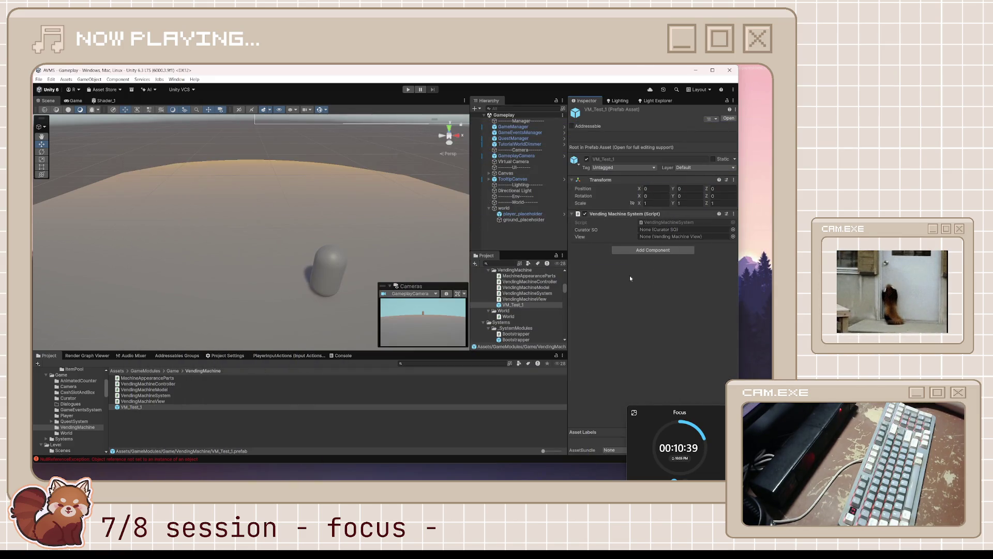
Place a VM_Test_1 instance in the Gameplay scene and frame it in view
left_click(519, 234)
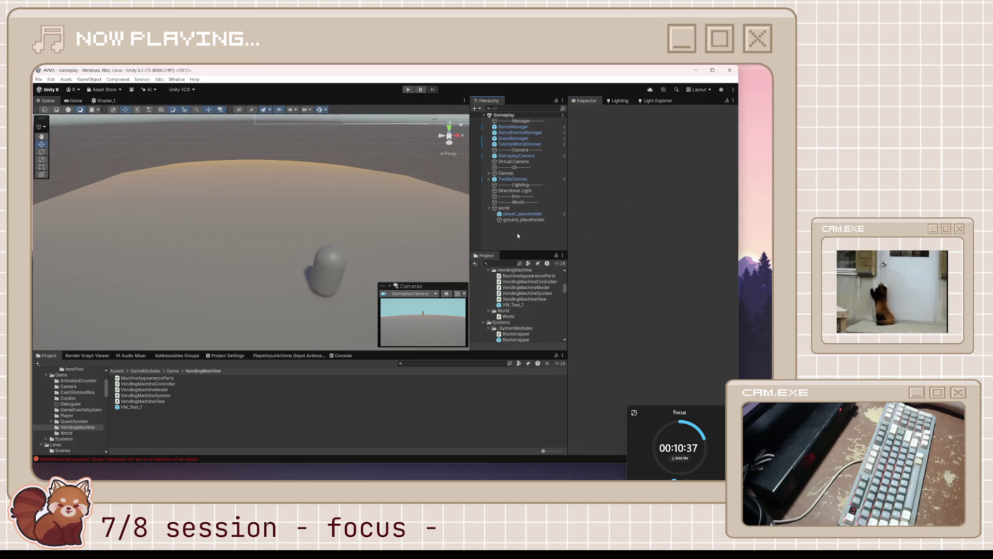
mouse_move(127, 407)
left_mouse_down()
mouse_move(222, 284)
mouse_move(239, 244)
left_mouse_up()
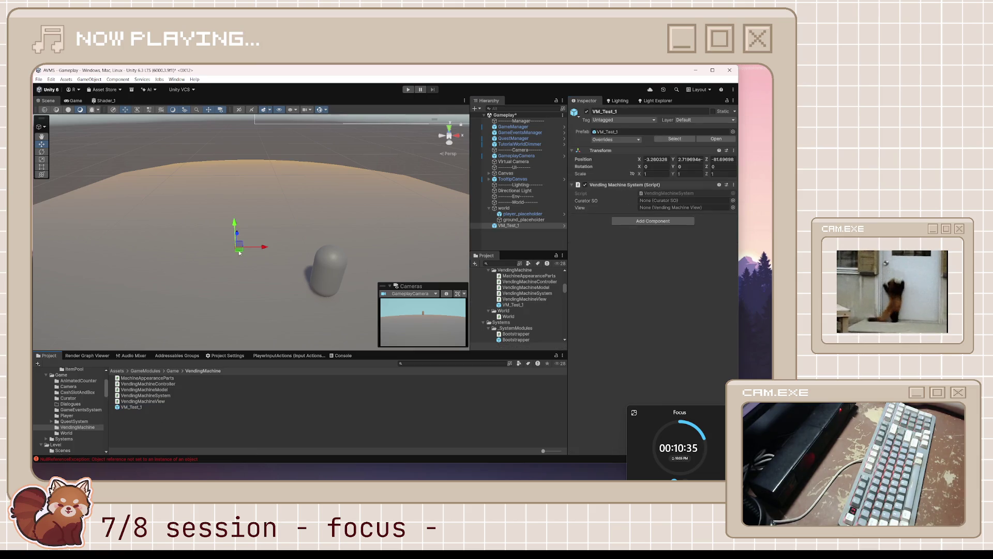
right_click(630, 152)
left_click(644, 155)
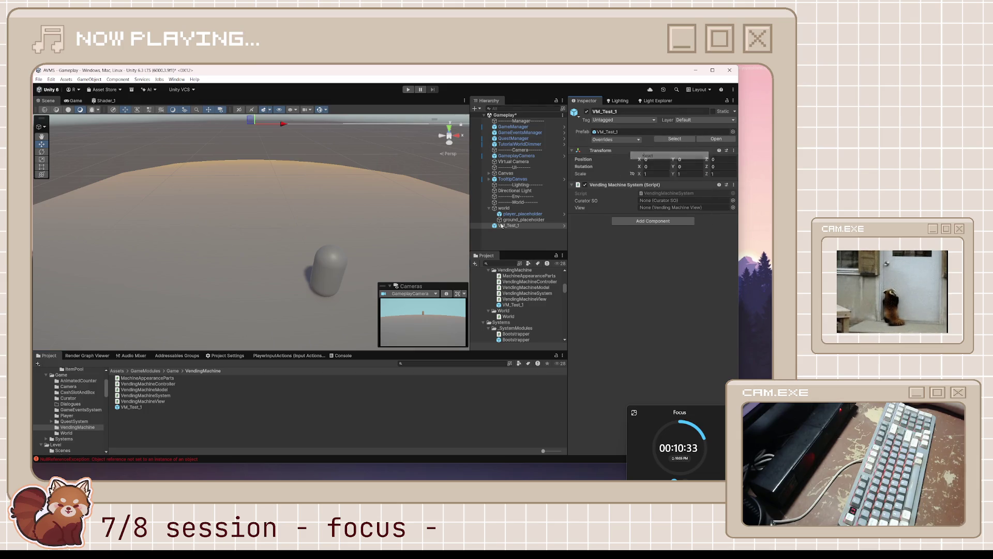
mouse_move(345, 207)
left_mouse_down()
mouse_move(346, 228)
mouse_move(394, 219)
mouse_move(439, 259)
mouse_move(597, 260)
left_mouse_up()
key("f")
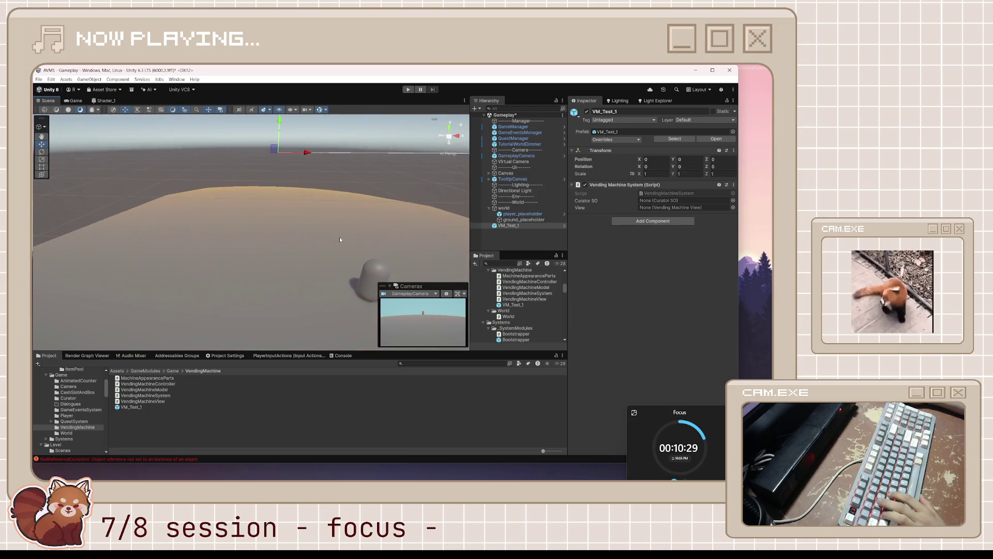
key("ctrl+z")
left_click_drag(335, 288, 469, 270)
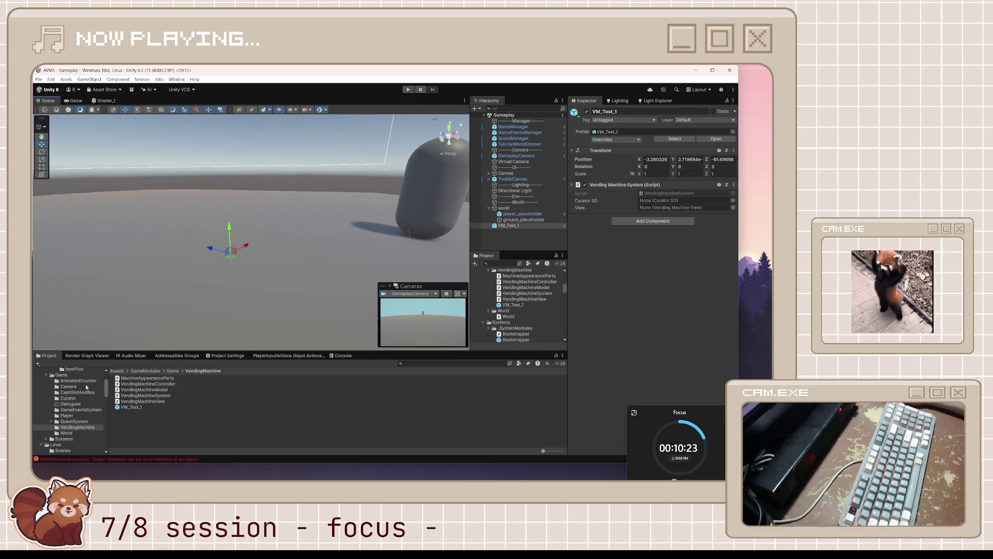
scroll(83, 389, "up", 2)
Set VM_Test_1's Curator SO to TheKeeperCuratorSO and open VM_Test_1 in Prefab Mode
left_click(77, 392)
left_click(91, 386)
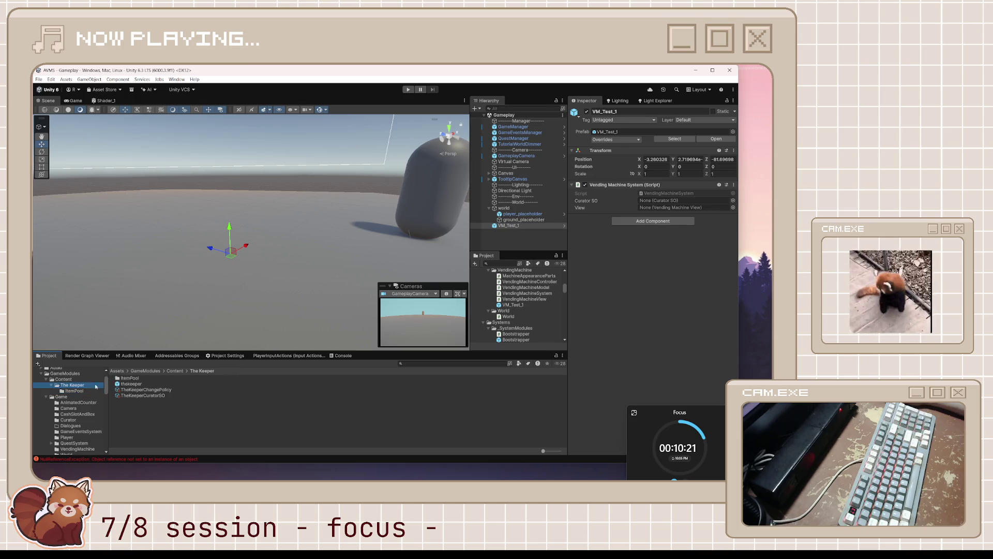
mouse_move(145, 395)
left_mouse_down()
mouse_move(672, 202)
mouse_move(662, 203)
left_mouse_up()
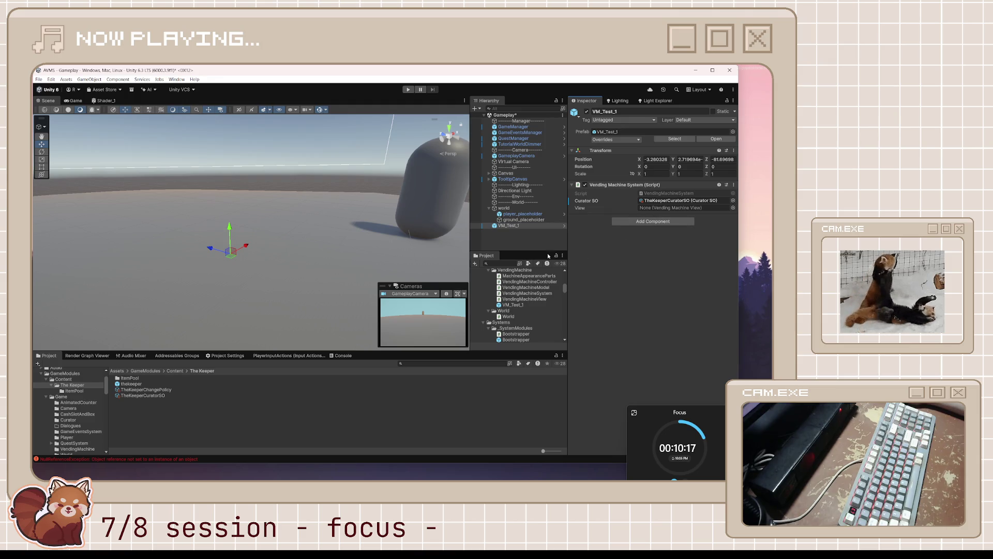
left_click_drag(380, 260, 395, 255)
left_click(700, 209)
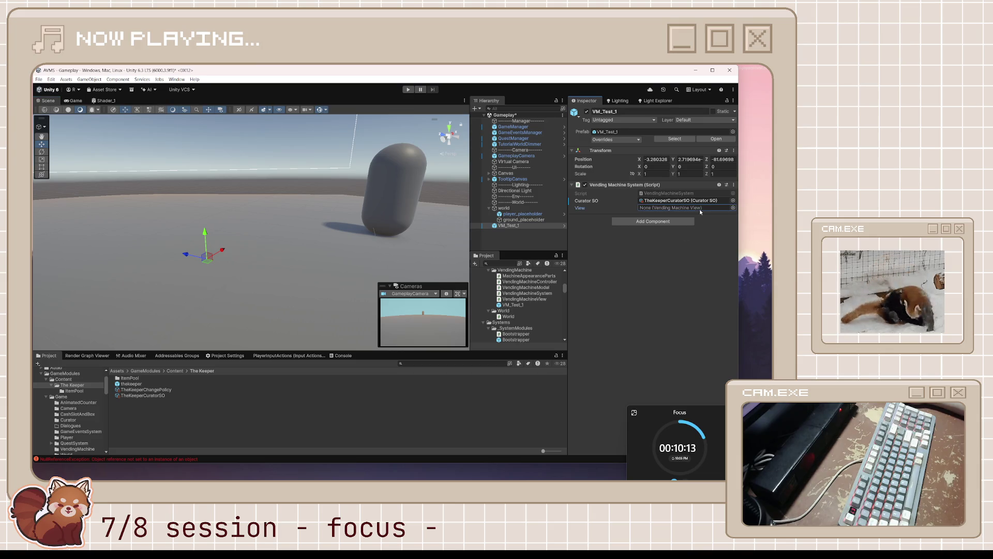
left_click(533, 226)
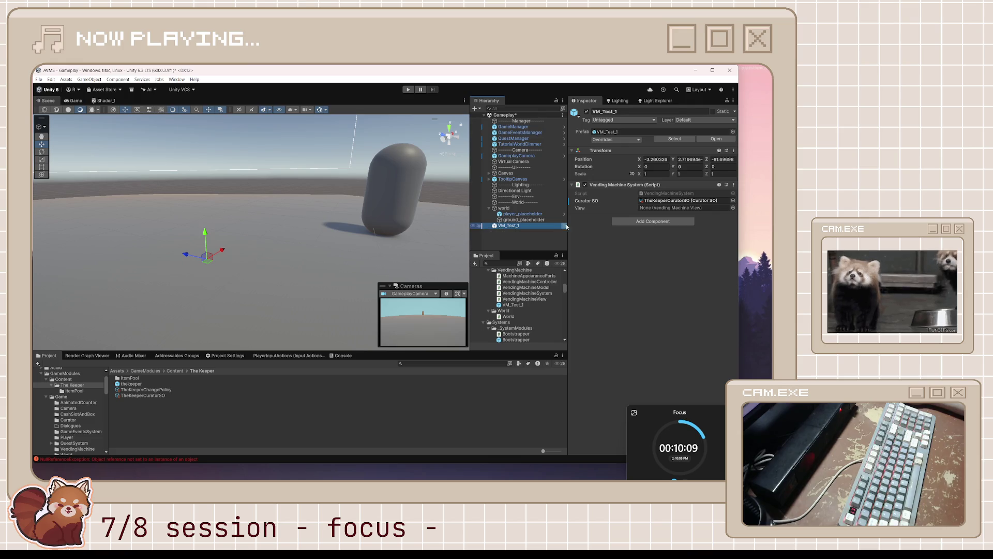
left_click(564, 226)
Create an empty child object under VM_Test_1 and name it 'view'
right_click(515, 138)
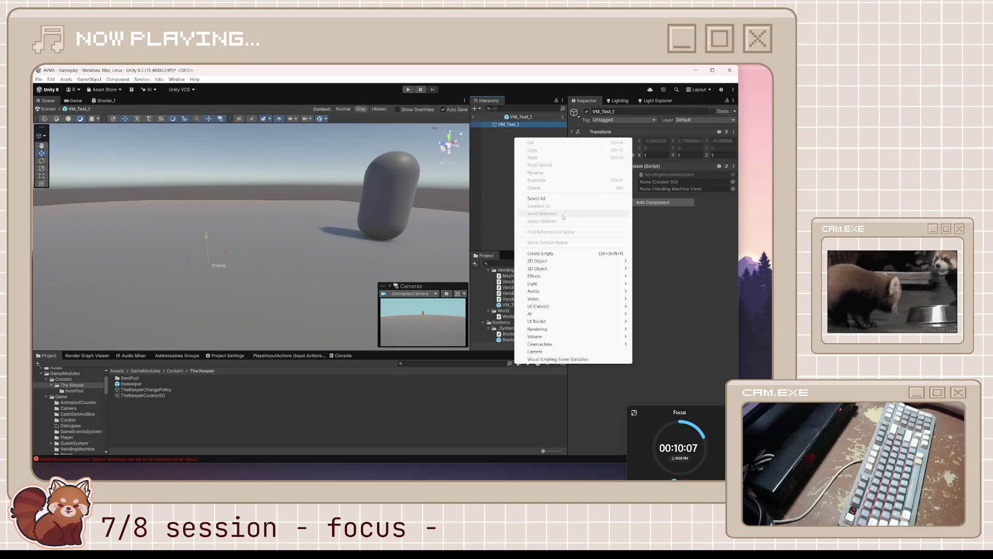
left_click(576, 253)
type("view")
key("Return")
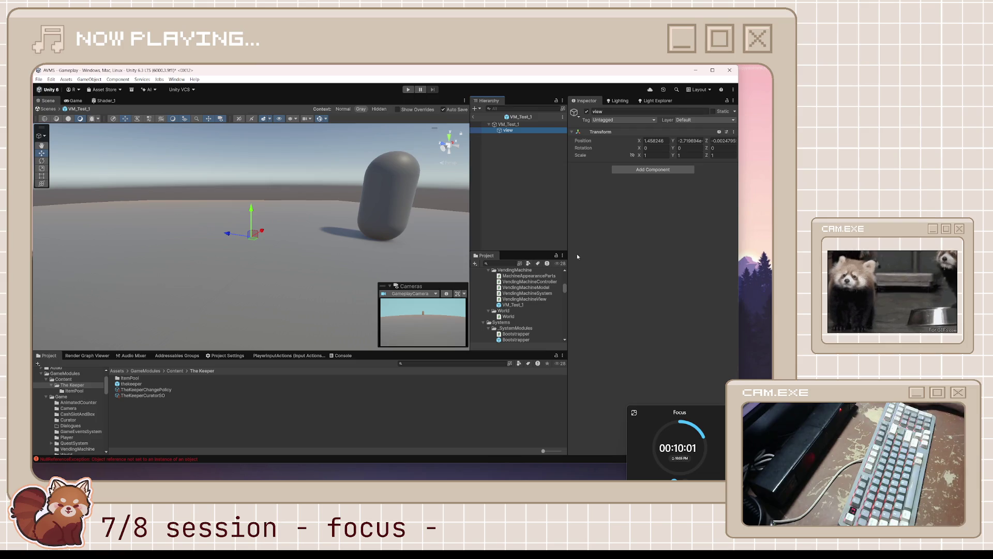
Attach the Vending Machine View script from the VendingMachine scripts folder to the view object
left_click(512, 125)
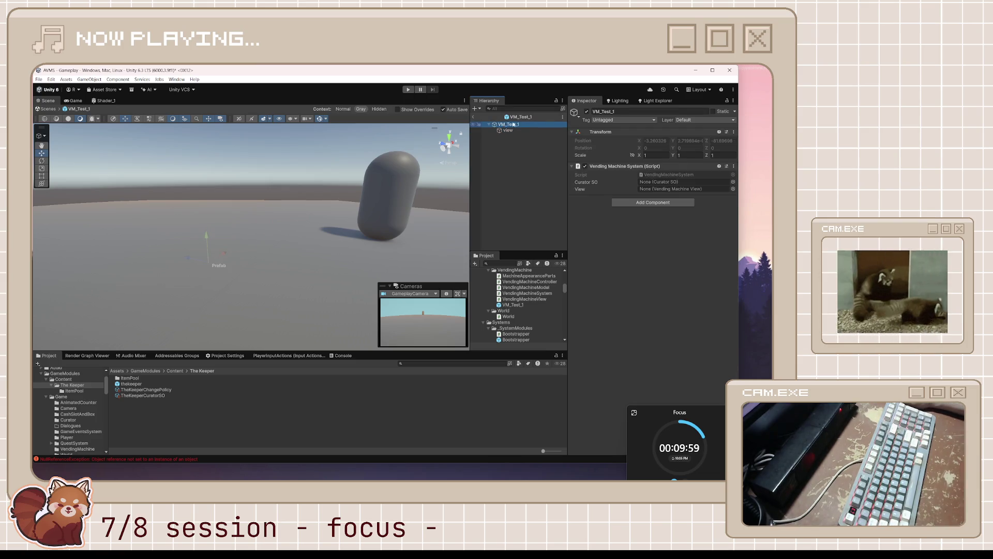
left_click(653, 187)
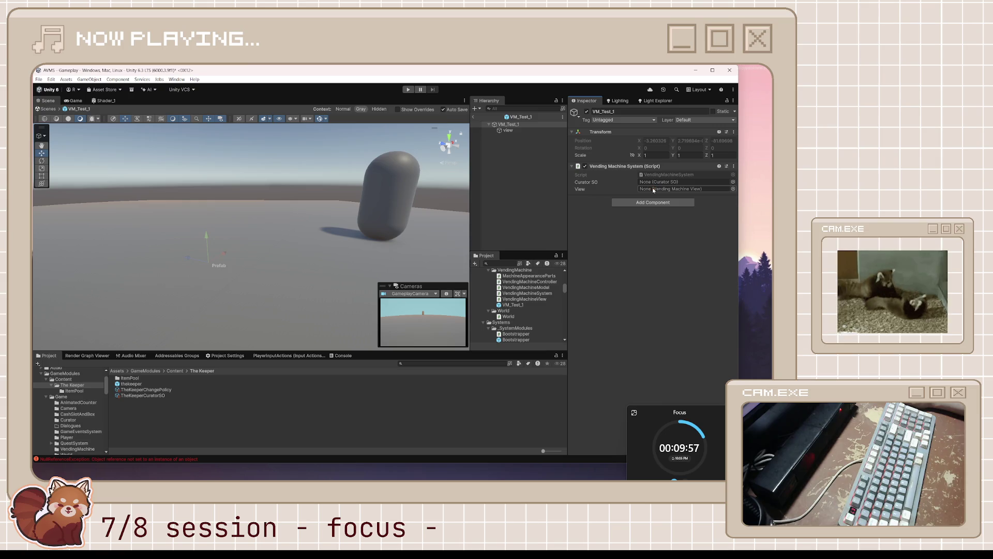
mouse_move(508, 130)
left_mouse_down()
mouse_move(543, 134)
mouse_move(672, 182)
mouse_move(675, 193)
mouse_move(636, 181)
left_mouse_up()
left_click(507, 130)
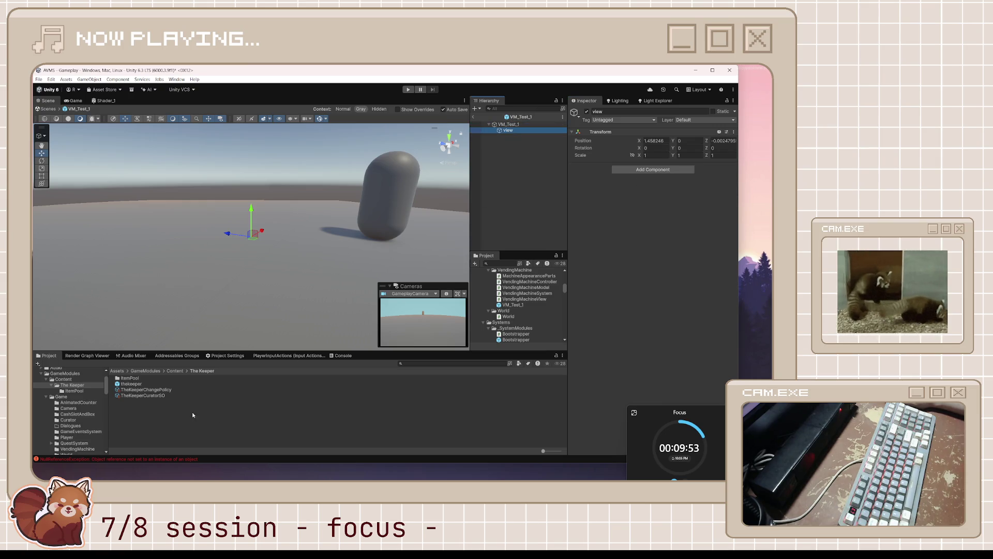
scroll(79, 410, "down", 4)
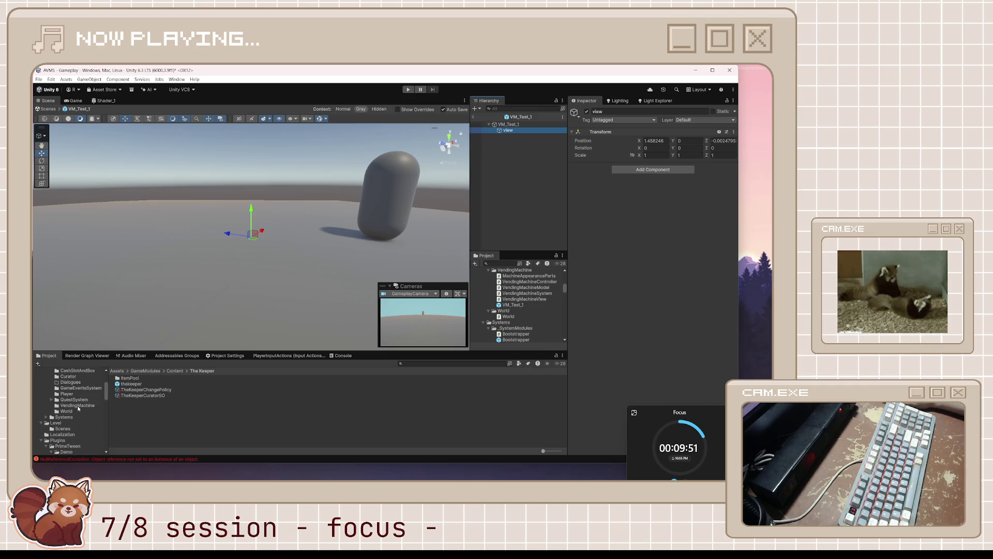
left_click(77, 405)
mouse_move(158, 402)
left_mouse_down()
mouse_move(403, 290)
mouse_move(645, 217)
left_mouse_up()
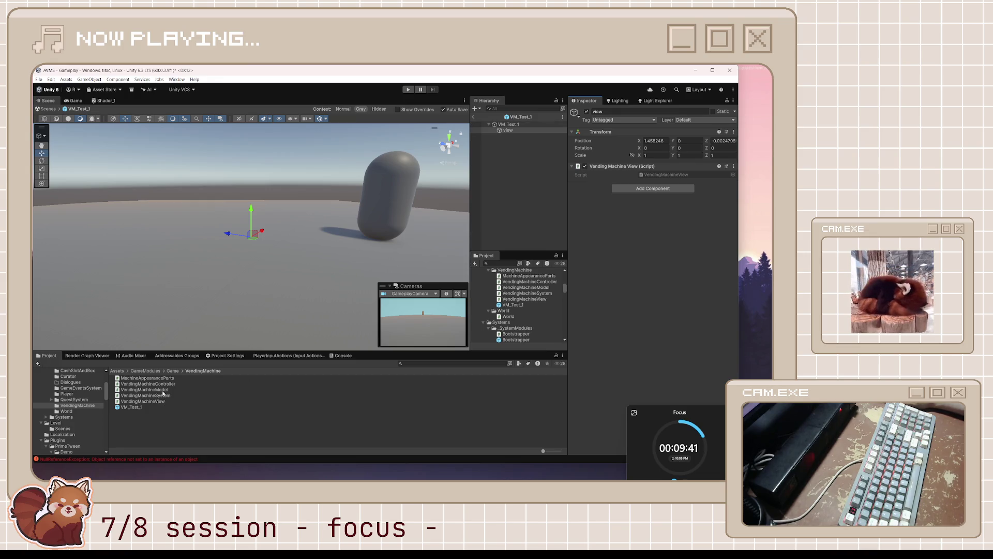
left_click(163, 391)
mouse_move(482, 472)
left_click(444, 472)
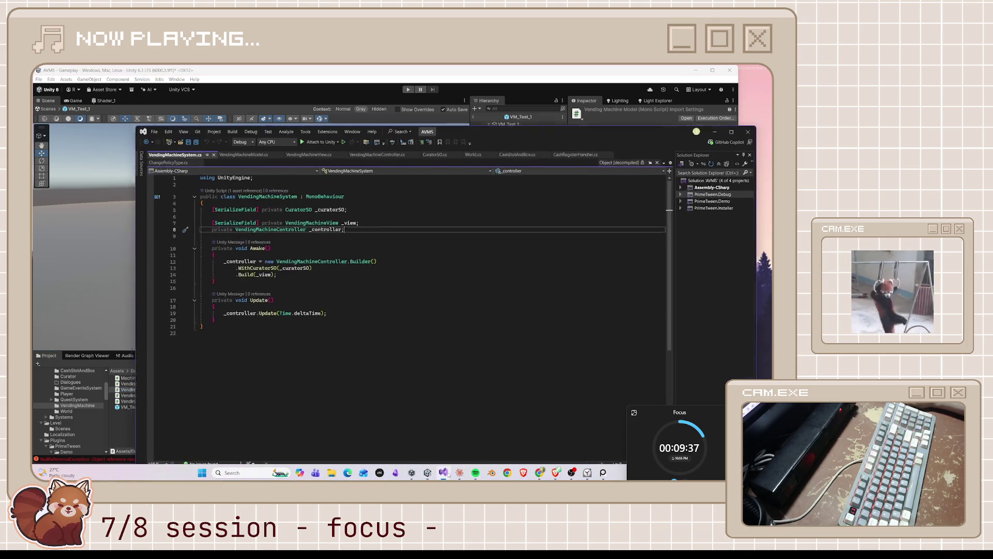
left_click(239, 150)
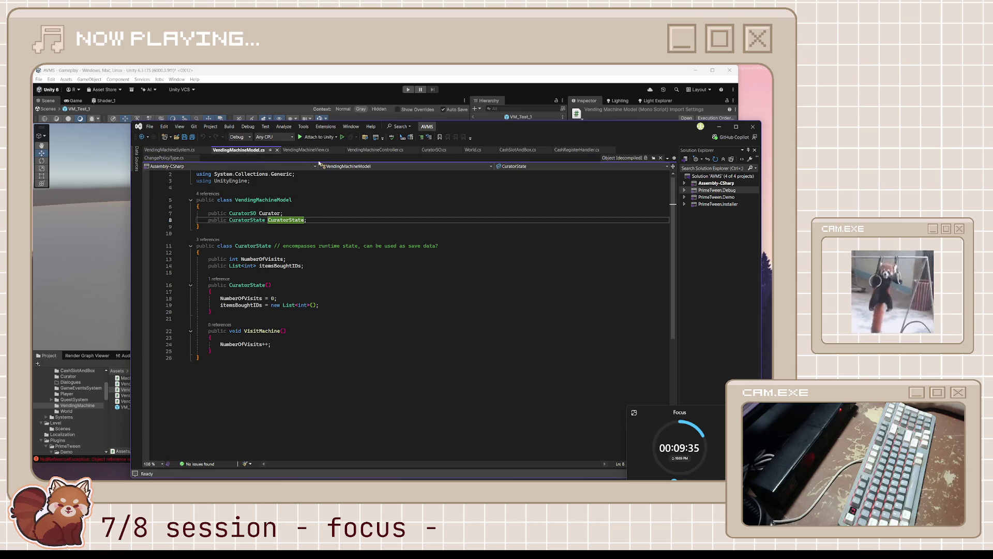
left_click(391, 150)
scroll(406, 240, "up", 2)
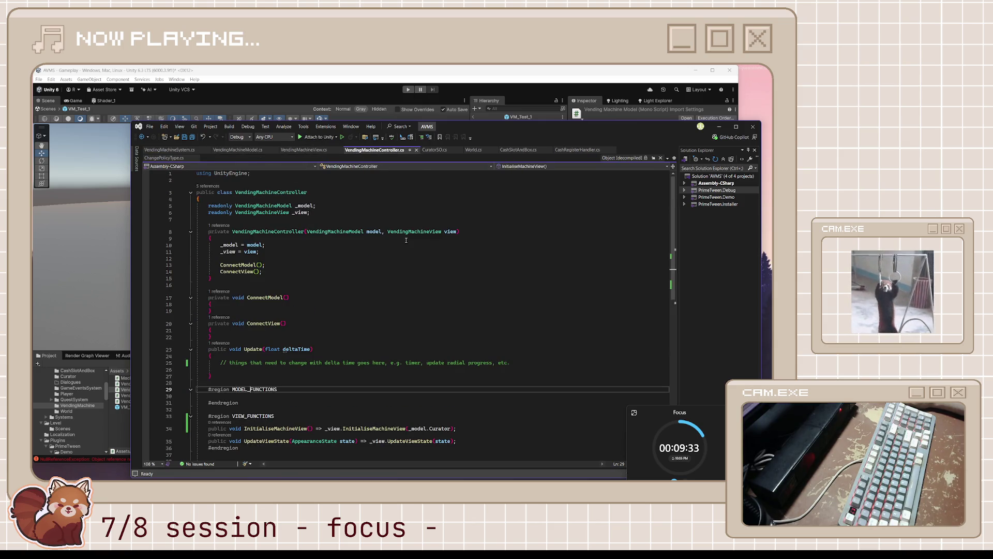
left_click(719, 126)
left_click(188, 421)
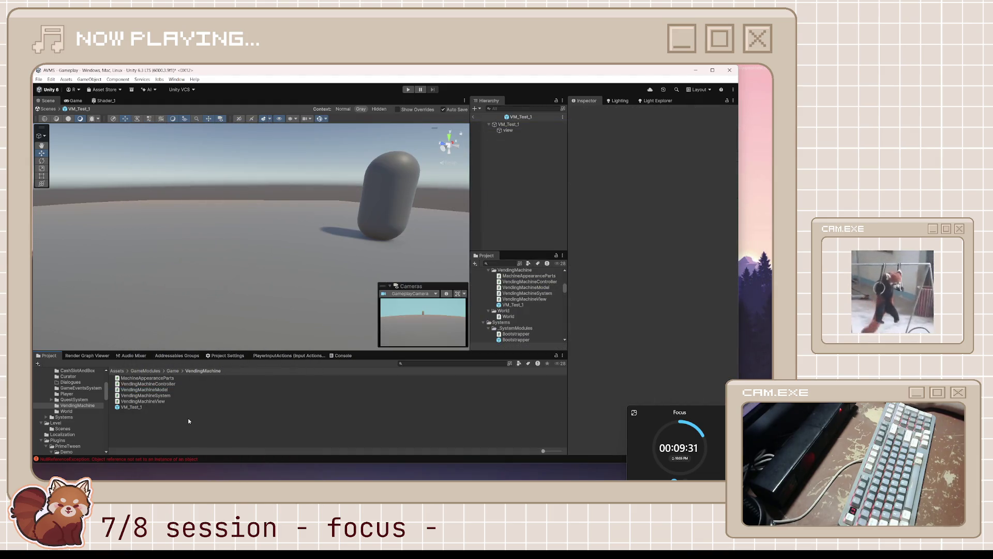
Drag view into VM_Test_1's View field, then exit Prefab Mode back to the Gameplay scene
left_click(509, 131)
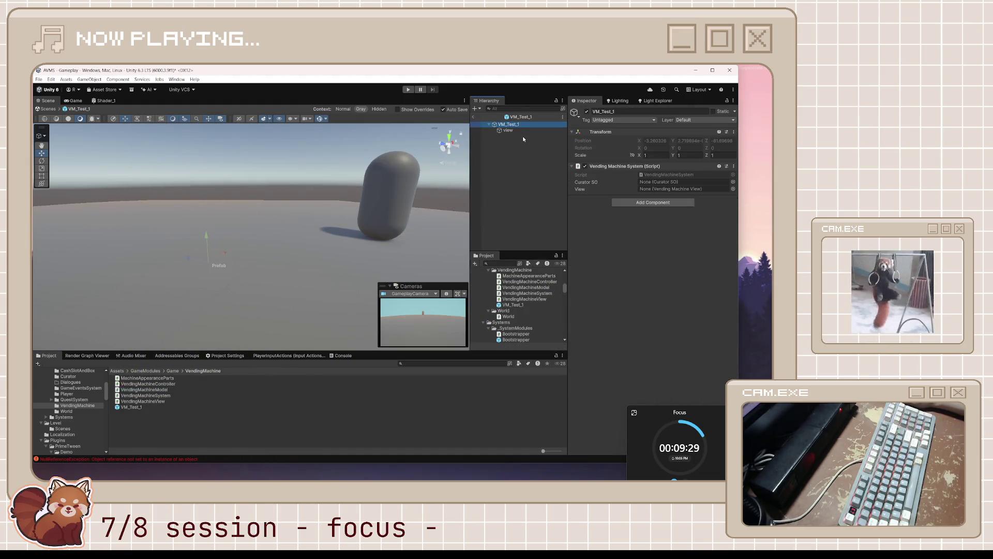
key("Up")
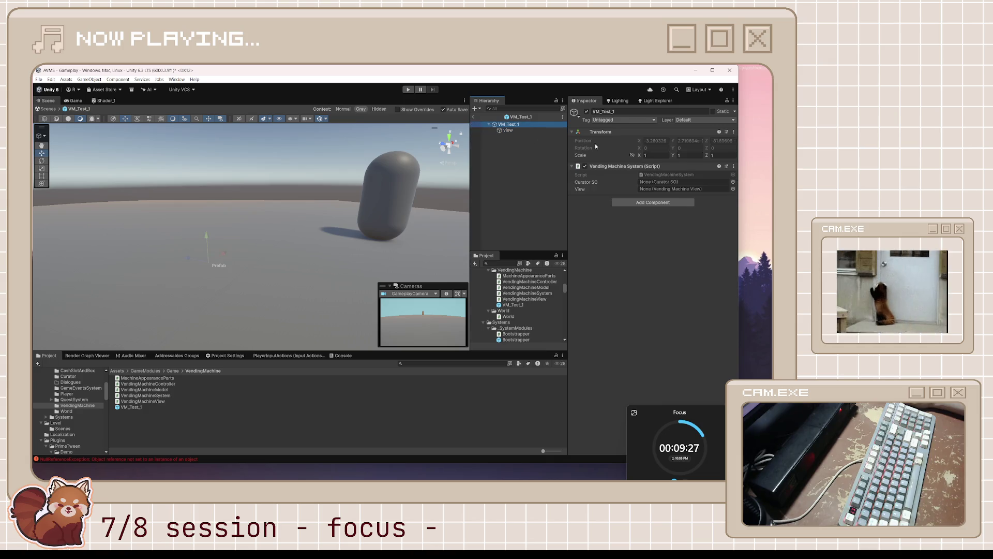
left_click_drag(508, 131, 672, 189)
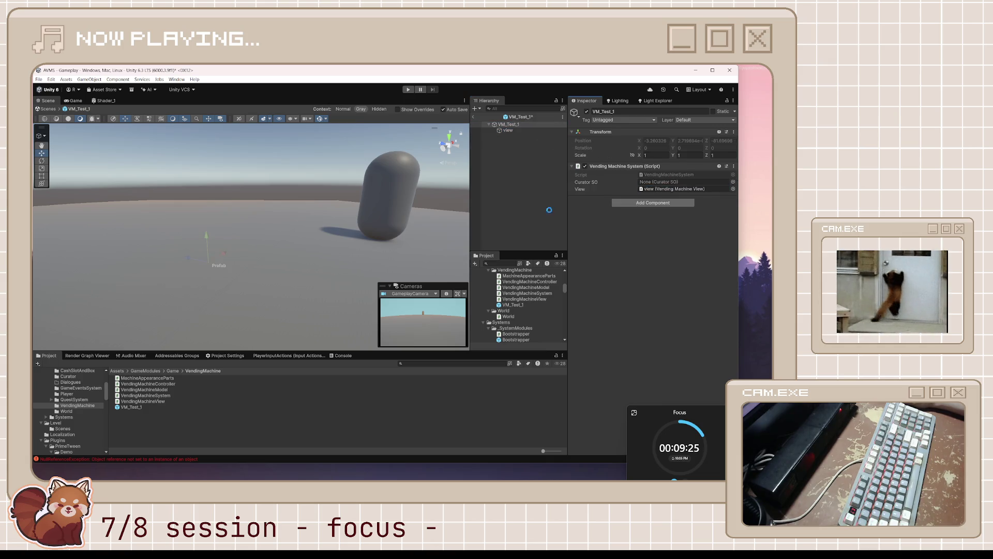
left_click(472, 116)
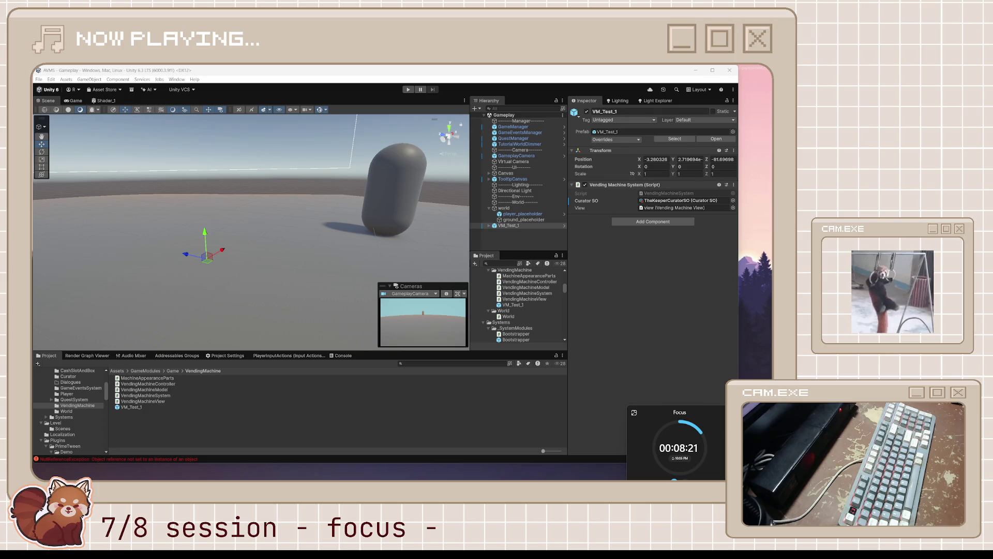
left_click(413, 407)
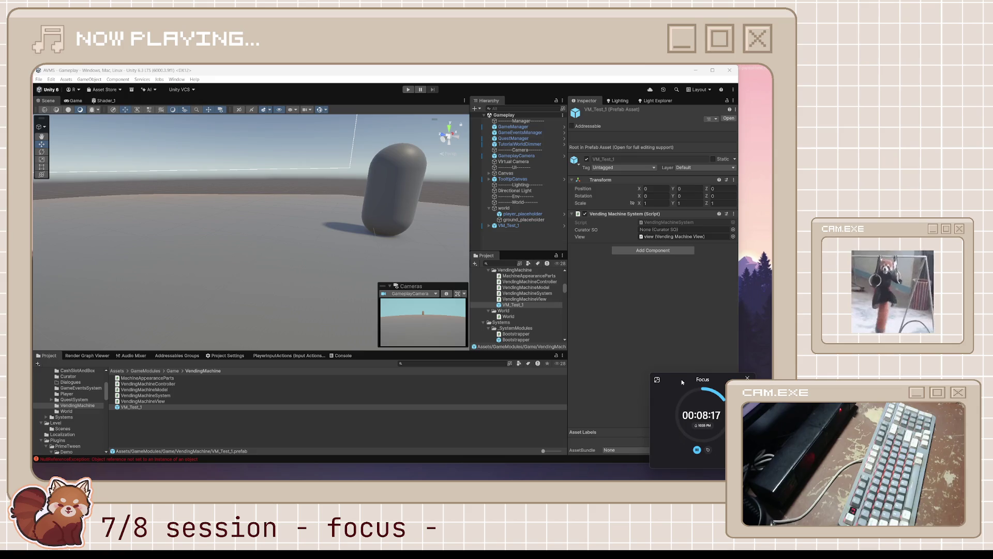
left_click(361, 422)
left_click(364, 407)
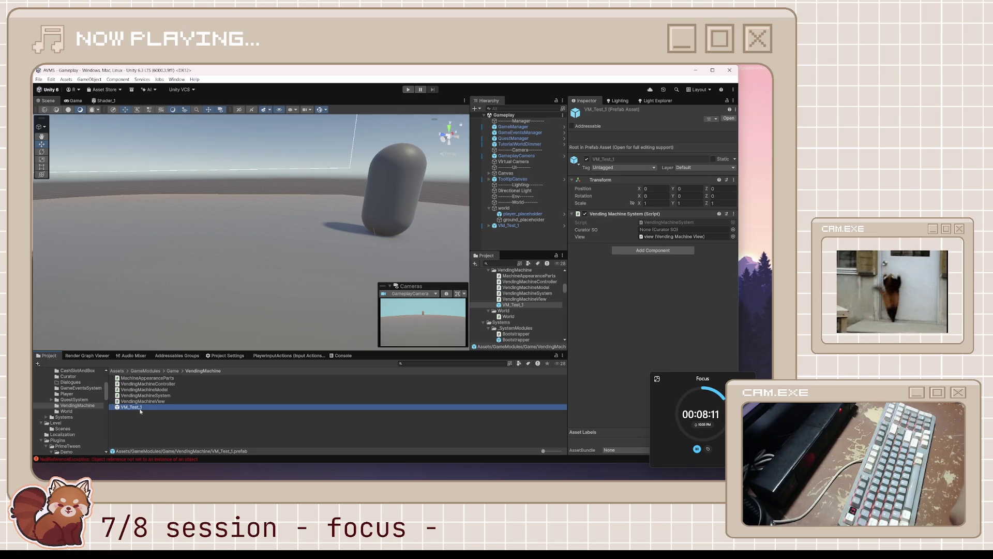
mouse_move(326, 294)
left_mouse_down()
mouse_move(331, 270)
mouse_move(393, 279)
left_mouse_up()
left_click(516, 228)
left_click_drag(290, 284, 305, 282)
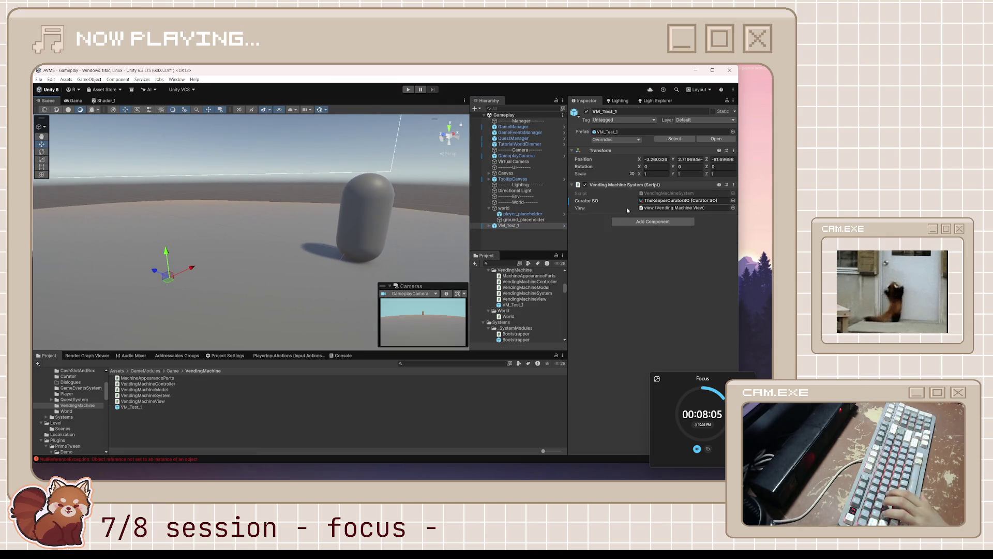
left_click(674, 194)
double_click(674, 195)
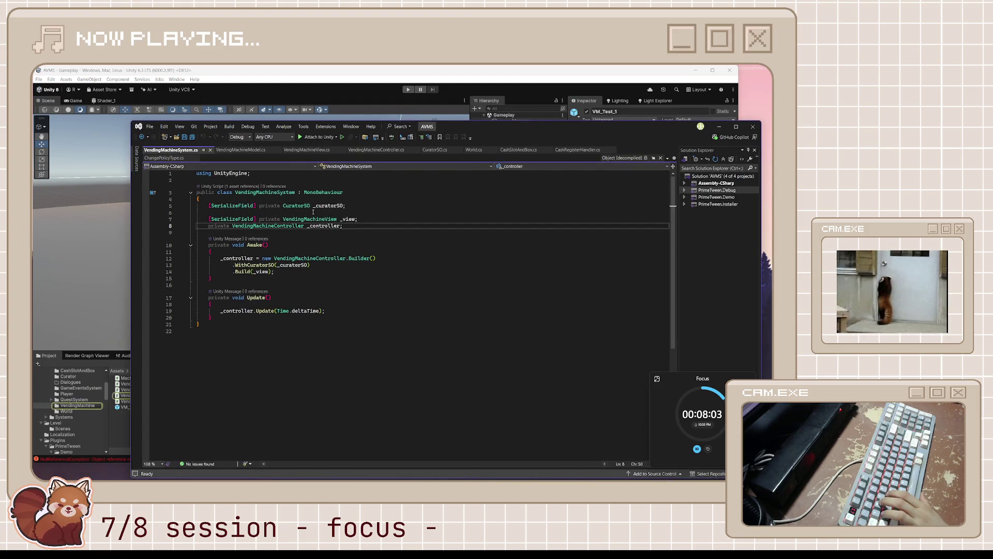
left_click_drag(293, 274, 163, 259)
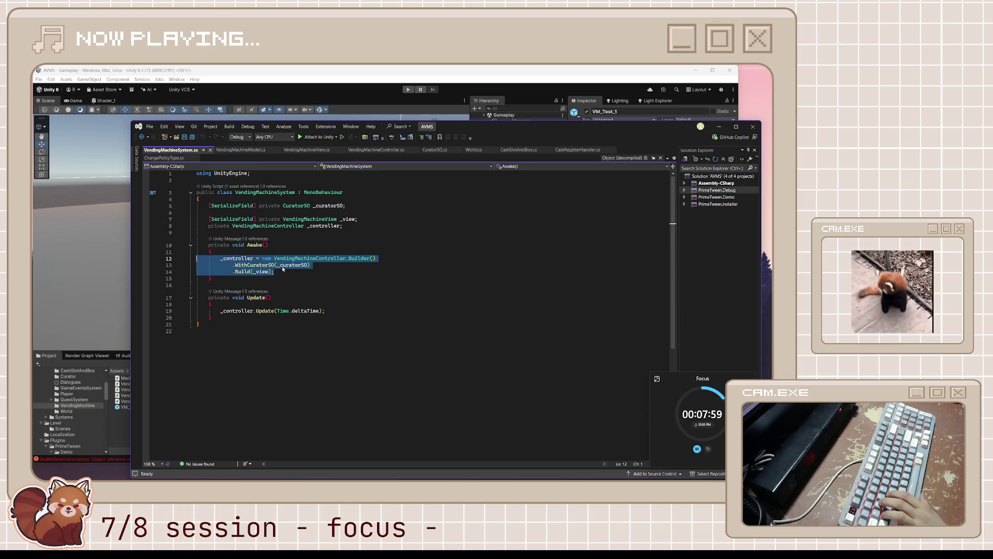
mouse_move(536, 131)
left_mouse_down()
mouse_move(536, 286)
mouse_move(489, 271)
mouse_move(512, 133)
left_mouse_up()
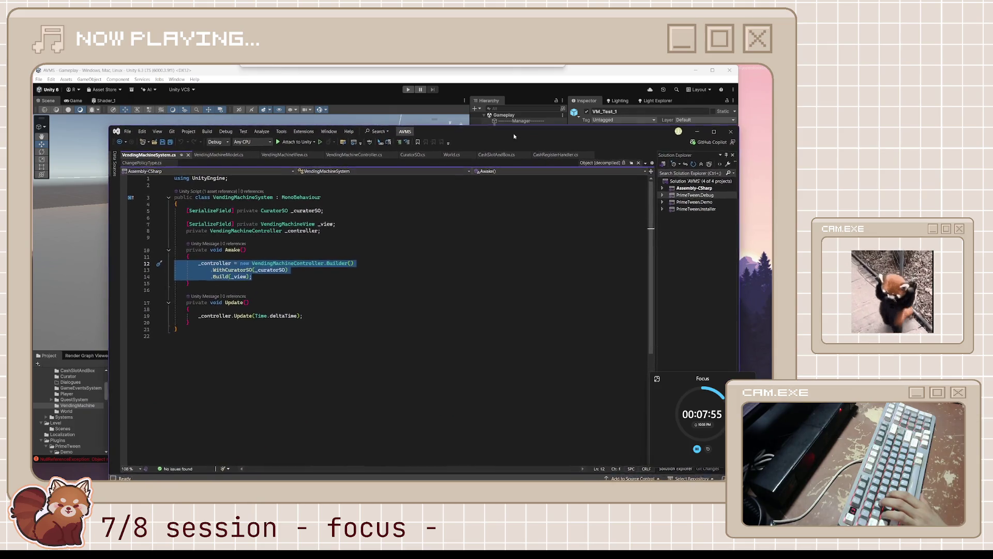
mouse_move(628, 128)
left_mouse_down()
mouse_move(678, 144)
mouse_move(609, 127)
left_mouse_up()
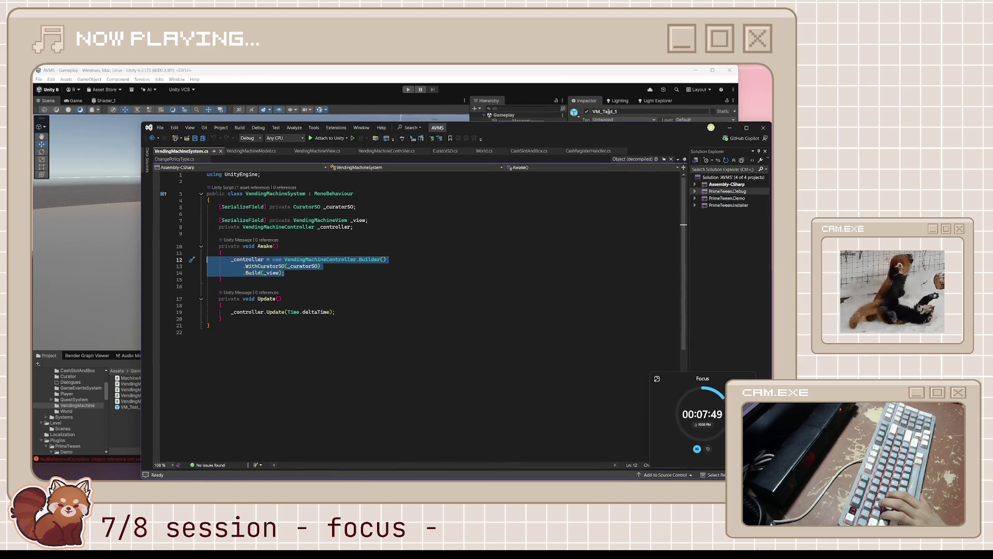
left_click(609, 119)
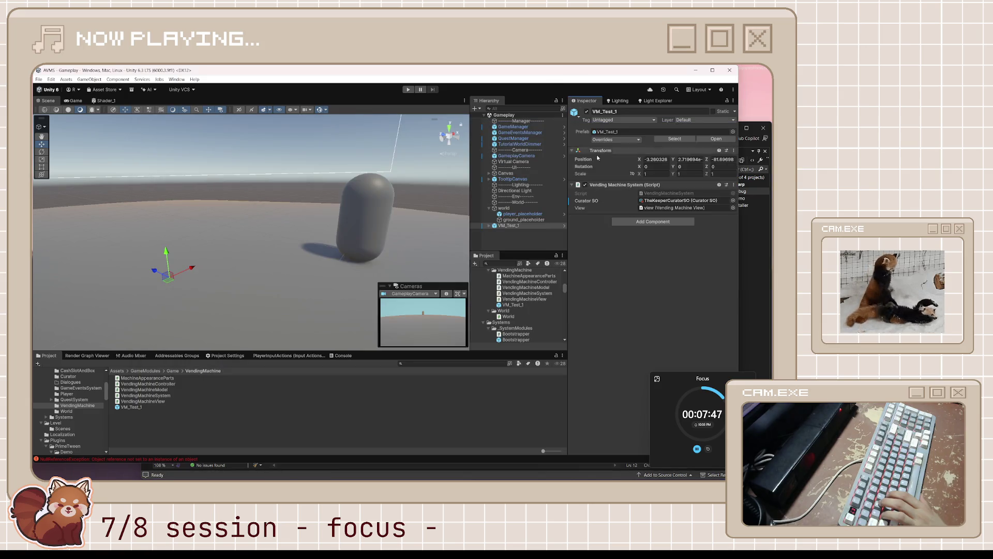
double_click(652, 201)
left_click(655, 193)
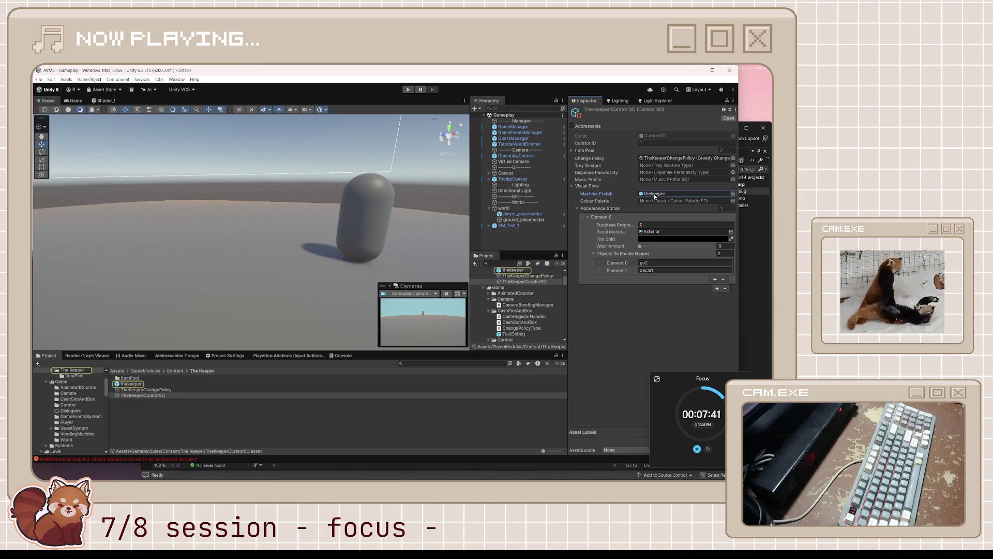
double_click(653, 194)
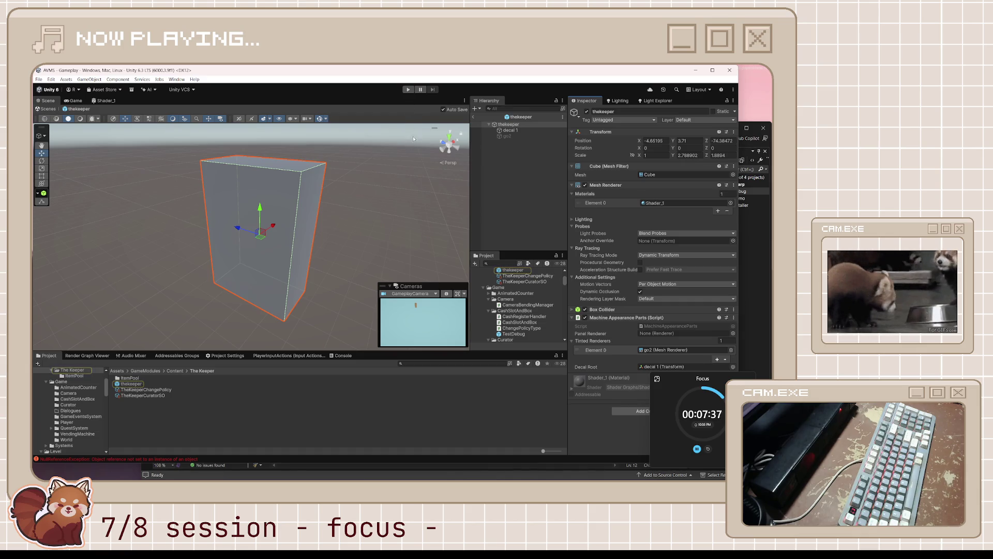
left_click(525, 125)
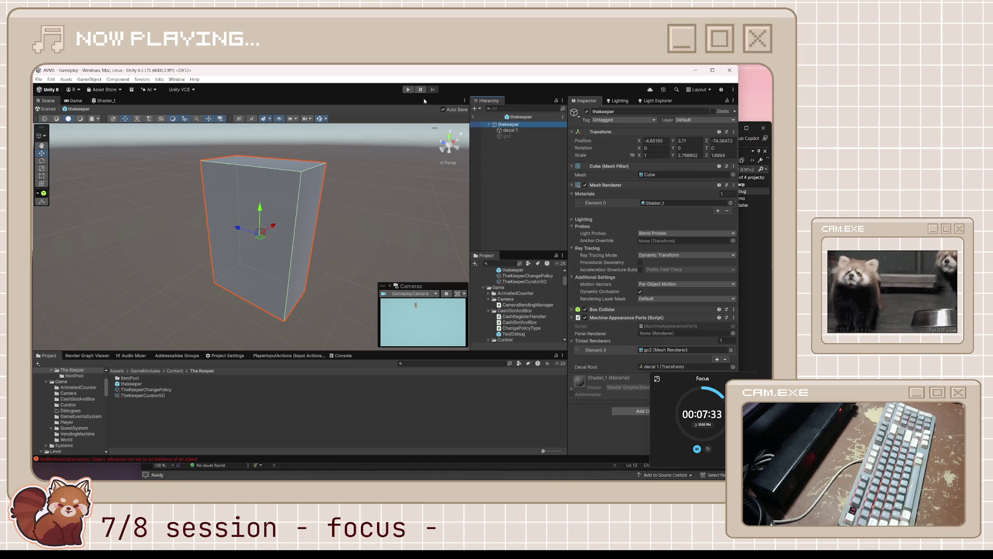
left_click(254, 428)
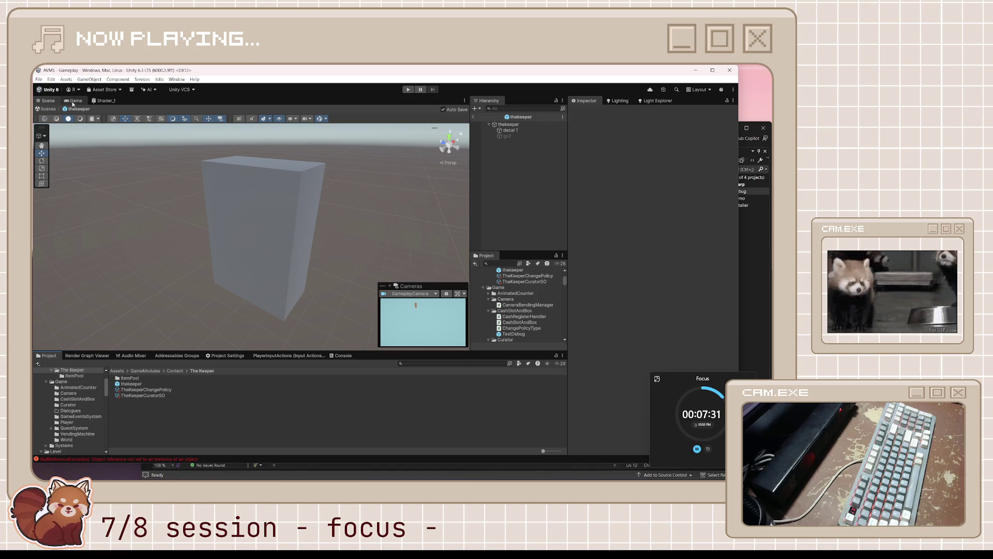
left_click(472, 117)
mouse_move(445, 243)
left_mouse_down()
mouse_move(302, 239)
mouse_move(275, 187)
left_mouse_up()
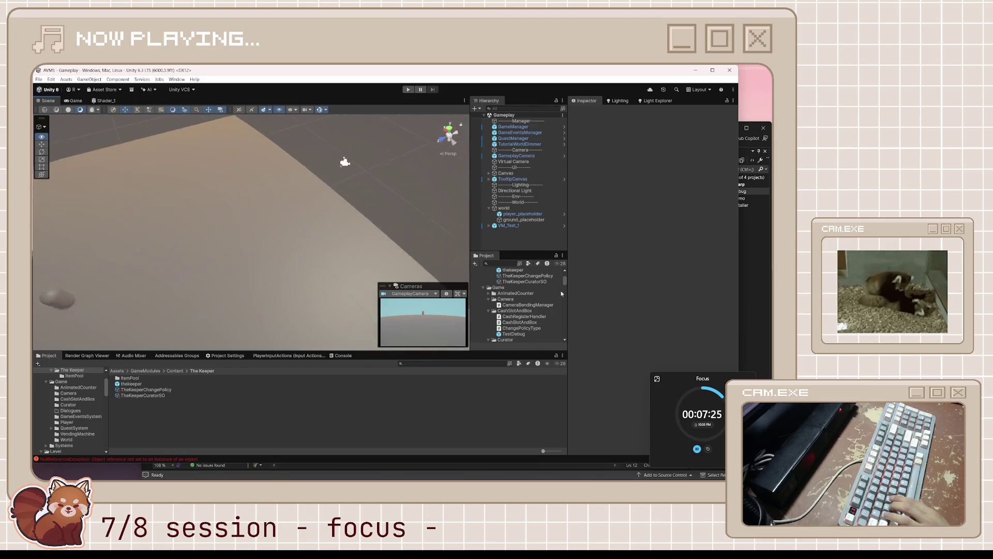
Frame VM_Test_1, move it forward to Z -68.47, and orbit to a lower angle
double_click(517, 226)
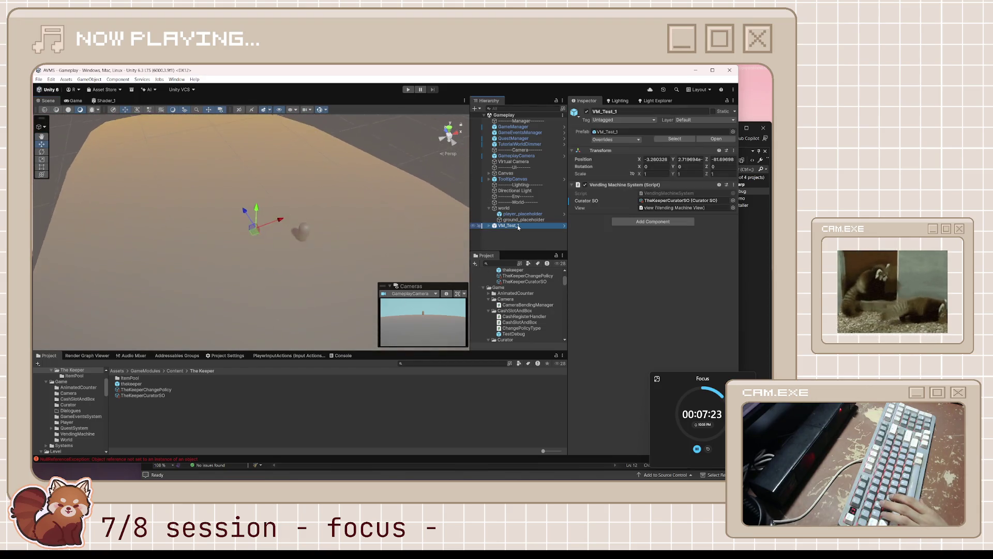
left_click_drag(245, 215, 213, 144)
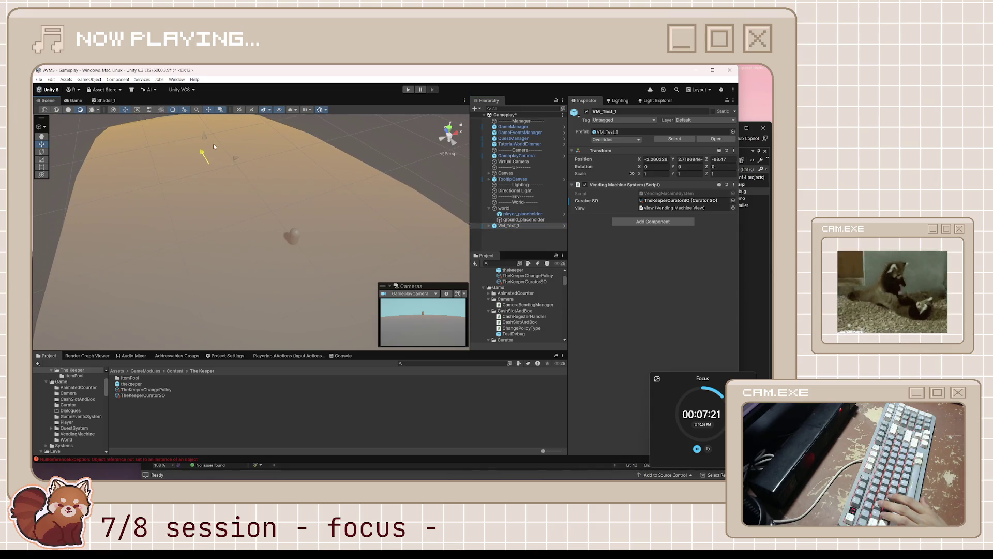
left_click_drag(244, 174, 354, 128)
Run the game, select VM_Test_1, and switch to the Scene view to orbit the level
left_click(409, 90)
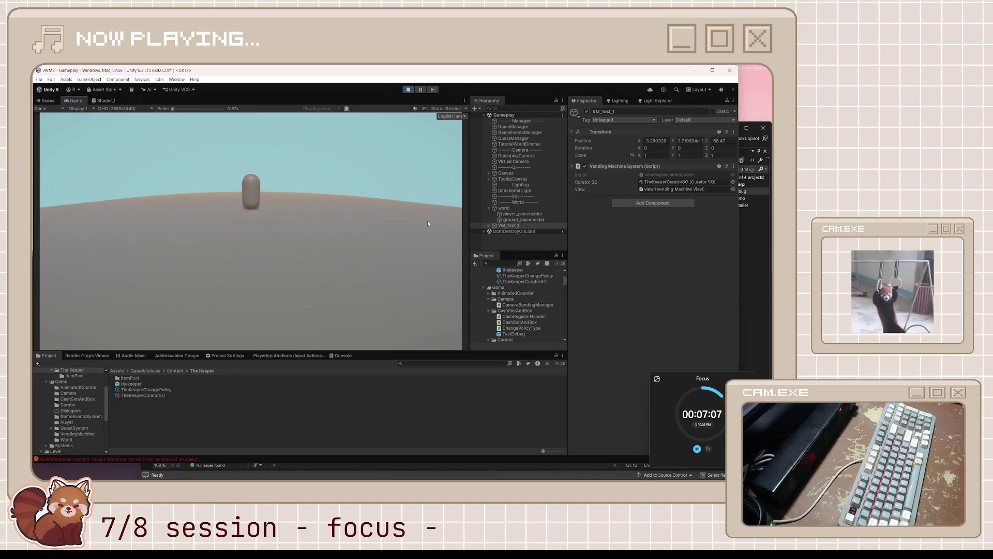
left_click(506, 227)
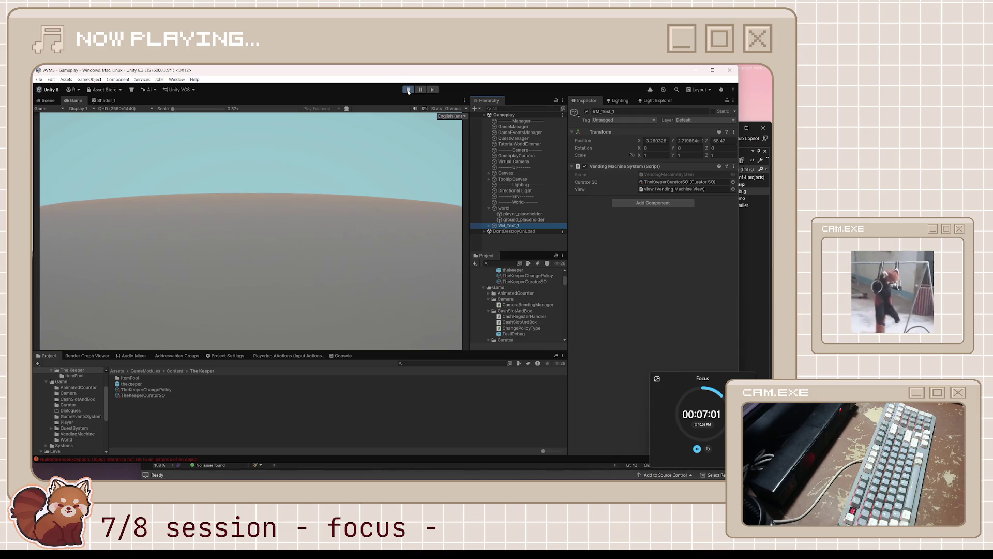
left_click(46, 100)
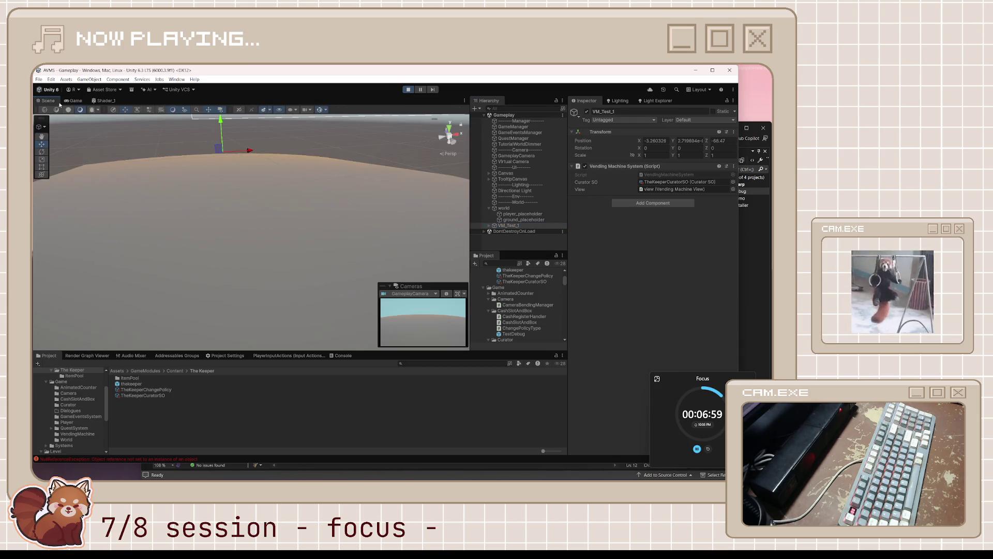
mouse_move(310, 207)
left_mouse_down()
mouse_move(504, 190)
mouse_move(375, 221)
mouse_move(303, 180)
mouse_move(454, 185)
mouse_move(371, 186)
mouse_move(371, 195)
mouse_move(430, 213)
left_mouse_up()
Inspect VM_Test_1's view child in the running scene, then stop play mode
double_click(505, 226)
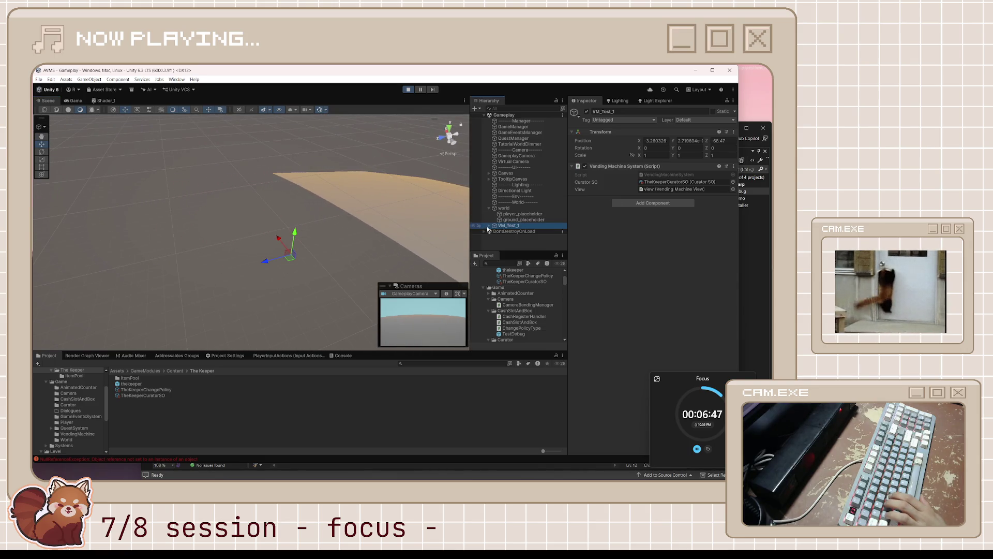
left_click(489, 226)
left_click(515, 232)
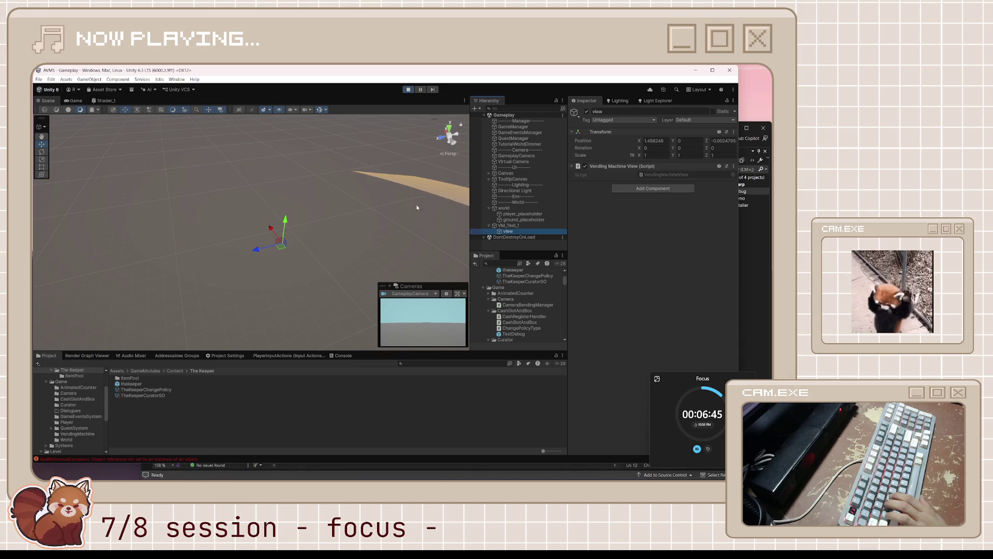
key("ctrl+p")
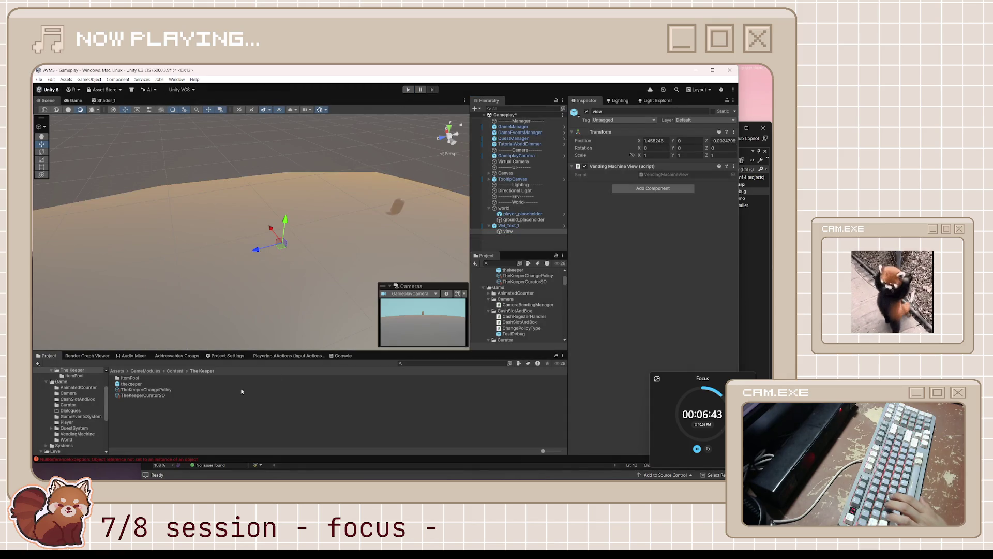
Select VM_Test_1 and open its VendingMachineSystem script in Visual Studio
left_click(203, 425)
left_click(147, 383)
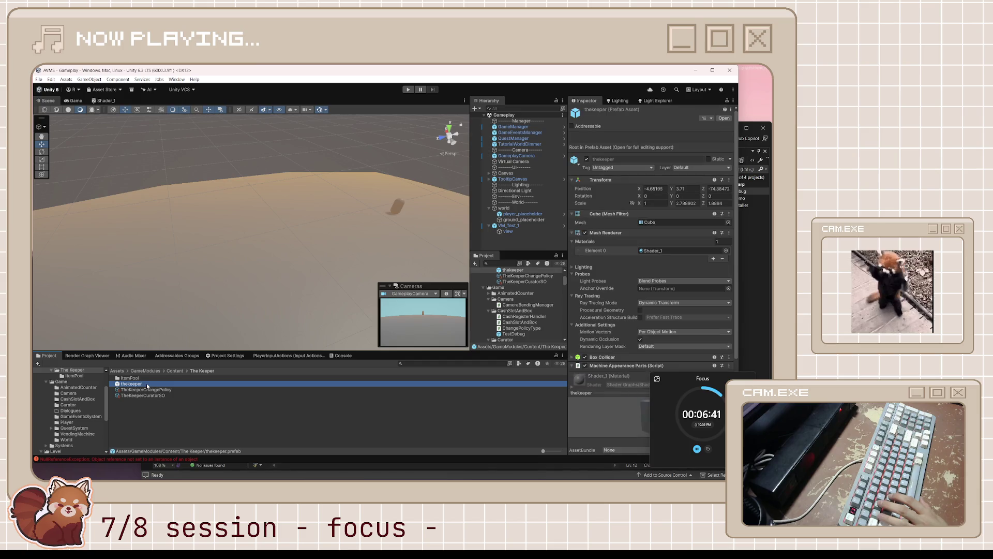
left_click(508, 226)
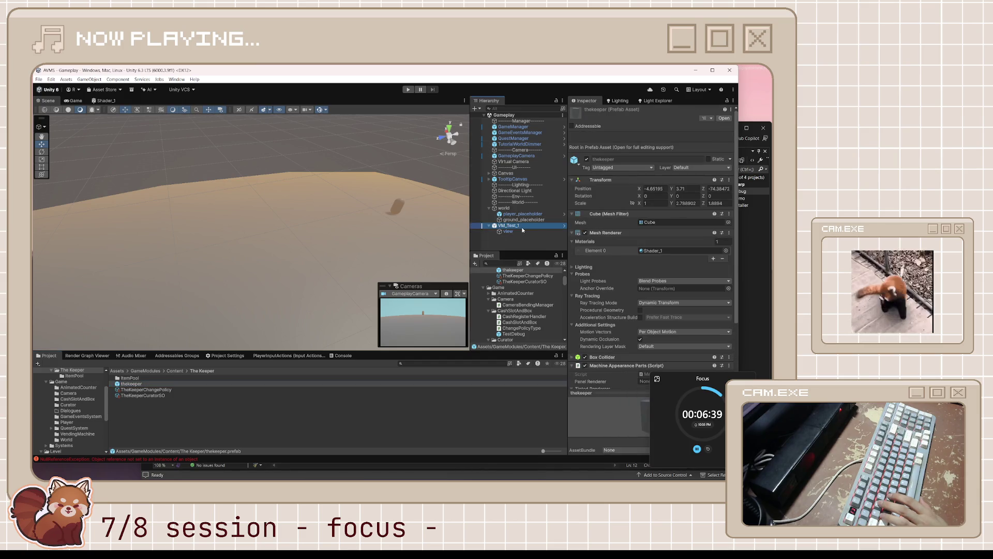
left_click(680, 194)
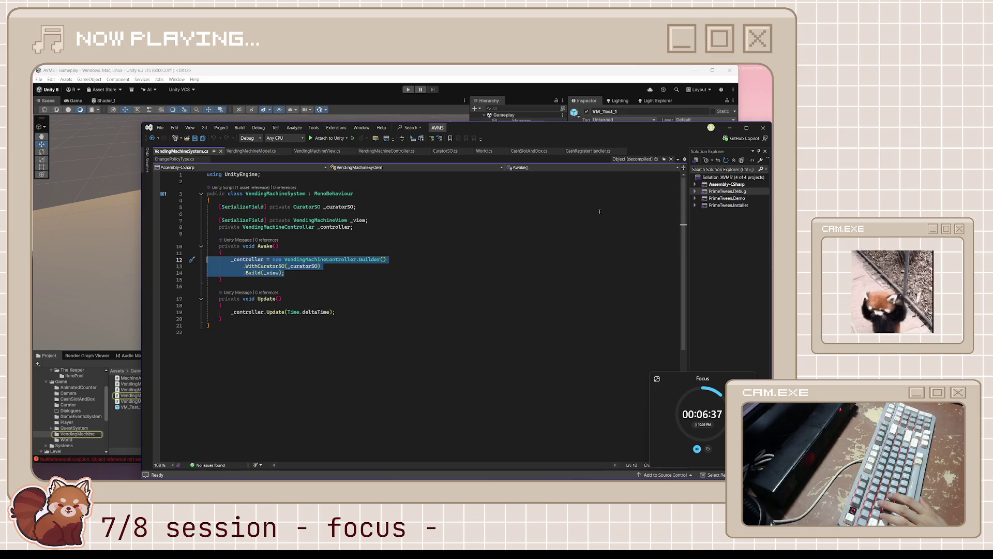
Review the Awake builder code, highlighting the WithCuratorSO and Build(_view) calls
left_click(338, 260)
key("Up")
key("Up")
left_click_drag(290, 281, 187, 247)
left_click(263, 267)
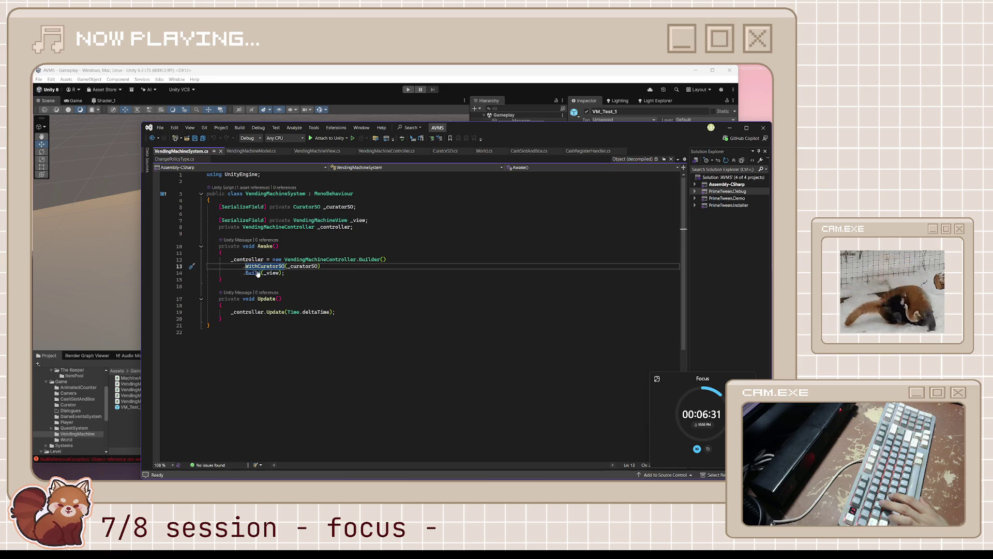
double_click(262, 266)
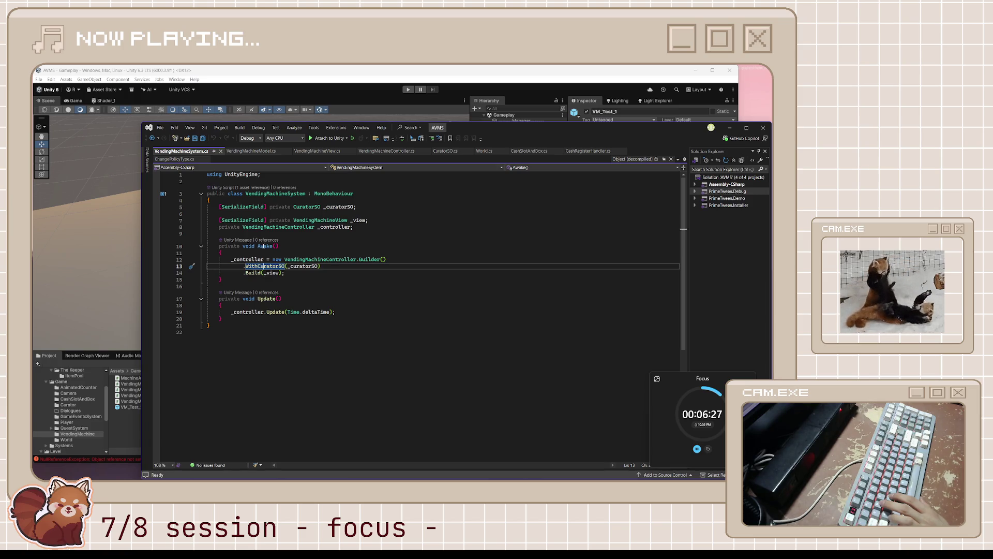
left_click_drag(243, 273, 280, 272)
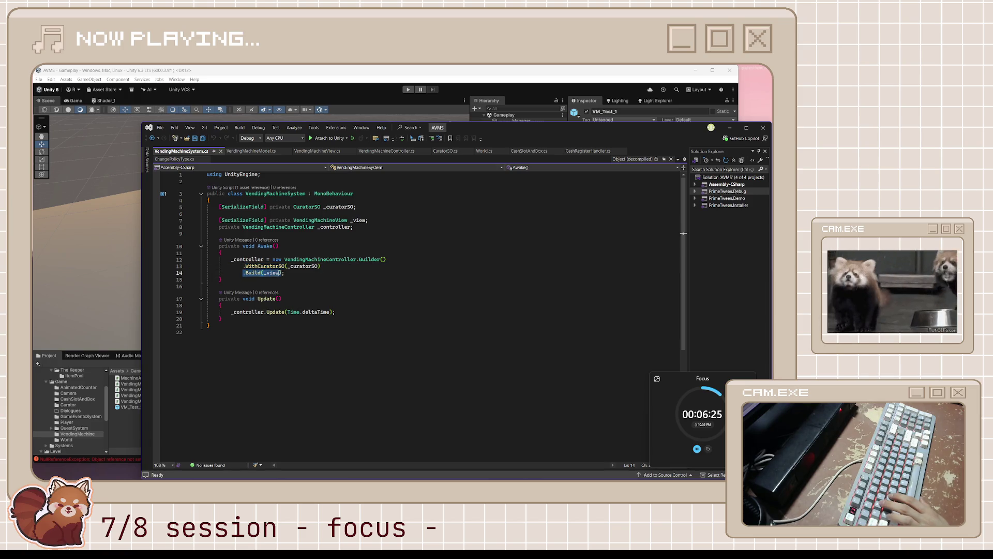
left_click(288, 273)
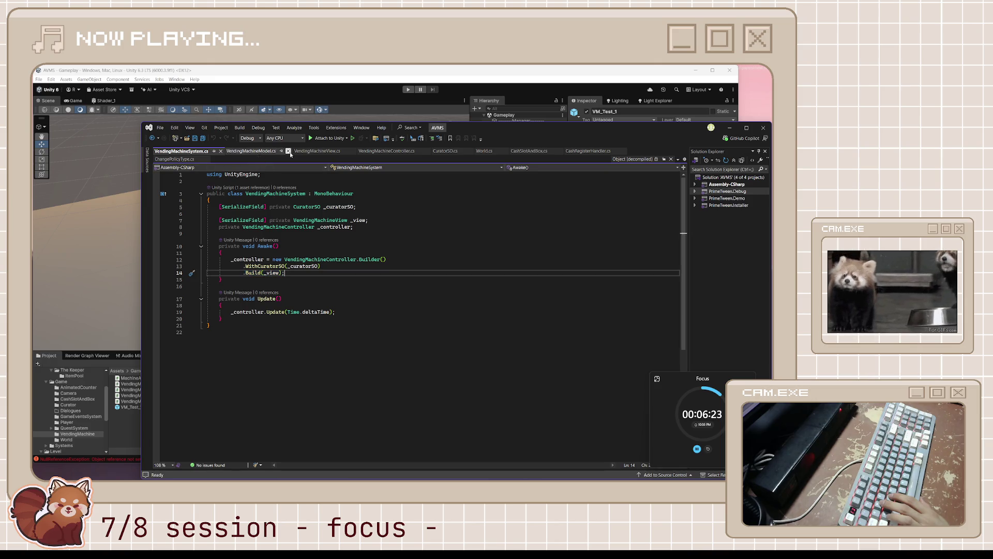
In VendingMachineView.cs, follow InitialiseMachineView's reference to the VendingMachineController constructor
left_click(313, 151)
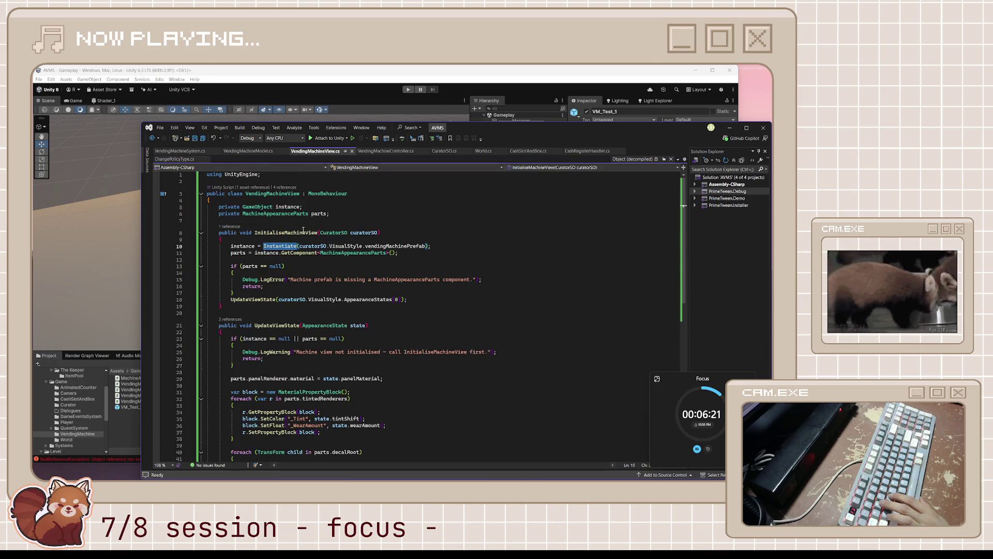
left_click(288, 234)
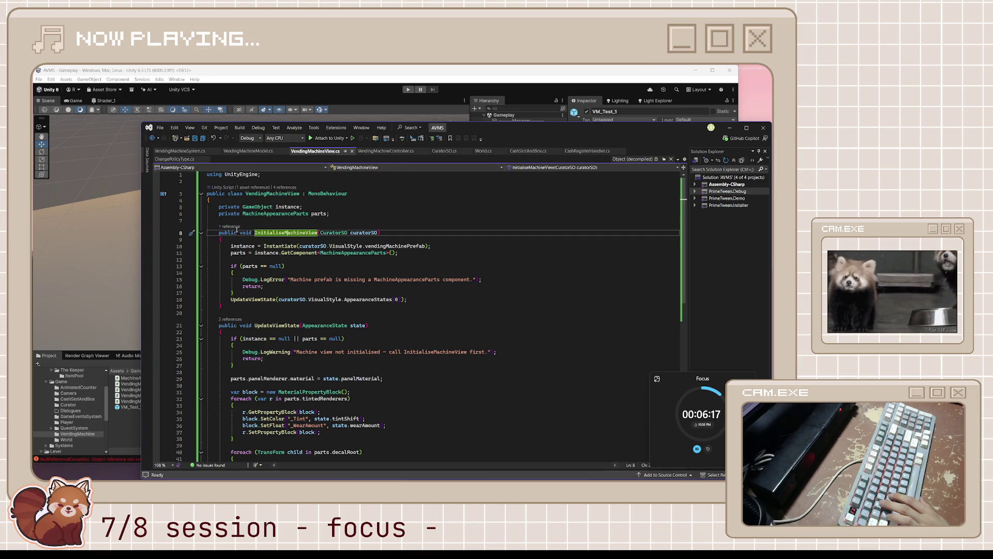
left_click(230, 228)
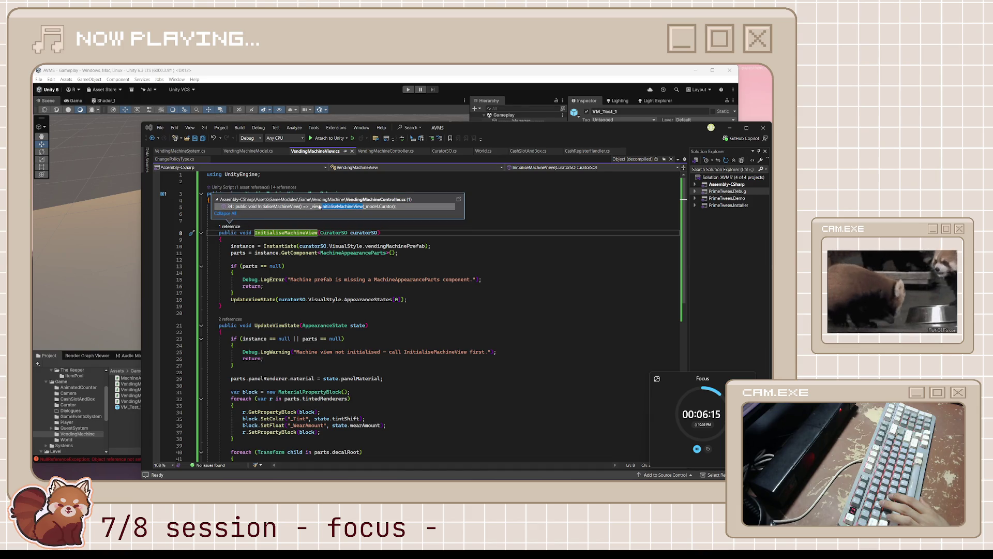
double_click(319, 206)
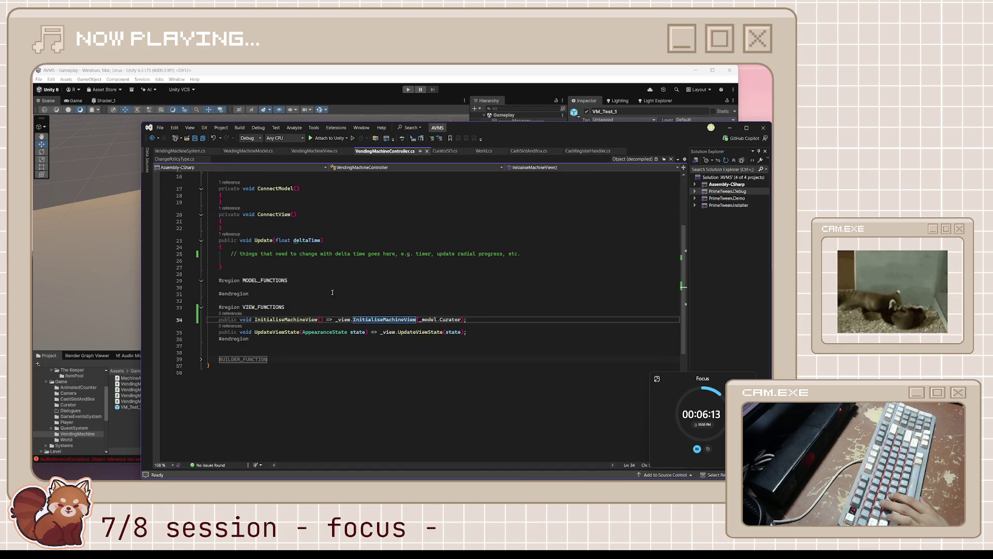
scroll(332, 290, "up", 4)
left_click(299, 264)
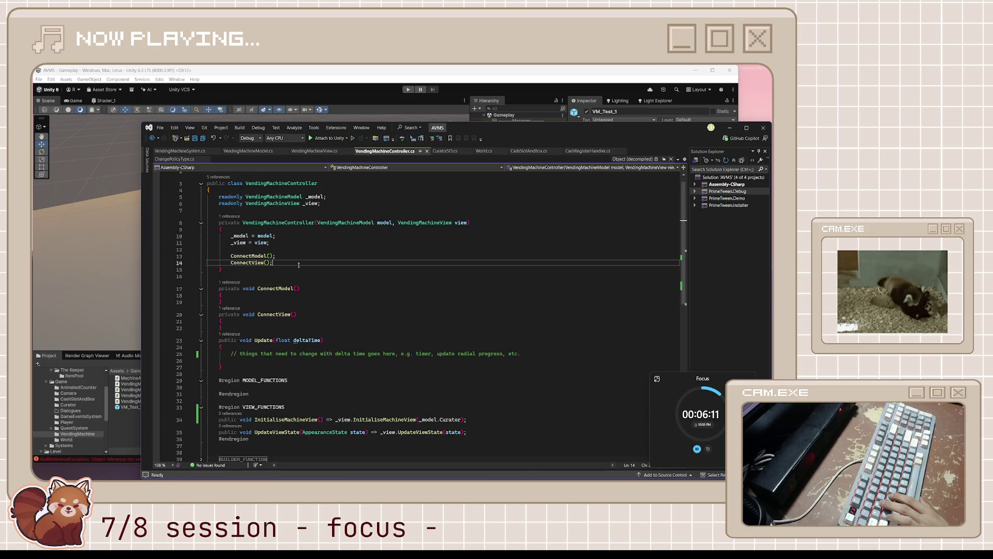
Add an InitialiseMachineView() call on a new line after ConnectView() in the constructor
left_click(294, 248)
left_click(298, 253)
left_click(295, 264)
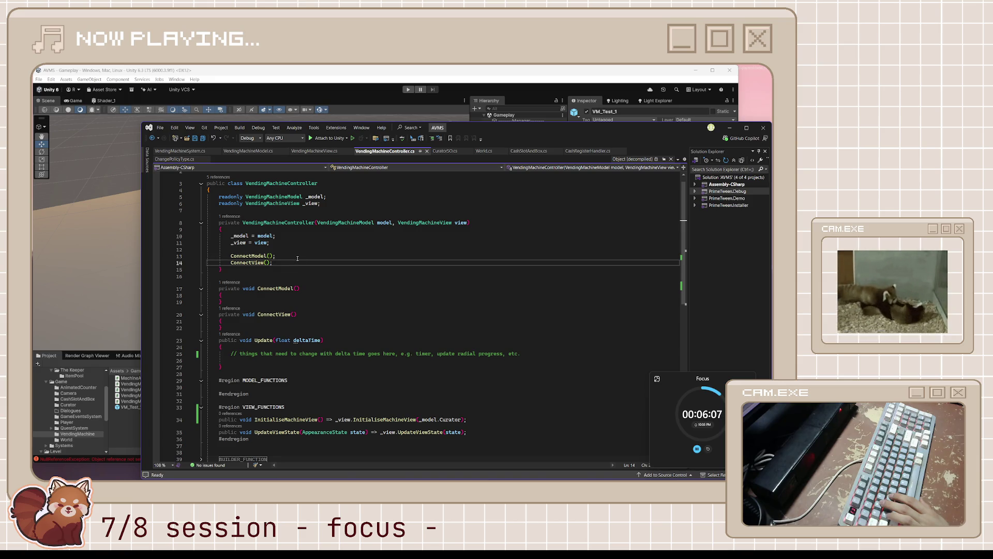
key("Down")
key("Up")
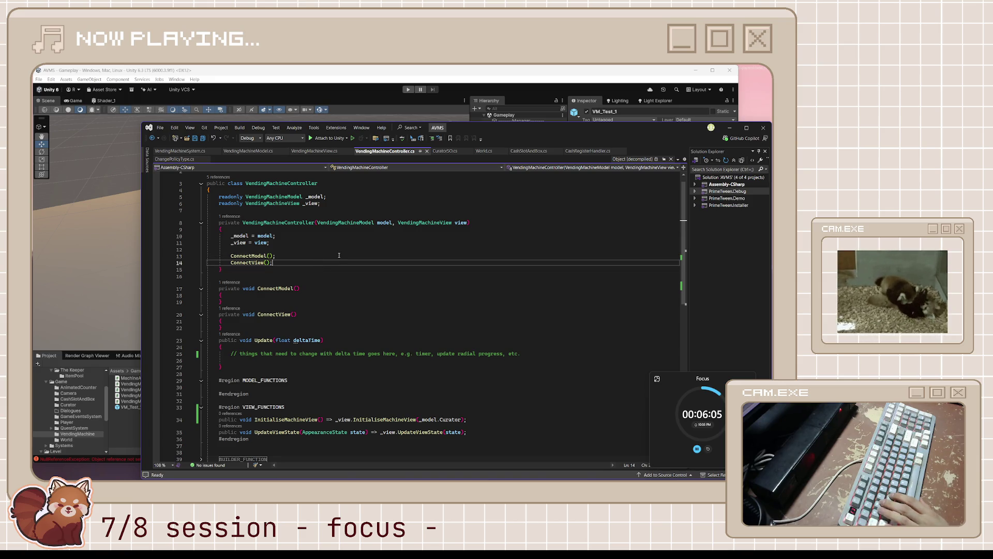
key("Return")
key("Return")
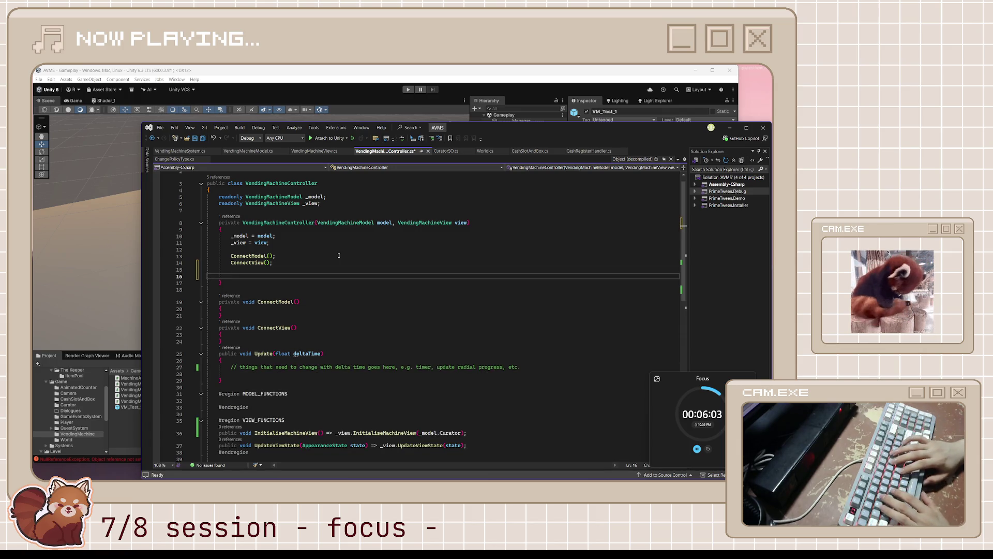
type("Ini")
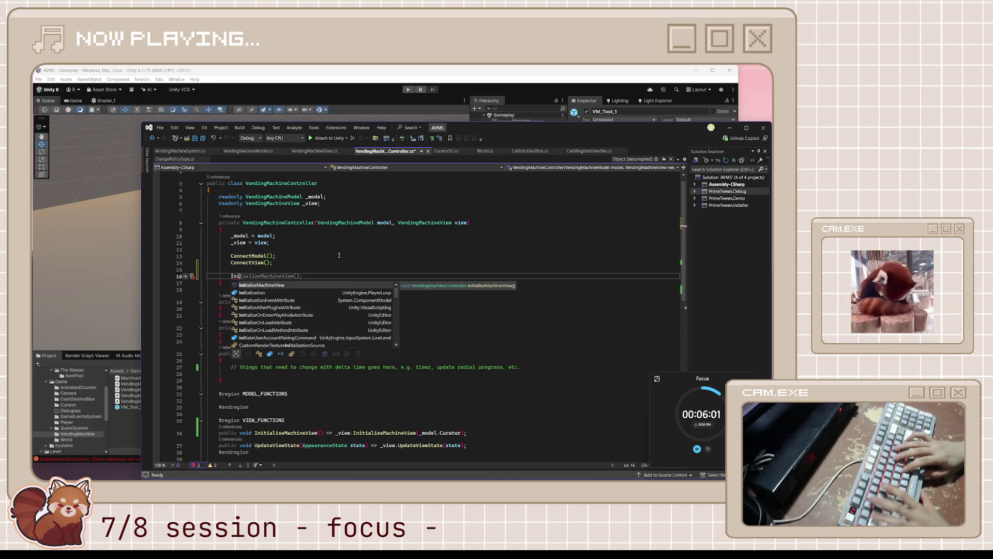
key("Tab")
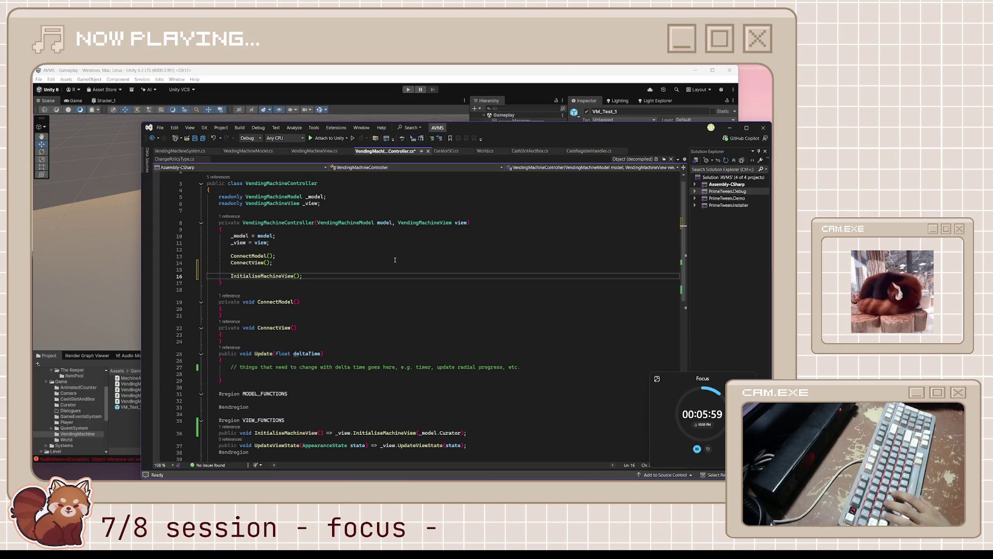
Save the controller script and bring Unity back to recompile
key("ctrl+s")
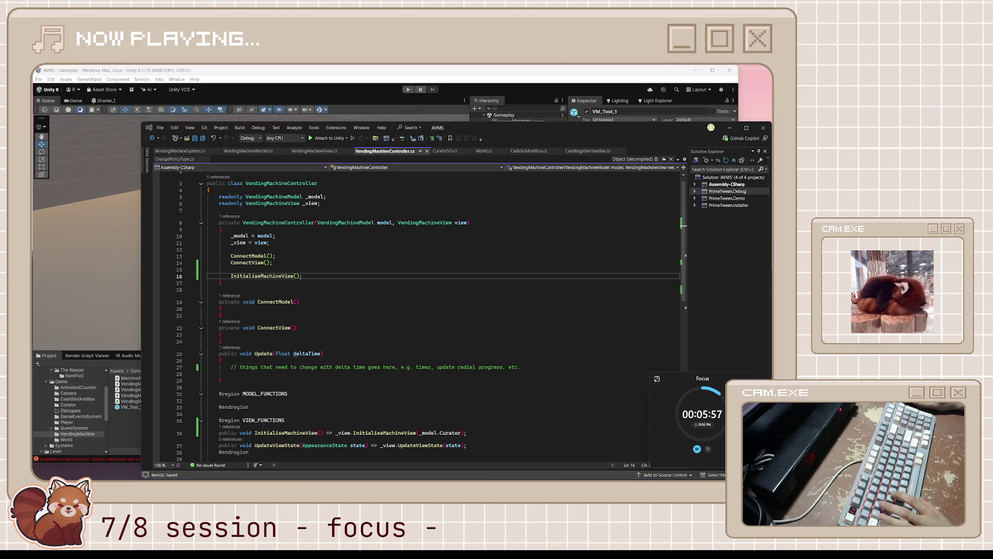
left_click(538, 226)
left_click(400, 82)
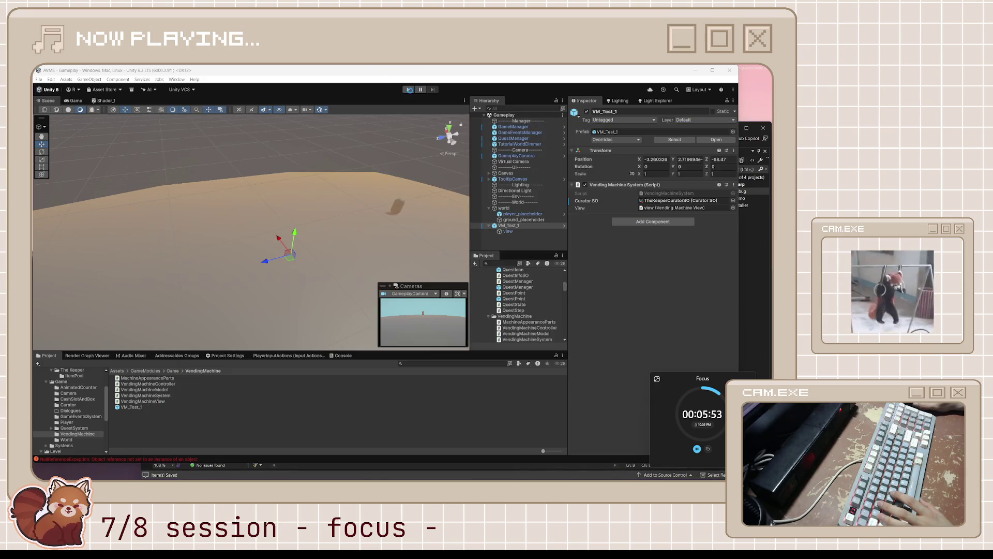
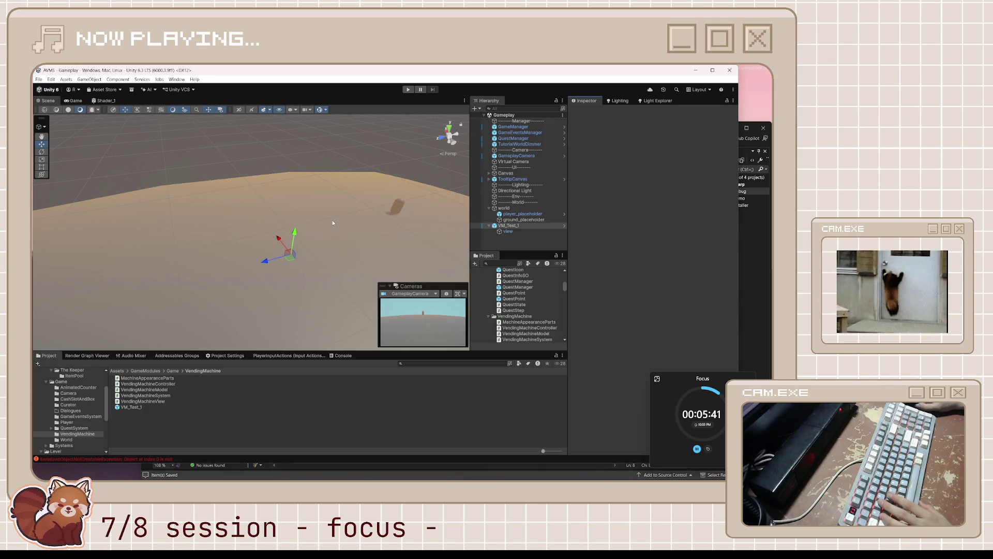
Play-test the scene, stop it, and ping the TheKeeperCuratorSO asset from the Curator SO field
left_click(409, 90)
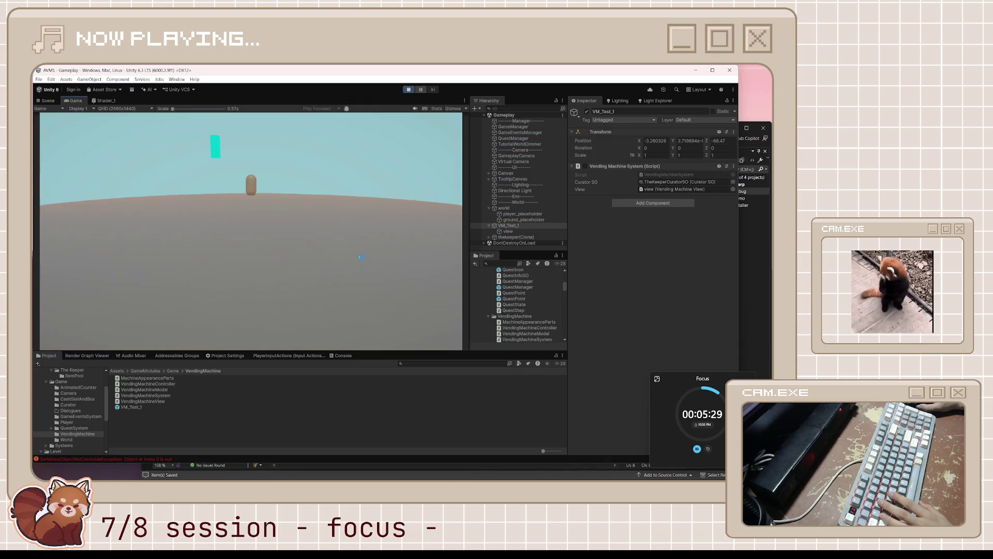
left_click(407, 90)
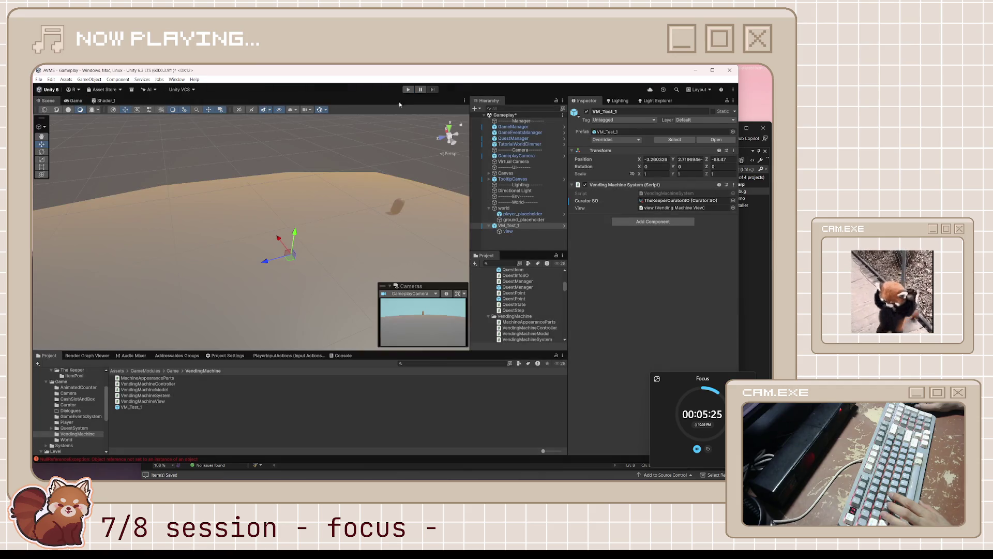
left_click(669, 201)
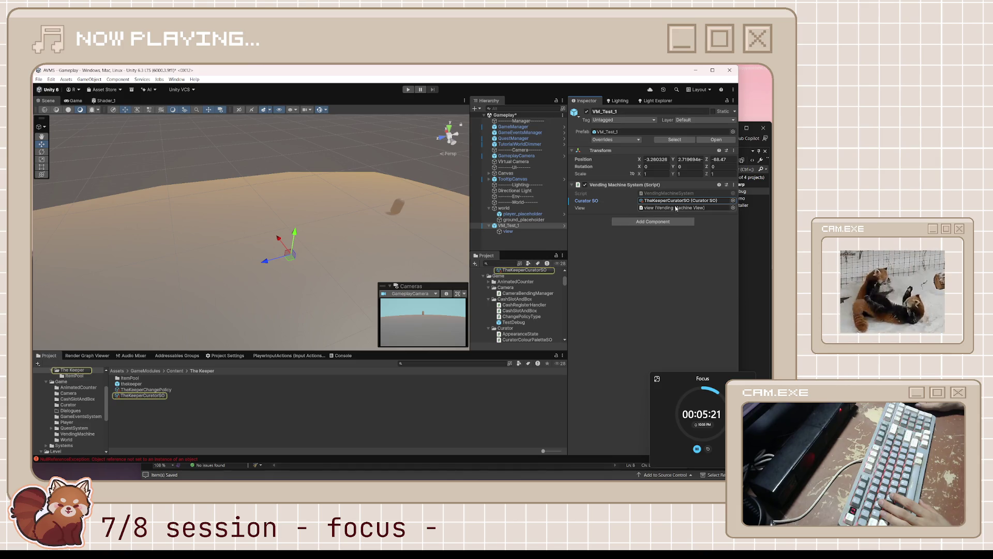
Assign Shader_1 as TheKeeperCuratorSO's Panel Material, leave Prefab Mode, and start play mode
left_click(171, 395)
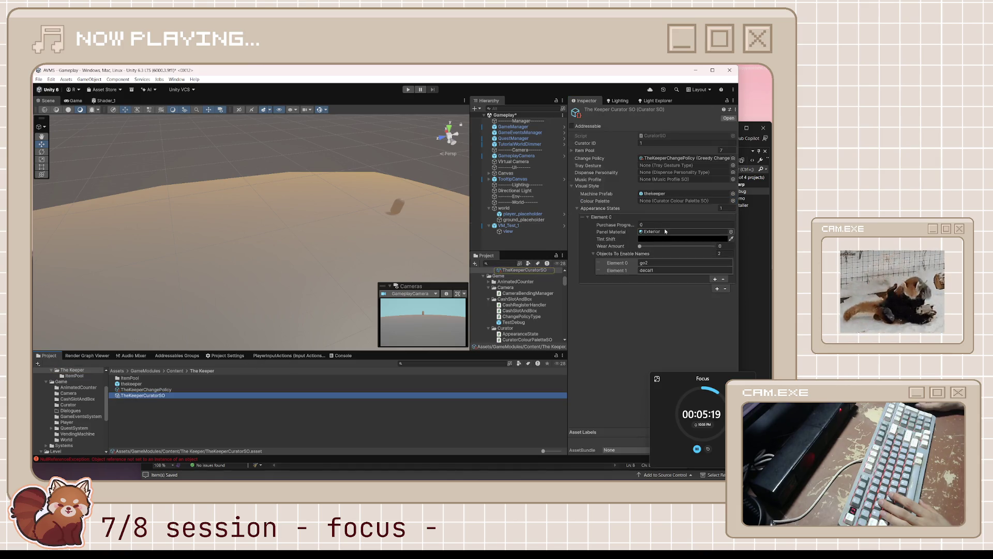
double_click(670, 196)
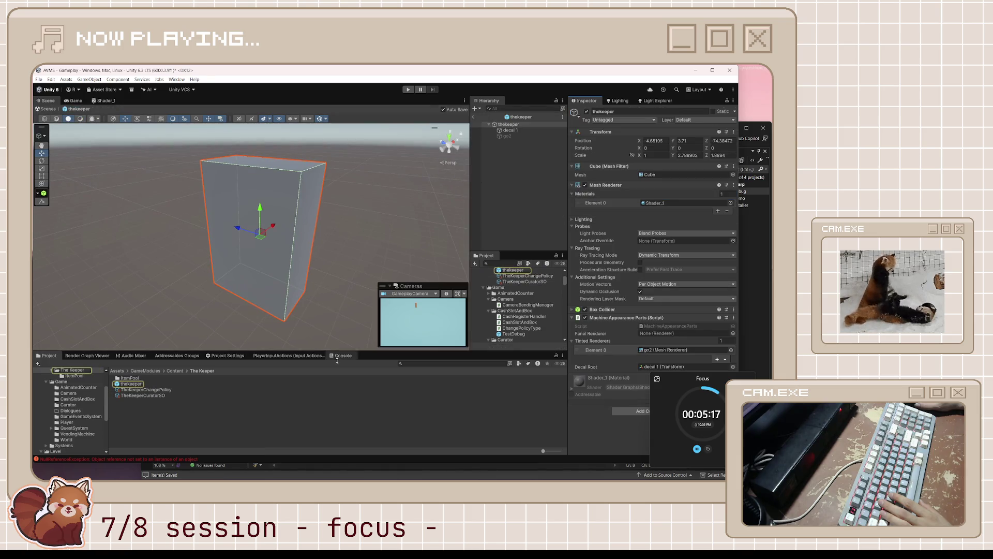
left_click(164, 395)
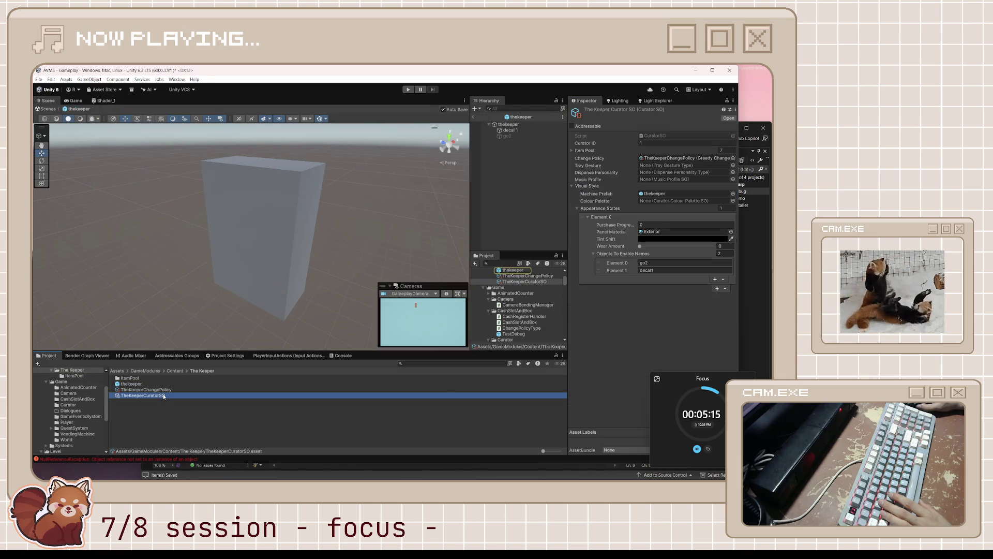
left_click(696, 231)
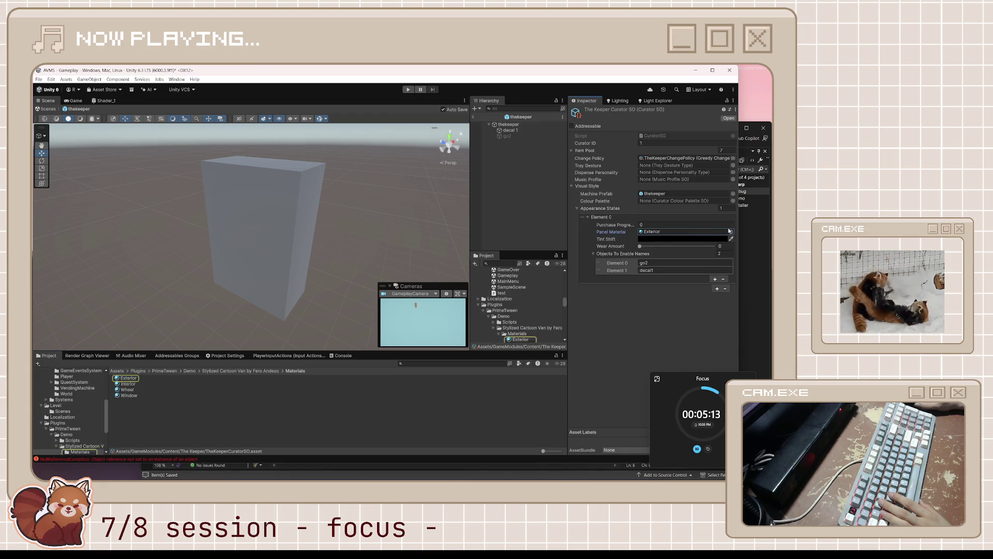
left_click(731, 231)
type("s")
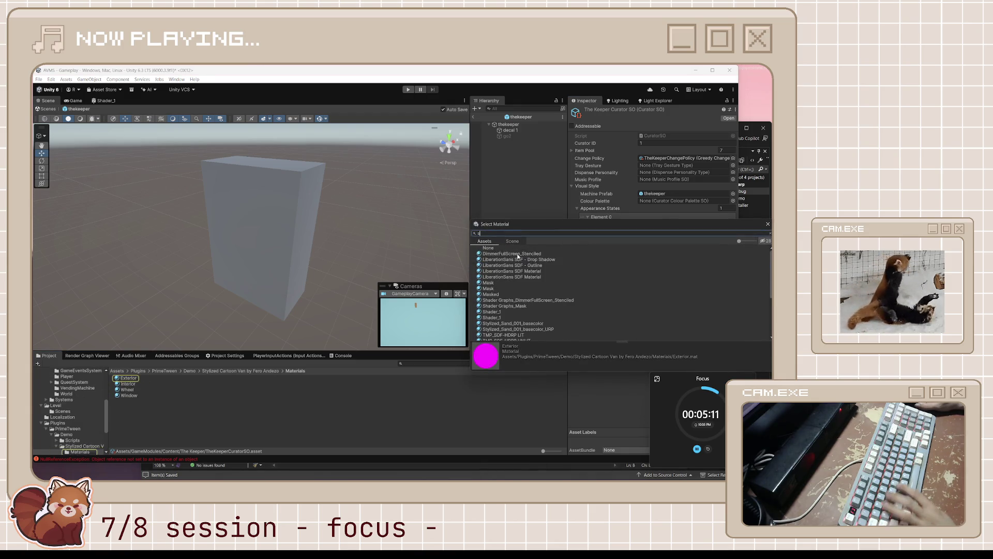
double_click(509, 313)
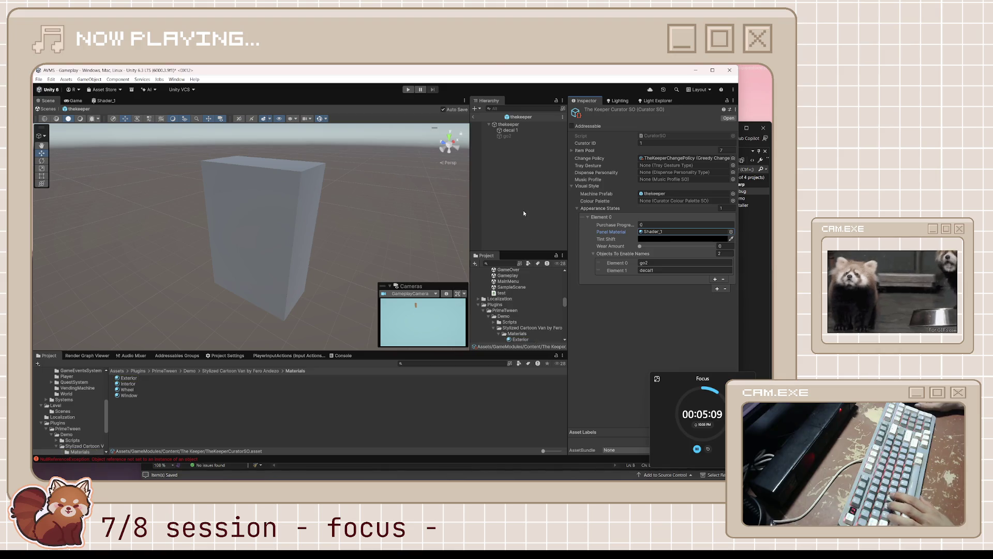
left_click(474, 118)
left_click(408, 89)
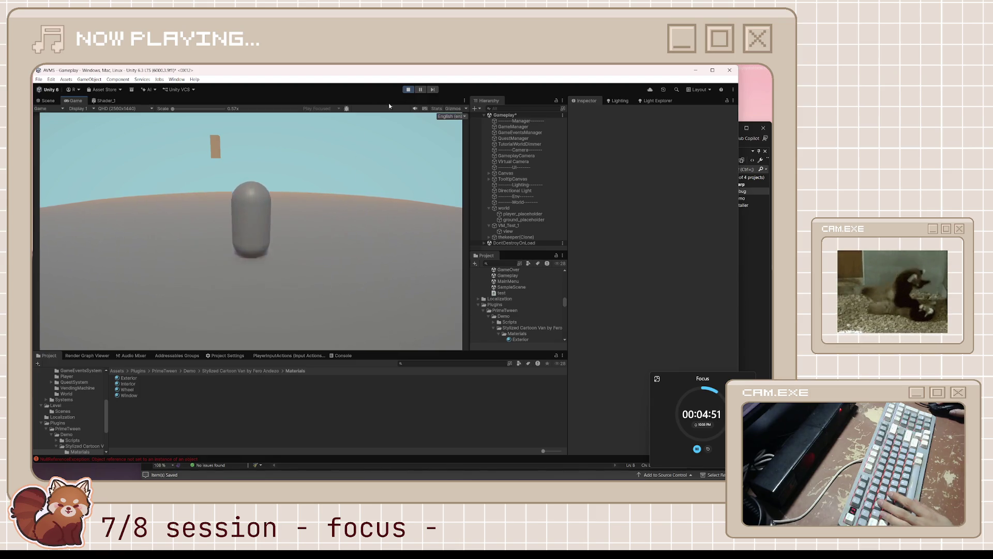
Inspect the spawned thekeeper clone's material in the Scene view, then stop play mode
left_click(47, 100)
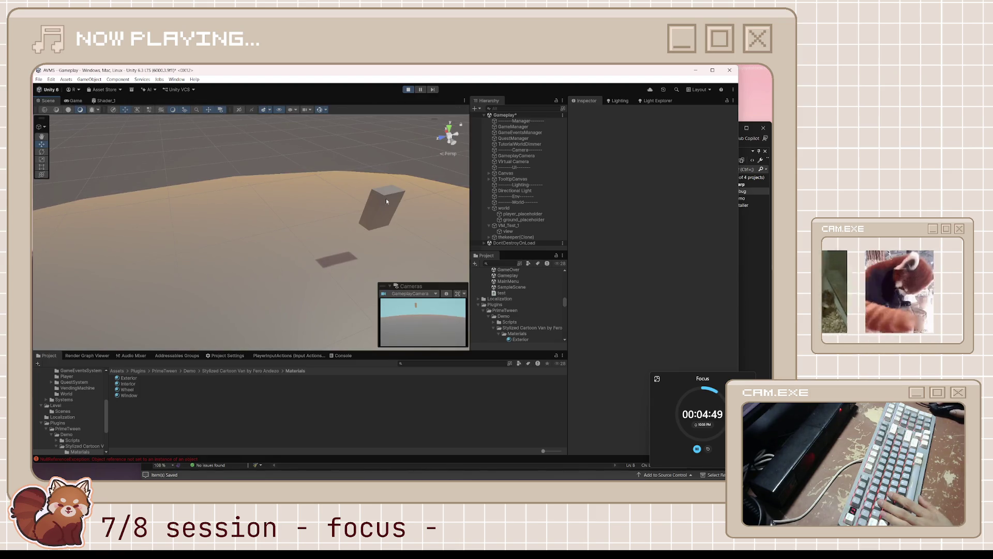
left_click(397, 220)
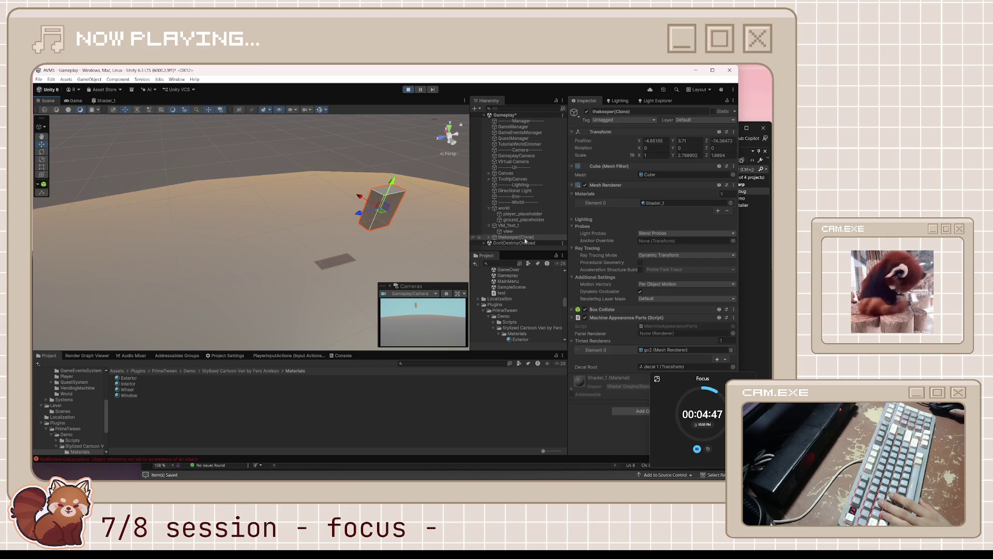
left_click(669, 203)
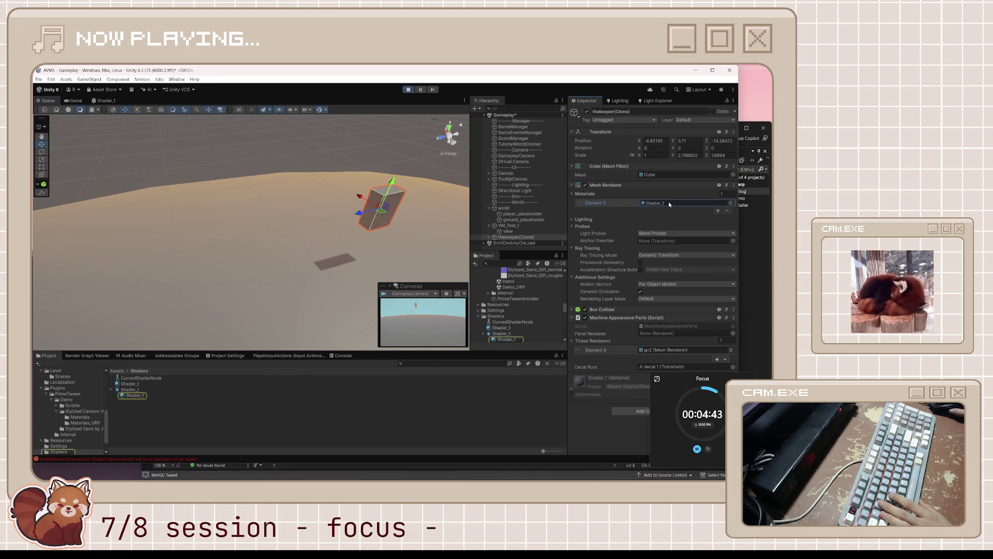
key("ctrl+p")
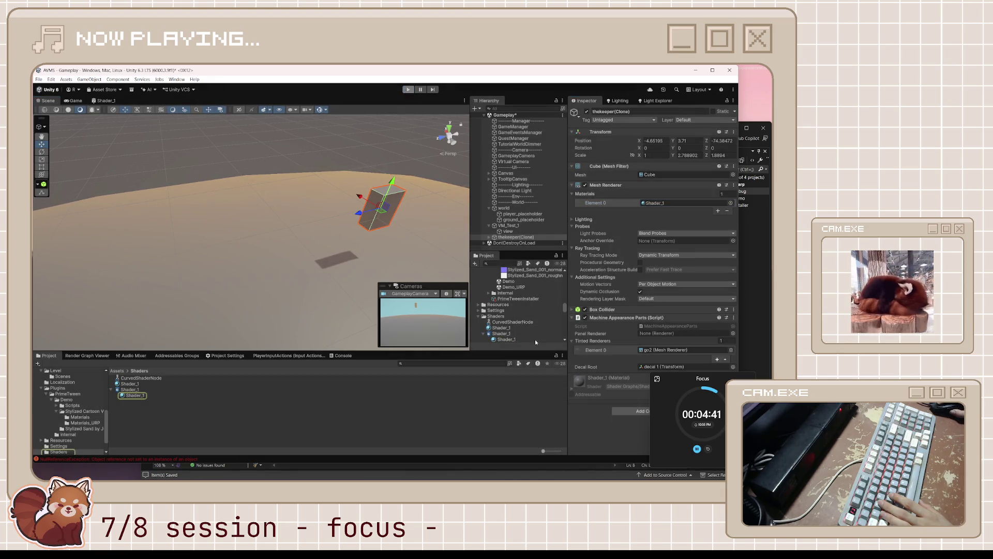
Rename the Shader_1 material to Material_1, then show The Keeper's ItemPool folder
left_click(510, 340)
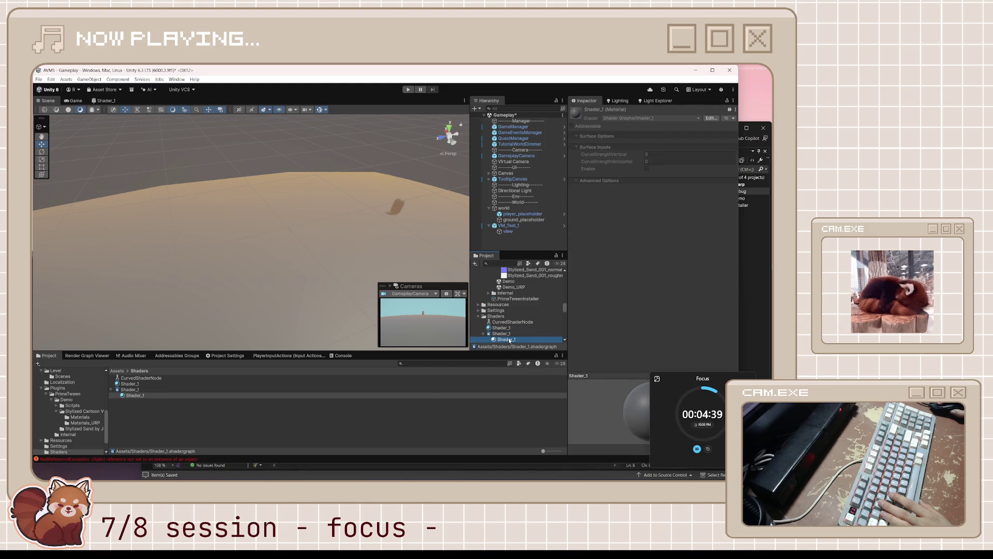
scroll(510, 340, "down", 2)
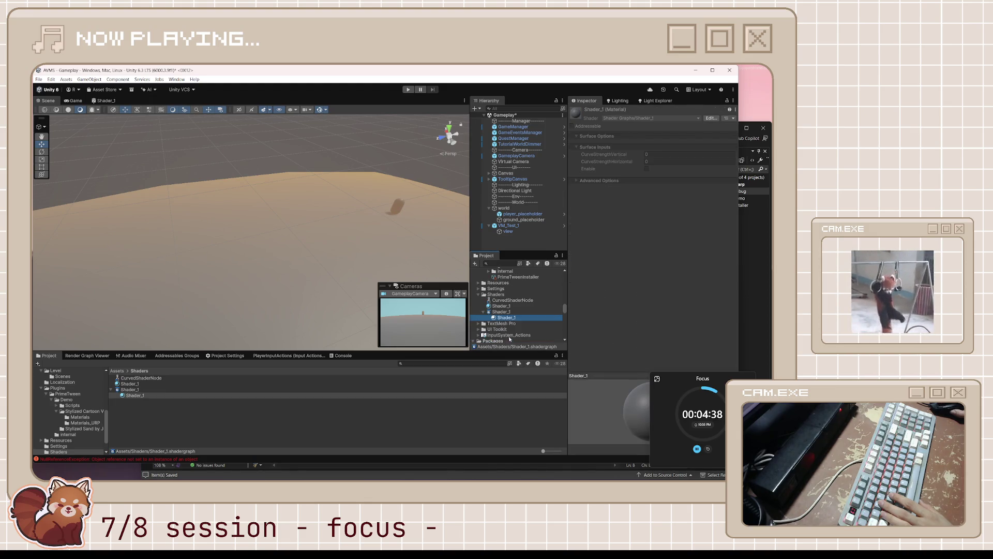
left_click(510, 308)
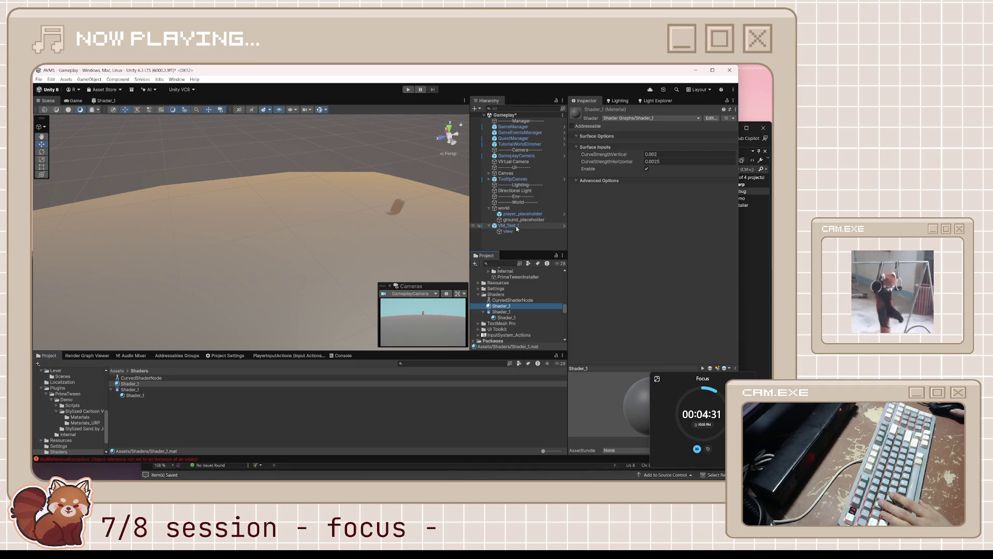
left_click(135, 395)
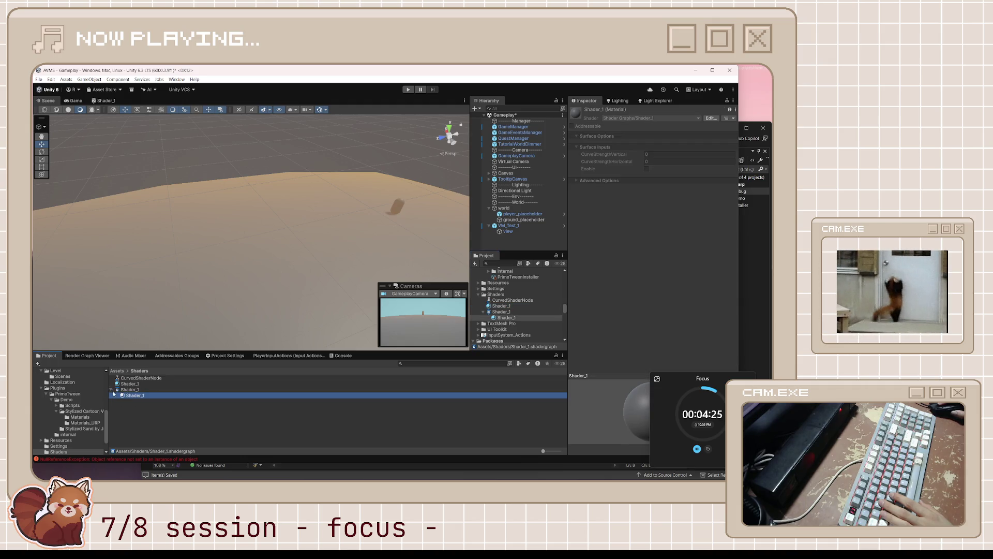
left_click(137, 383)
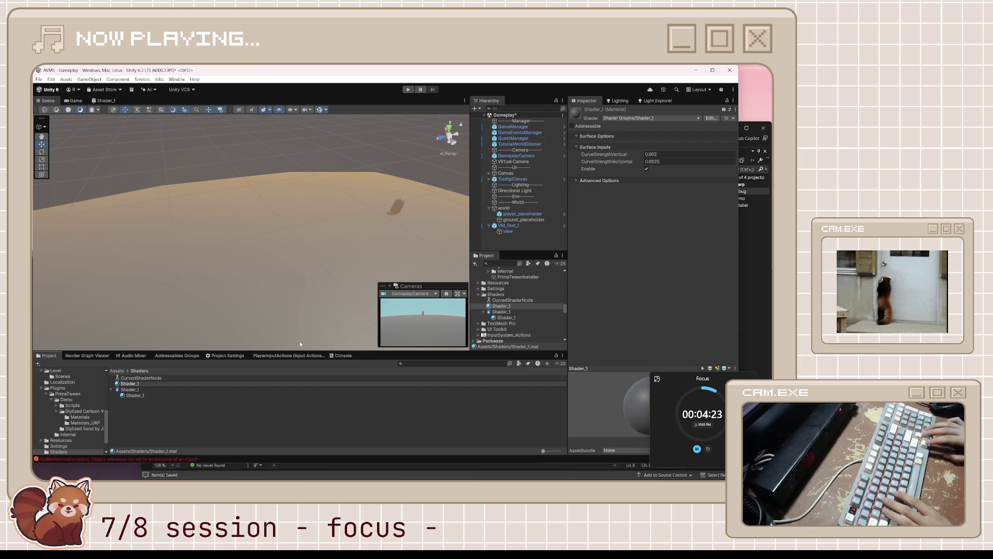
type("Mate")
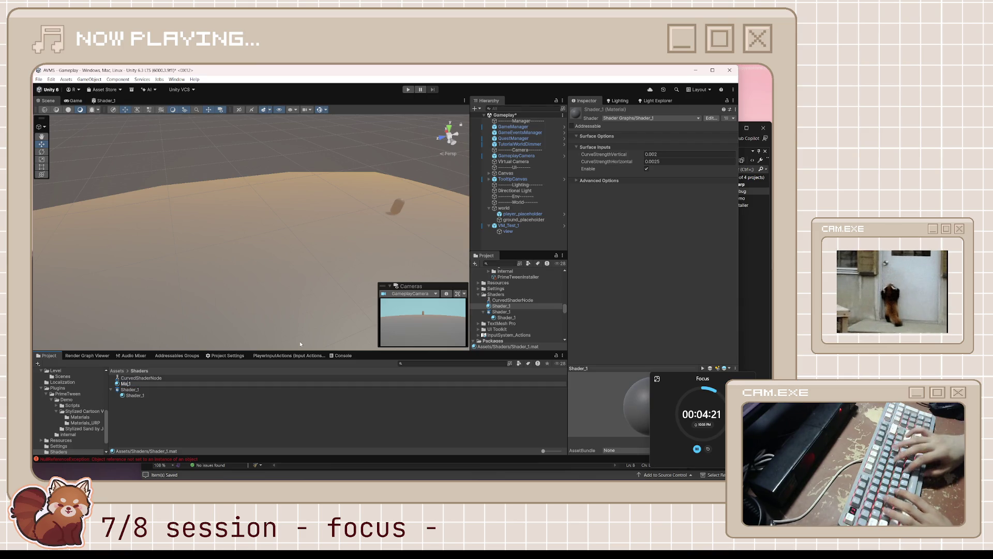
type("rial")
key("Return")
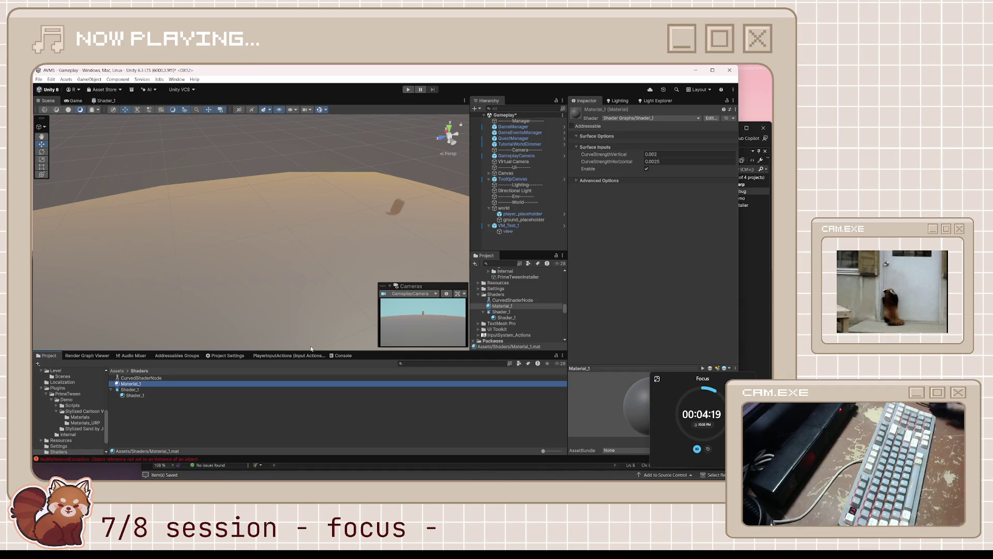
left_click(228, 420)
scroll(82, 408, "up", 10)
left_click(74, 404)
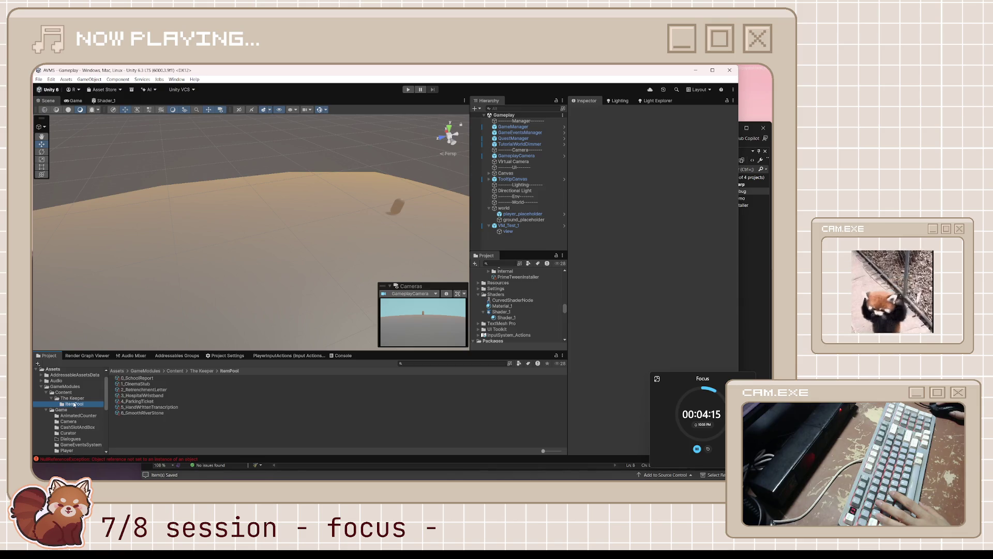
Set TheKeeperCuratorSO's Panel Material to Material_1 and select Material_1 to view its properties
left_click(73, 397)
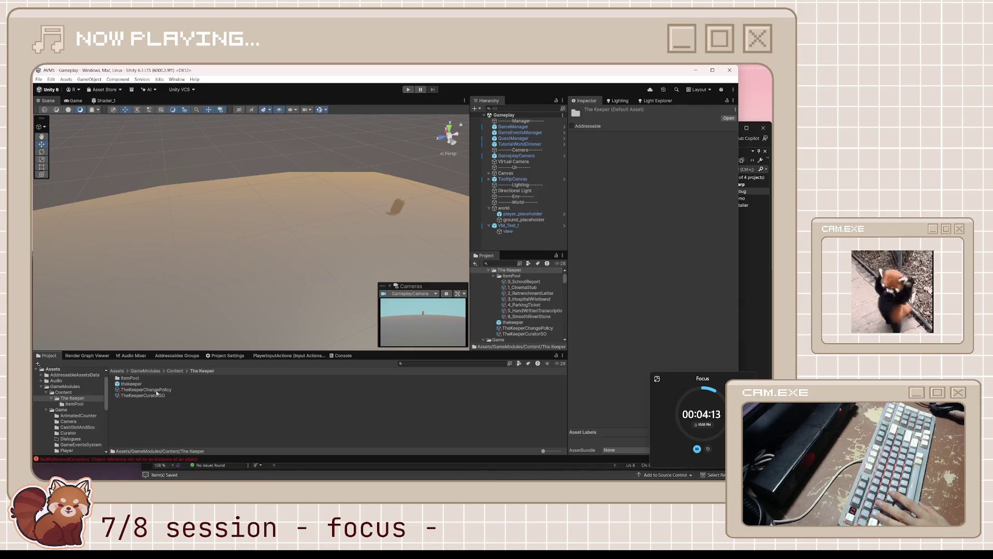
left_click(153, 396)
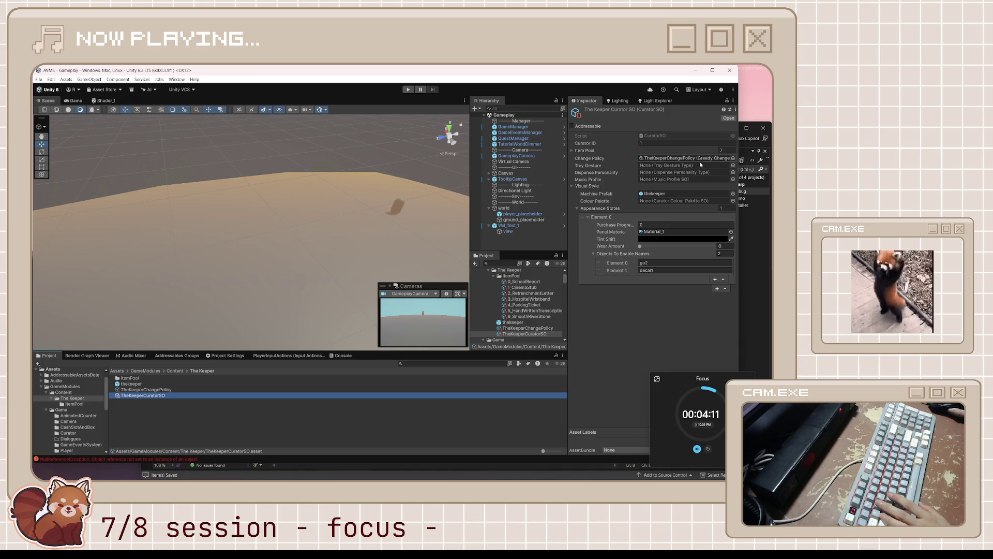
left_click(732, 231)
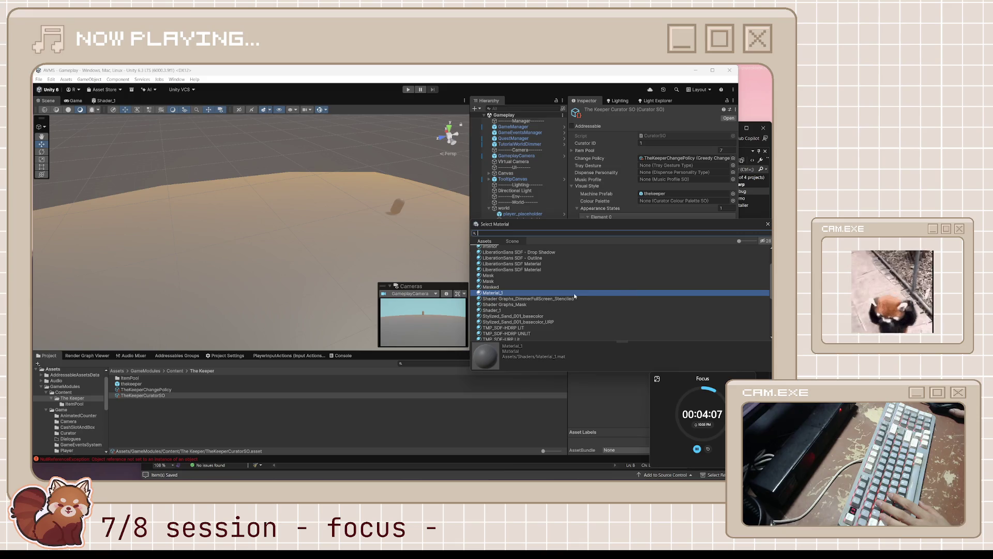
double_click(518, 294)
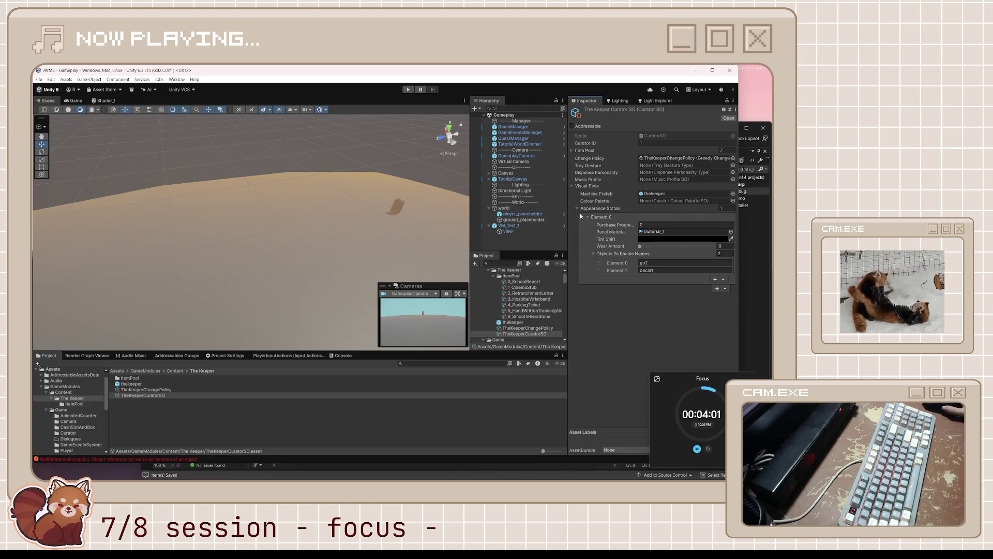
left_click(667, 231)
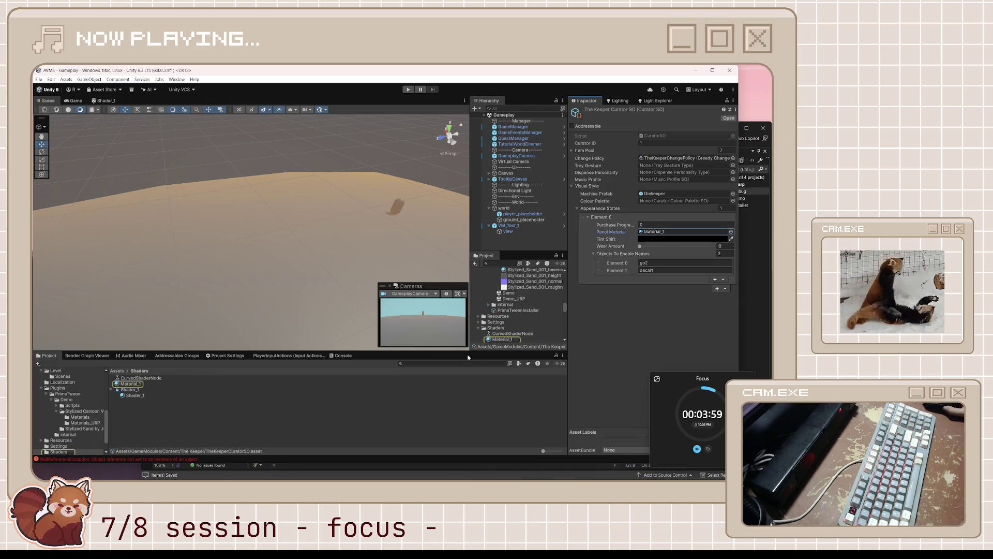
left_click(502, 340)
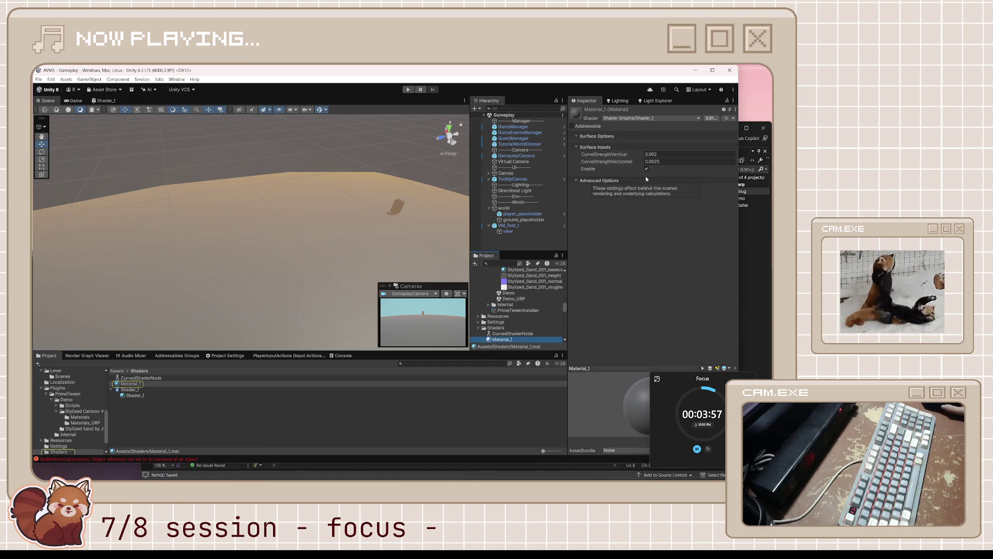
Glance at the Shader_1 graph, return to the Scene view, and inspect VM_Test_1's view child
left_click(103, 101)
left_click_drag(165, 247, 208, 249)
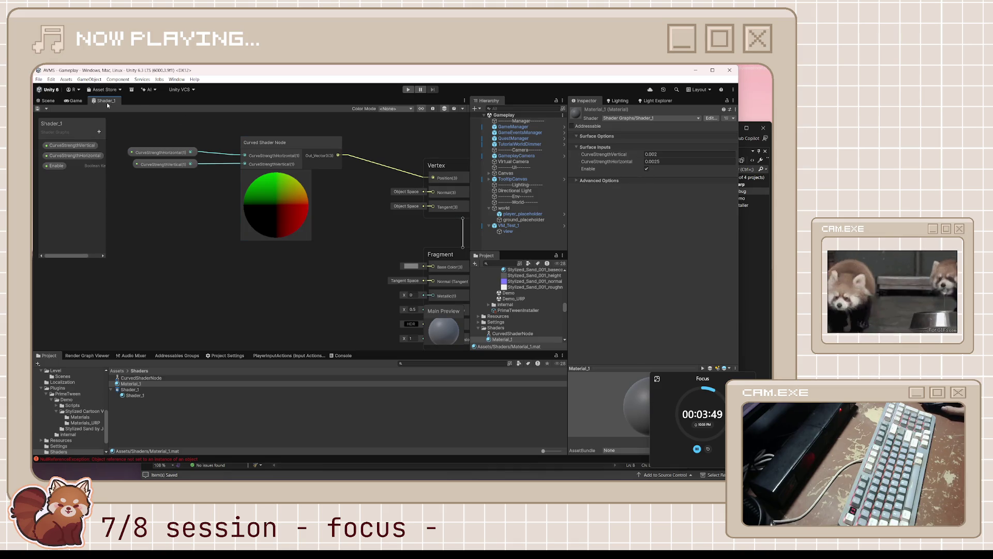
left_click(73, 101)
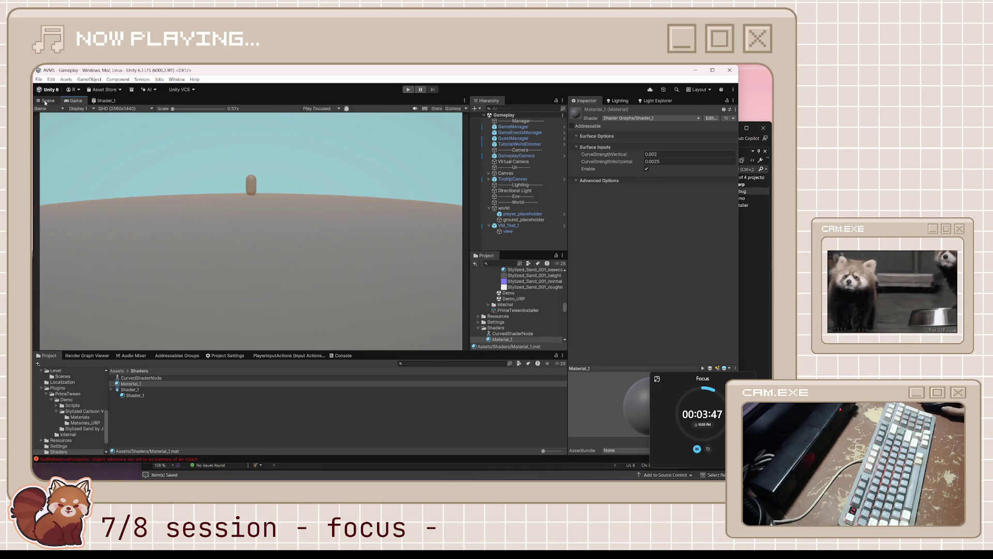
left_click(46, 101)
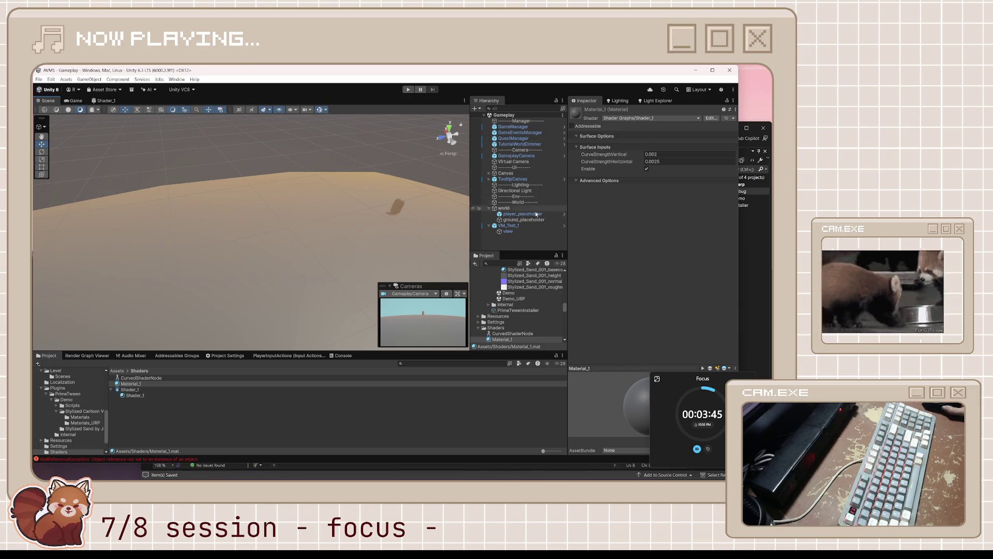
left_click(522, 220)
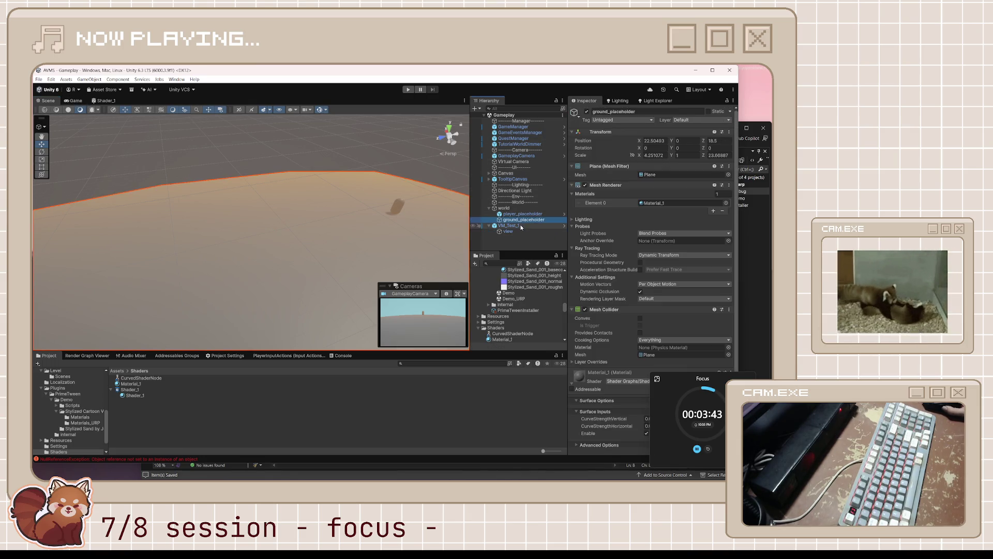
left_click(521, 226)
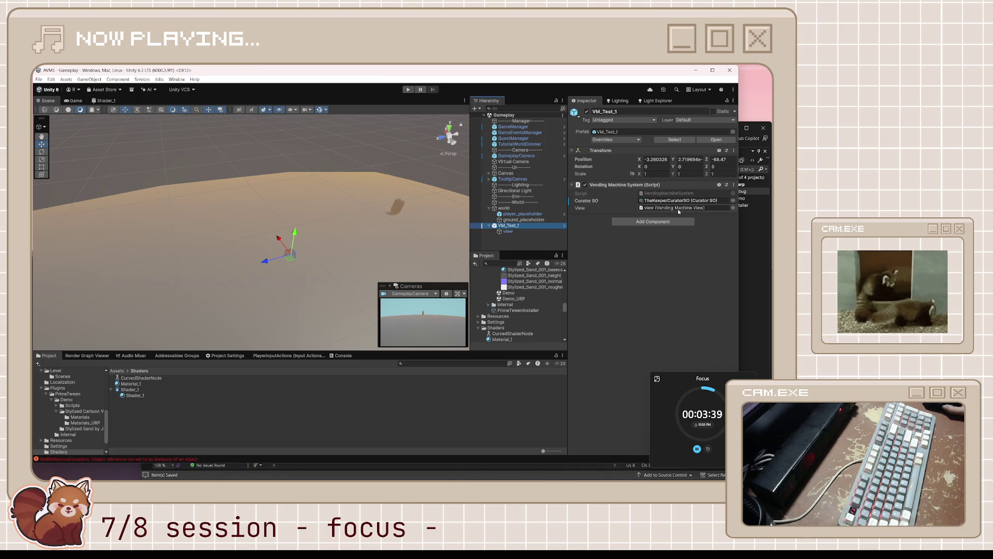
left_click(508, 231)
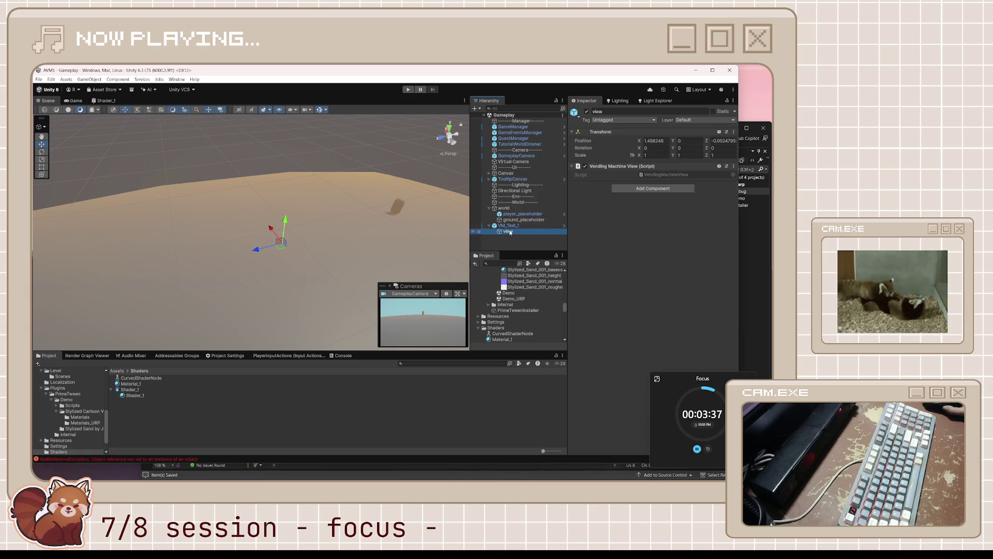
Review the VendingMachineController constructor code in Visual Studio
left_click(753, 238)
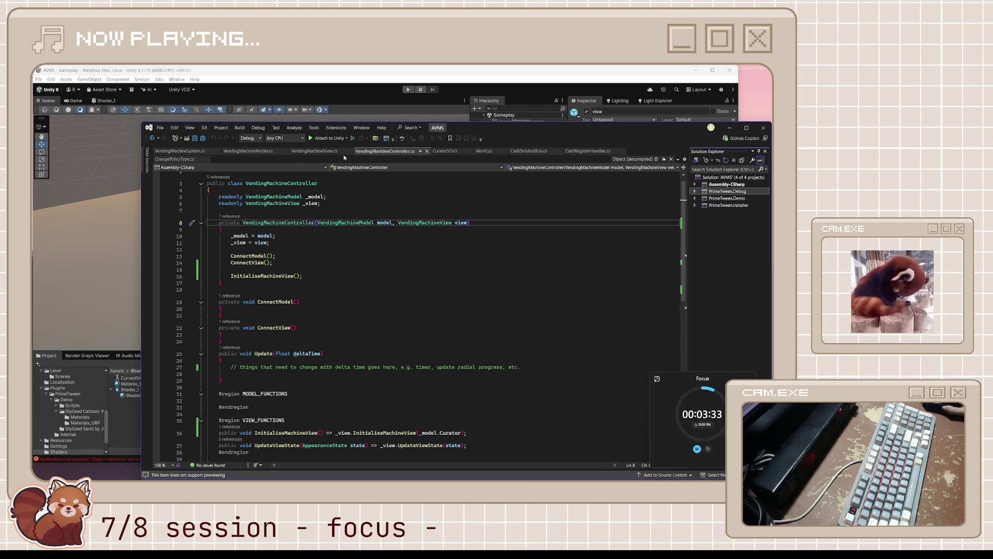
mouse_move(303, 276)
left_mouse_down()
mouse_move(230, 255)
mouse_move(189, 221)
left_mouse_up()
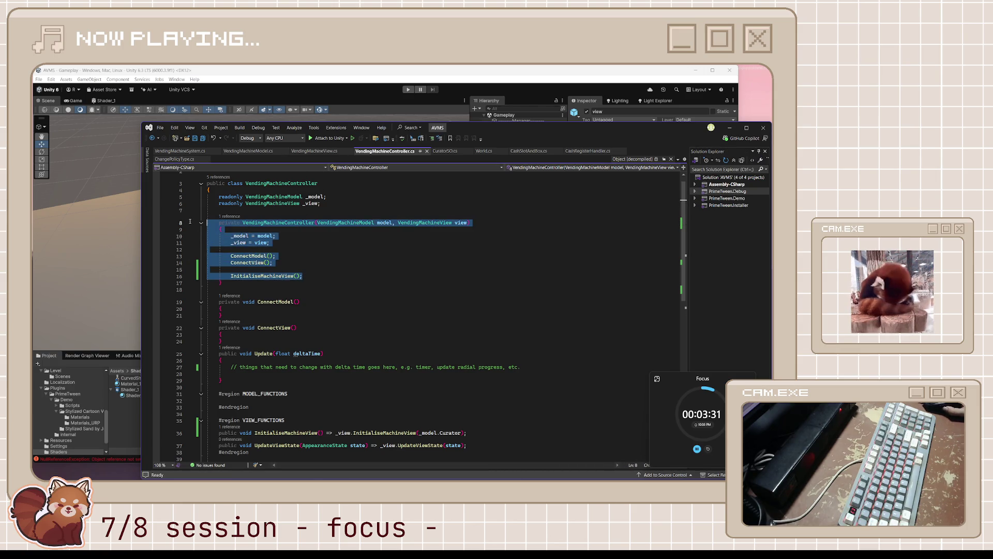
left_click(298, 255)
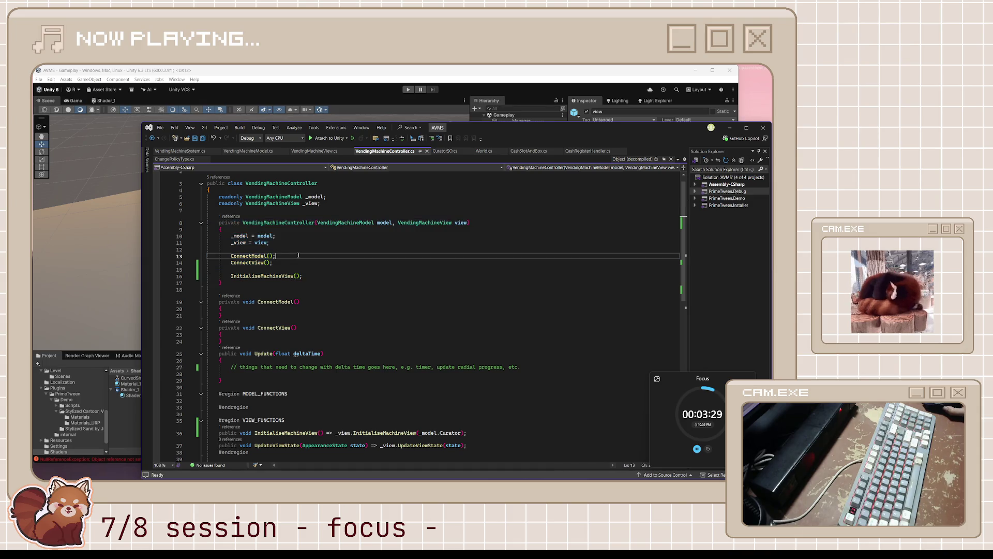
mouse_move(300, 274)
left_mouse_down()
mouse_move(230, 256)
mouse_move(217, 222)
left_mouse_up()
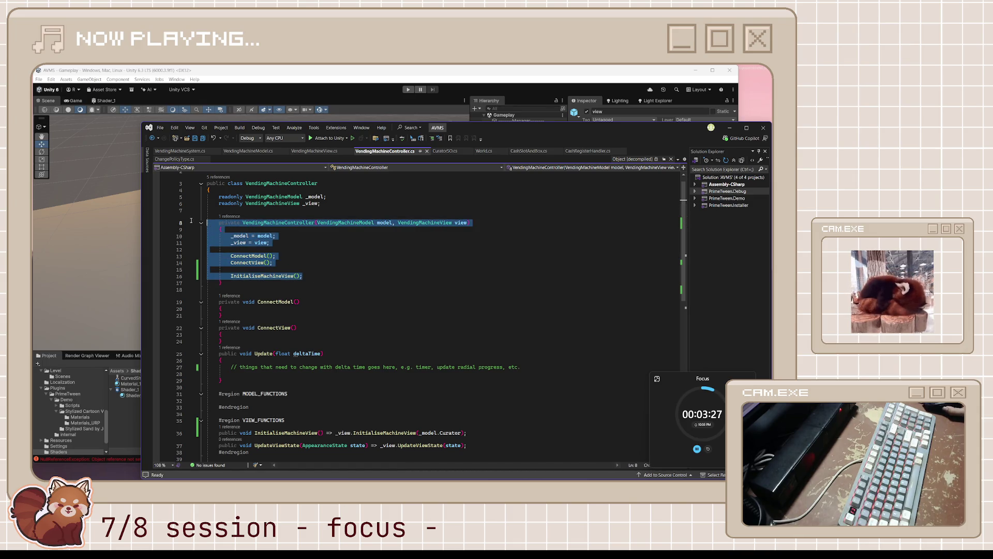
left_click(320, 203)
Read VendingMachineSystem's Awake method and VendingMachineView.cs, then return to Unity
left_click(189, 151)
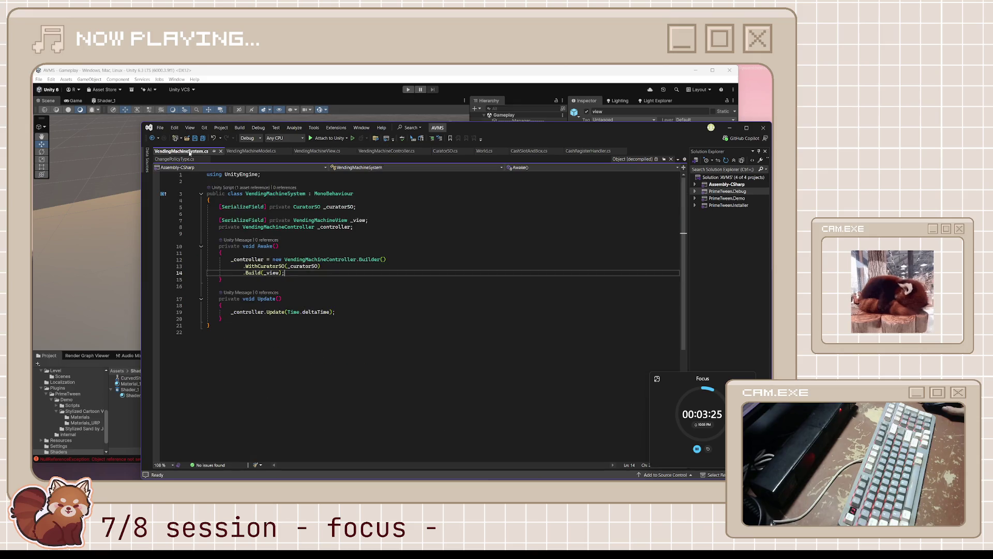
mouse_move(258, 246)
left_mouse_down()
mouse_move(297, 279)
mouse_move(183, 241)
left_mouse_up()
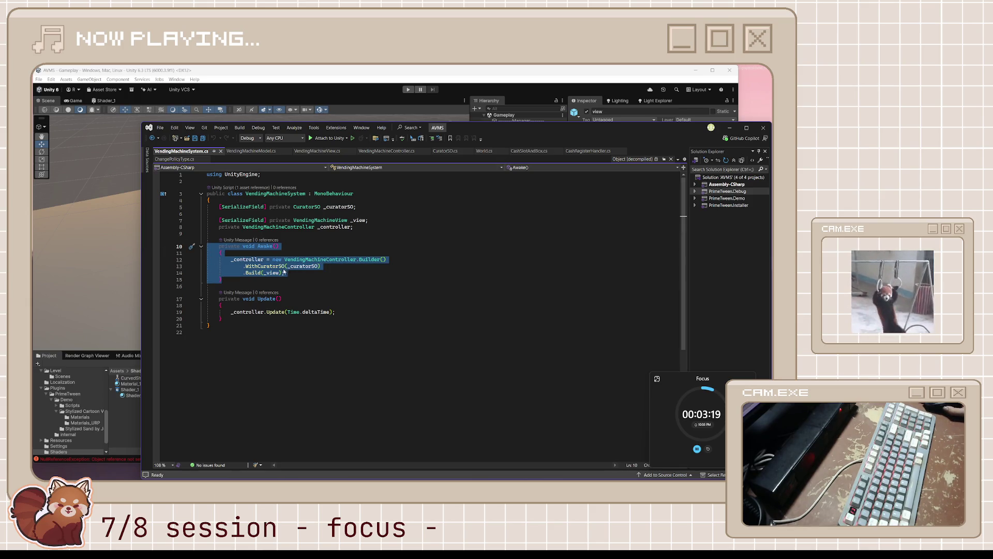
left_click(305, 286)
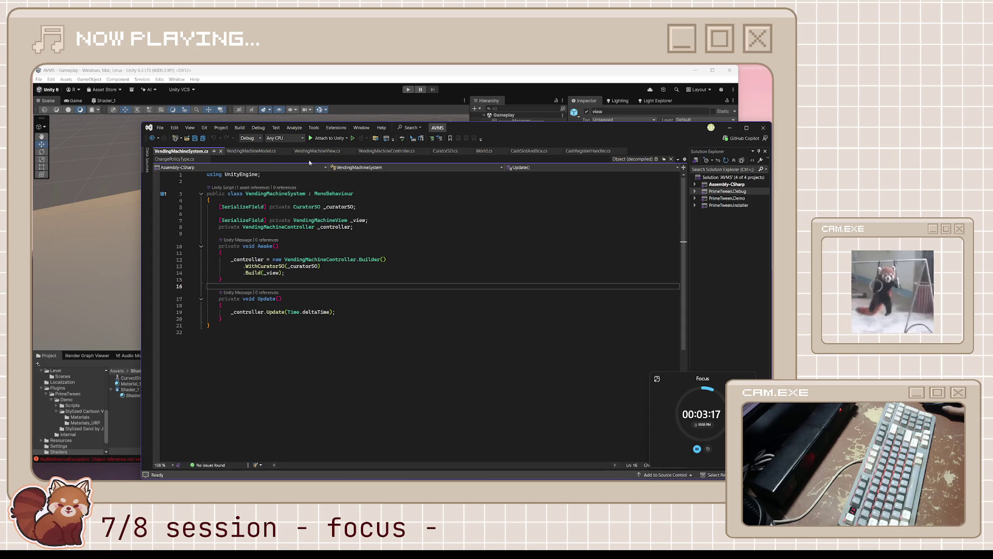
left_click(327, 152)
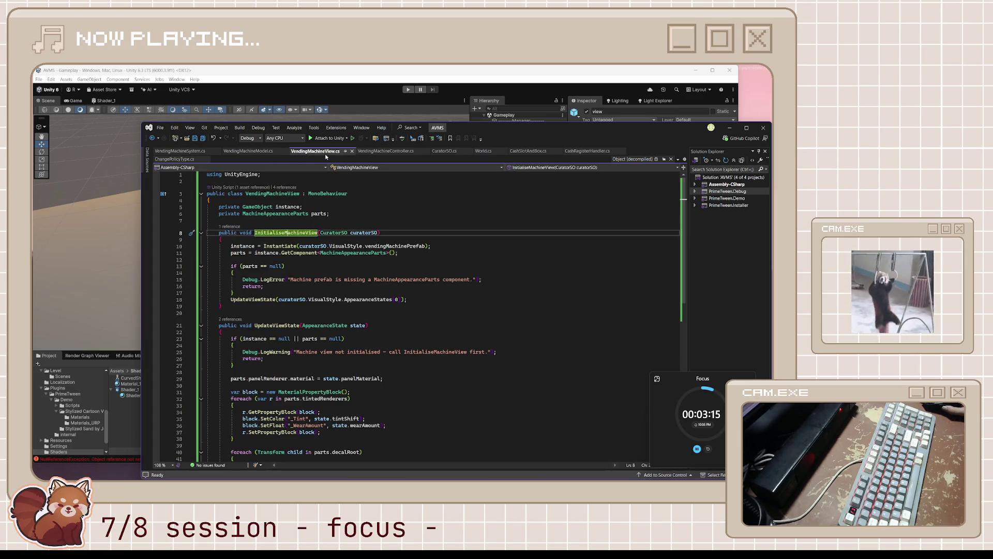
left_click(180, 150)
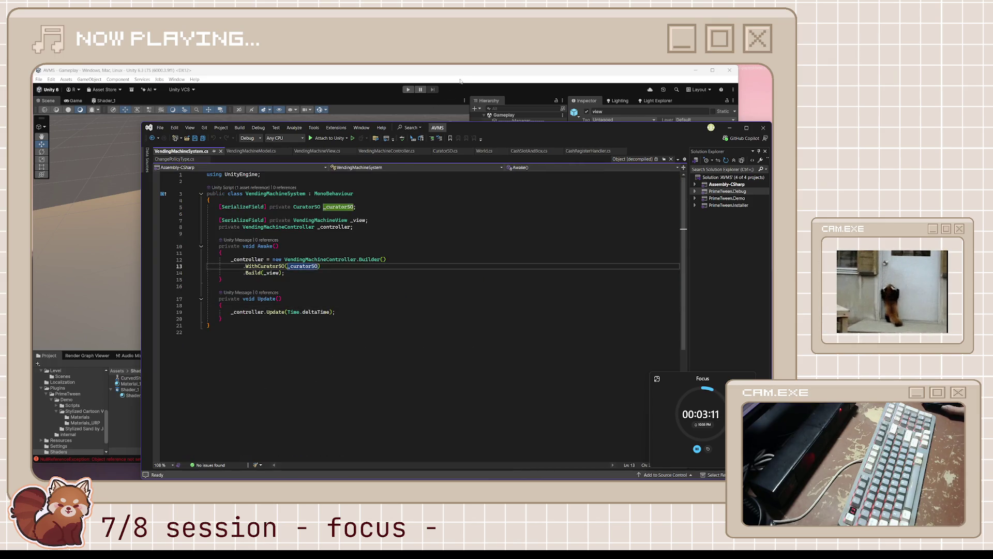
key("alt+Tab")
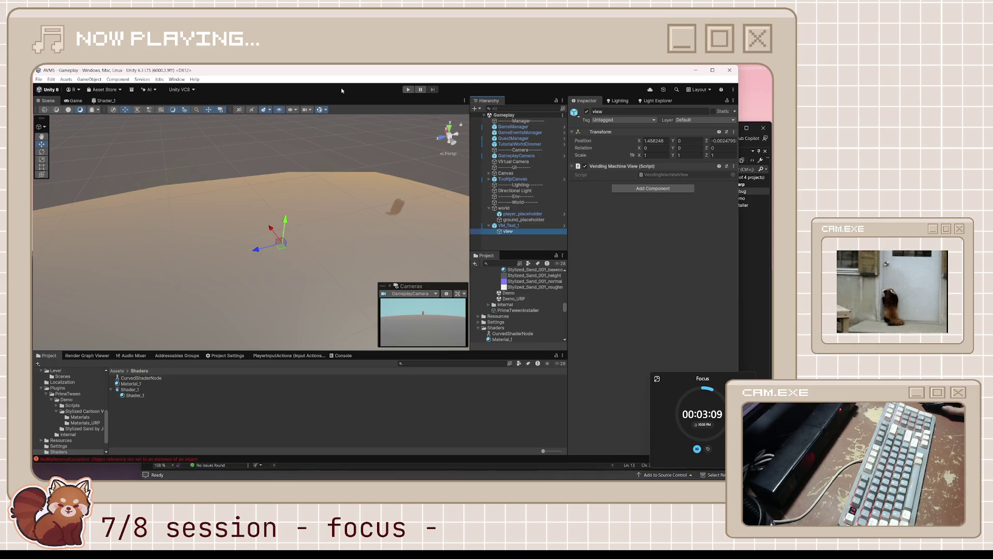
Play the scene and inspect the spawned thekeeper(Clone) and its children in the Hierarchy
left_click(408, 90)
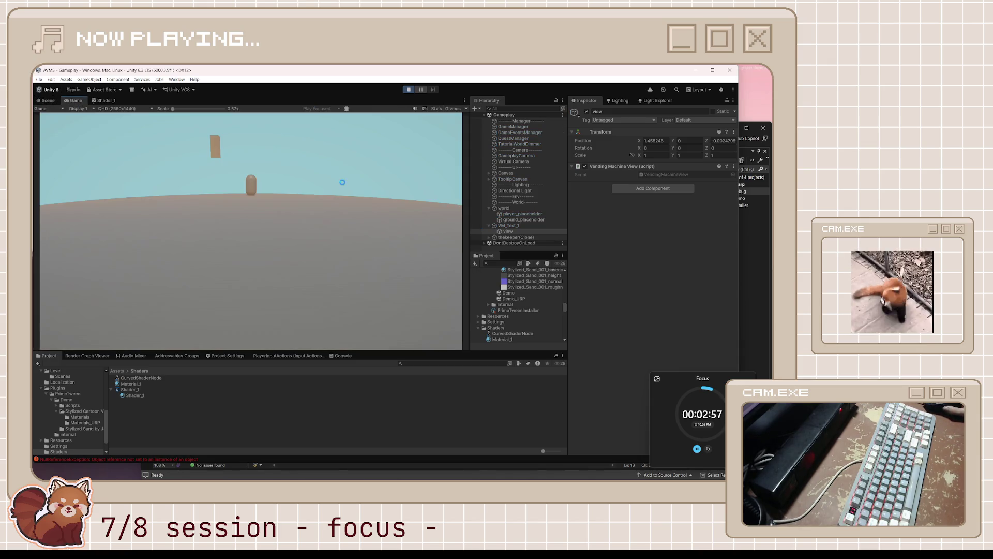
left_click(48, 101)
left_click(392, 219)
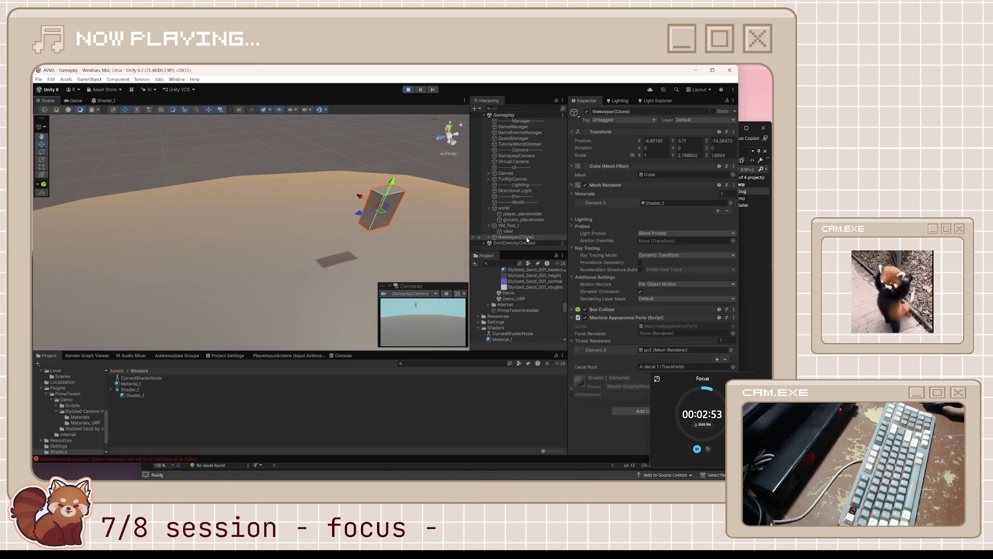
left_click(492, 238)
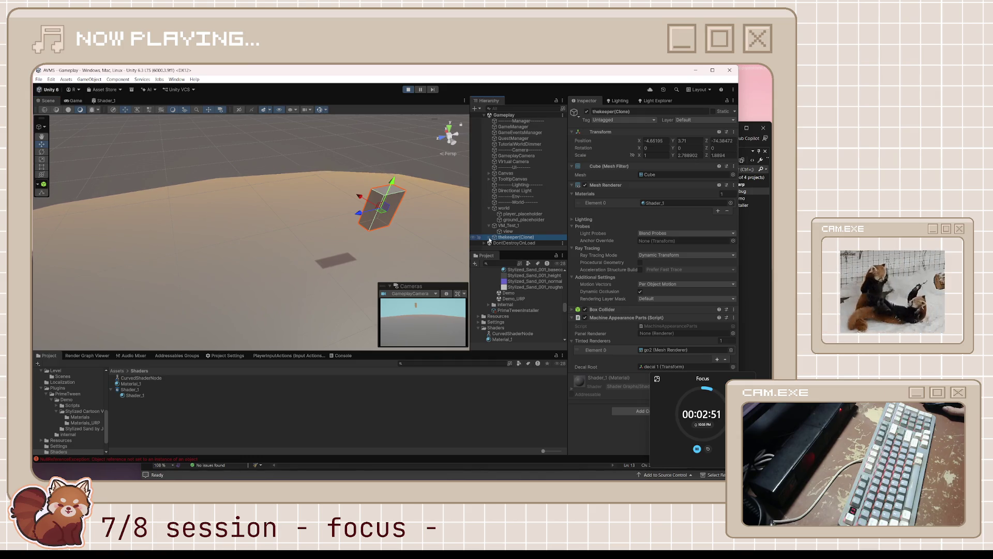
left_click(488, 237)
left_click(510, 224)
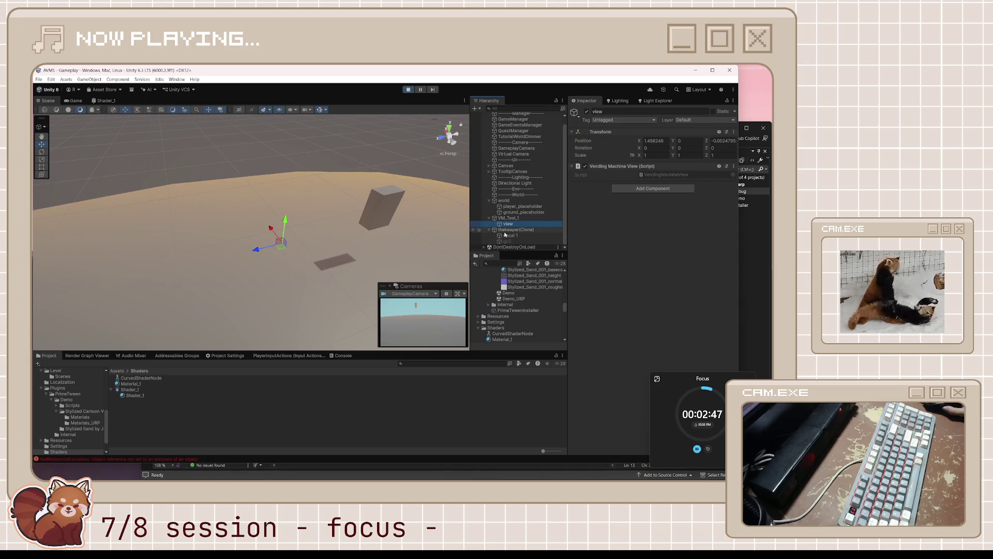
left_click(506, 230)
left_click(510, 235)
left_click(514, 229)
Stop play mode, go back to the Scene view, and switch to Visual Studio
left_click(408, 89)
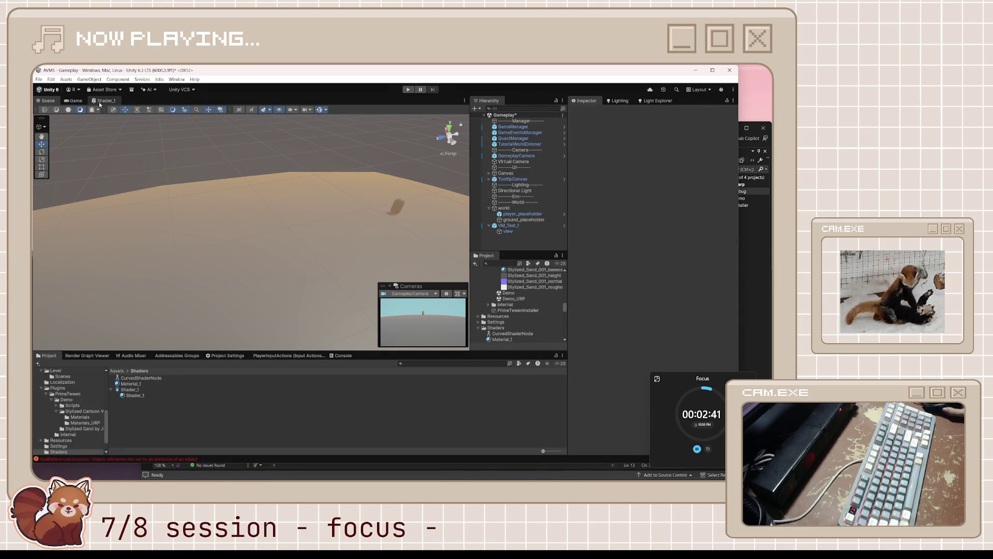
left_click(75, 102)
left_click(49, 101)
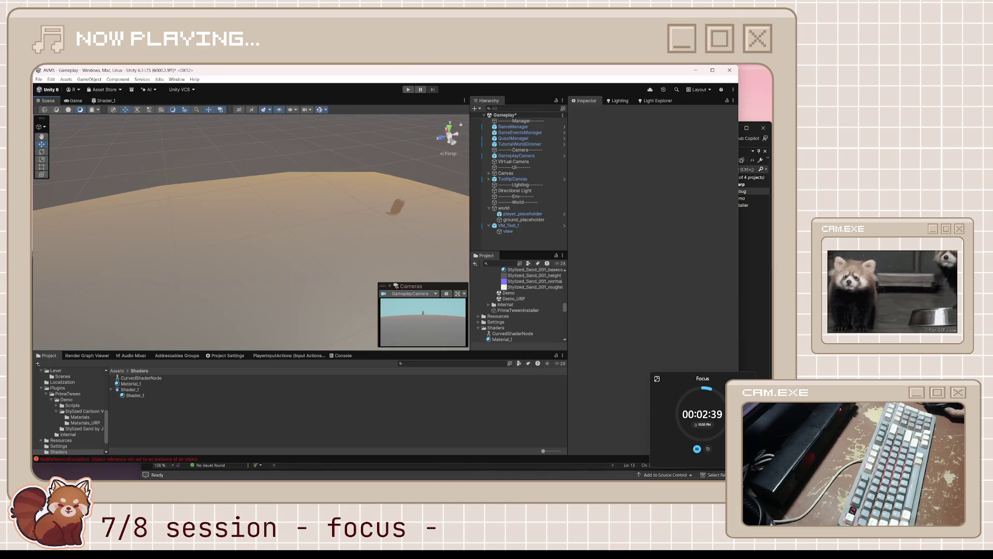
left_click(462, 468)
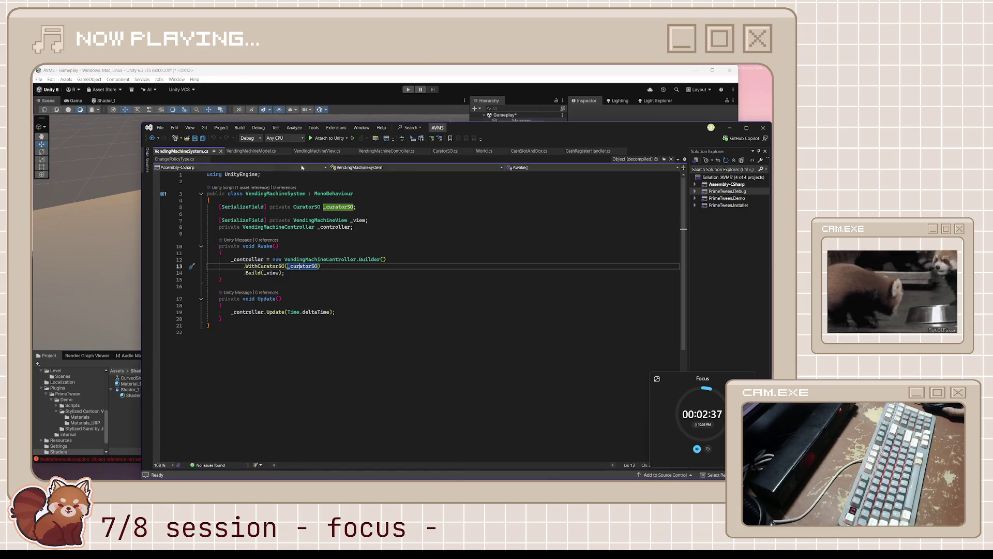
Look up the decompiled Instantiate source called from VendingMachineView.cs
left_click(324, 151)
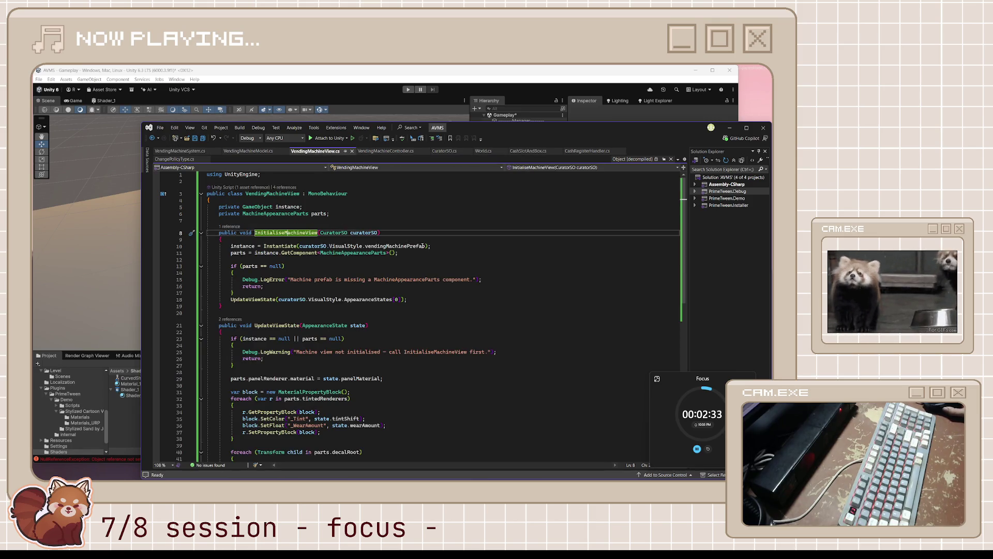
left_click(424, 246)
left_click(274, 246, "ctrl")
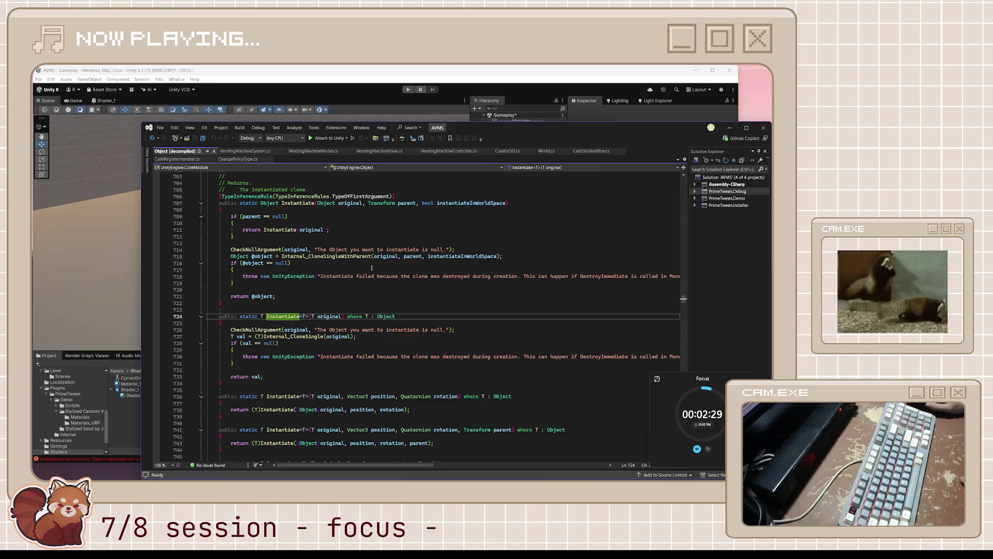
left_click(244, 153)
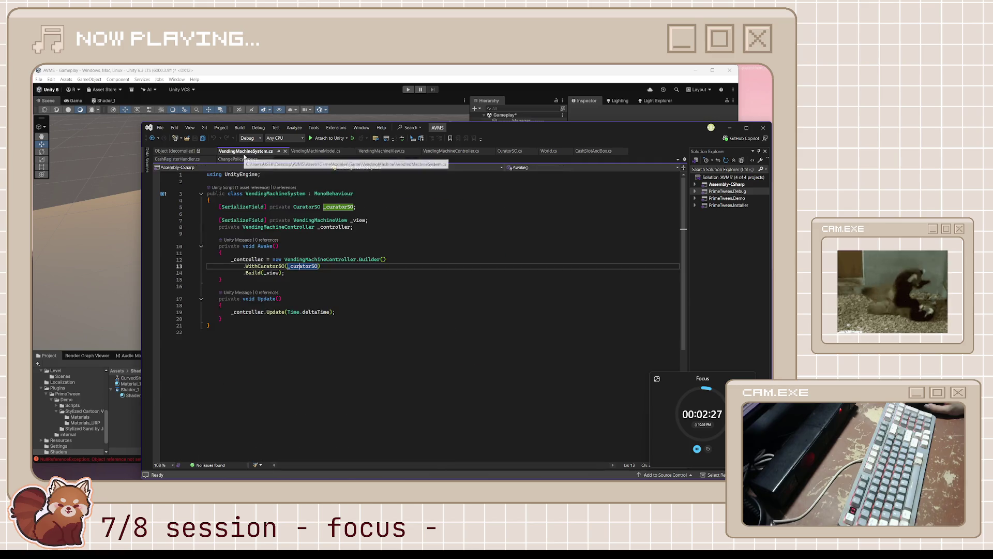
Trace the VisualStyle.vendingMachinePrefab Instantiate call, then move Visual Studio down to reveal Unity
left_click(381, 152)
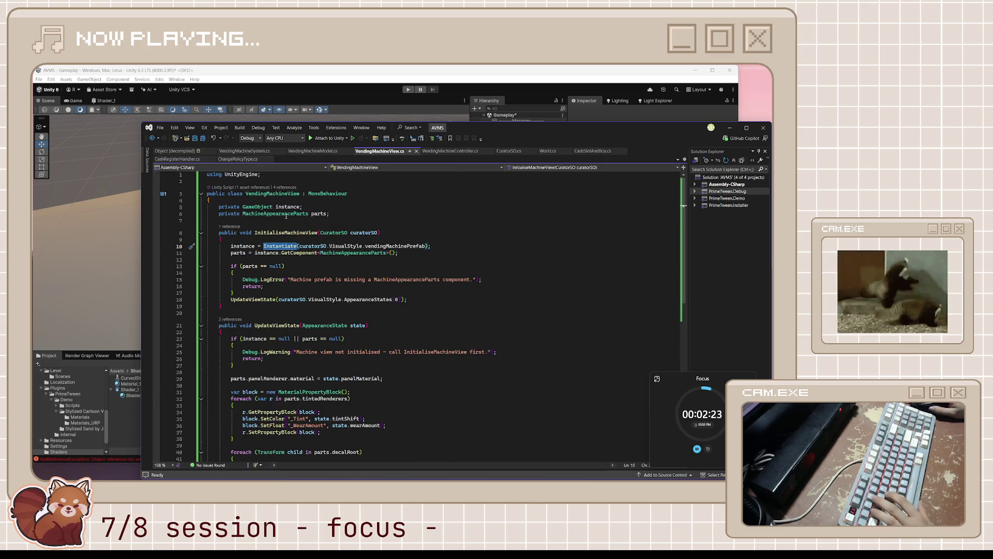
left_click(288, 207)
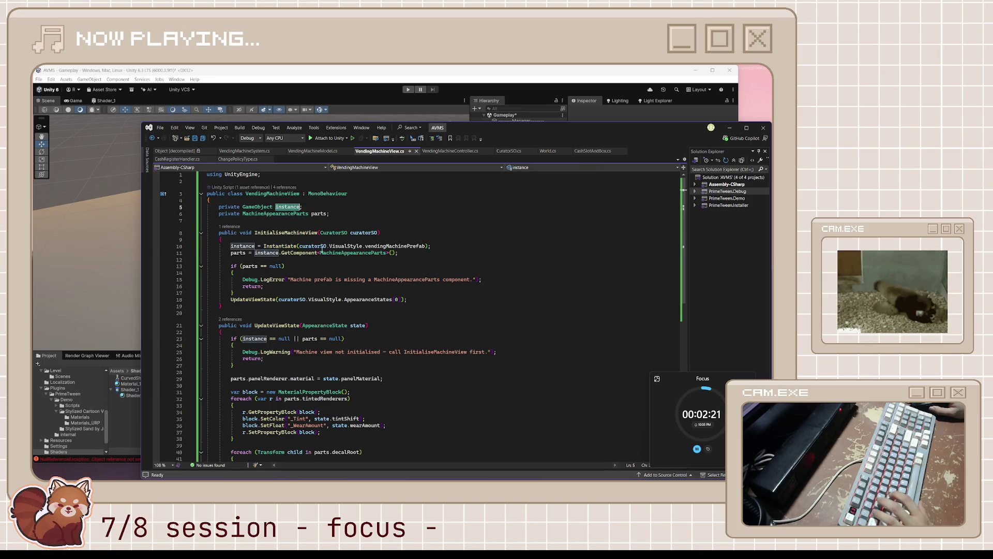
double_click(346, 245)
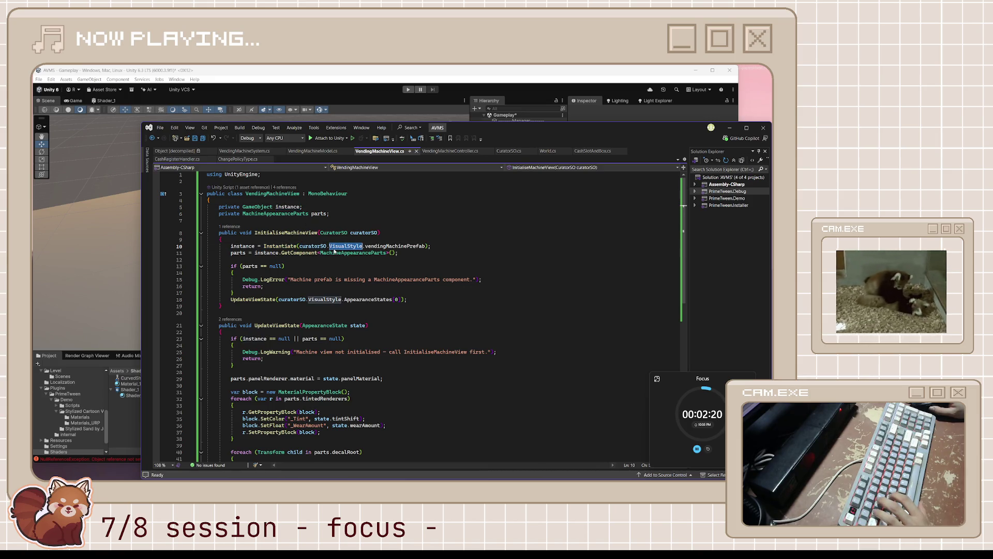
left_click(278, 208)
left_click(399, 242)
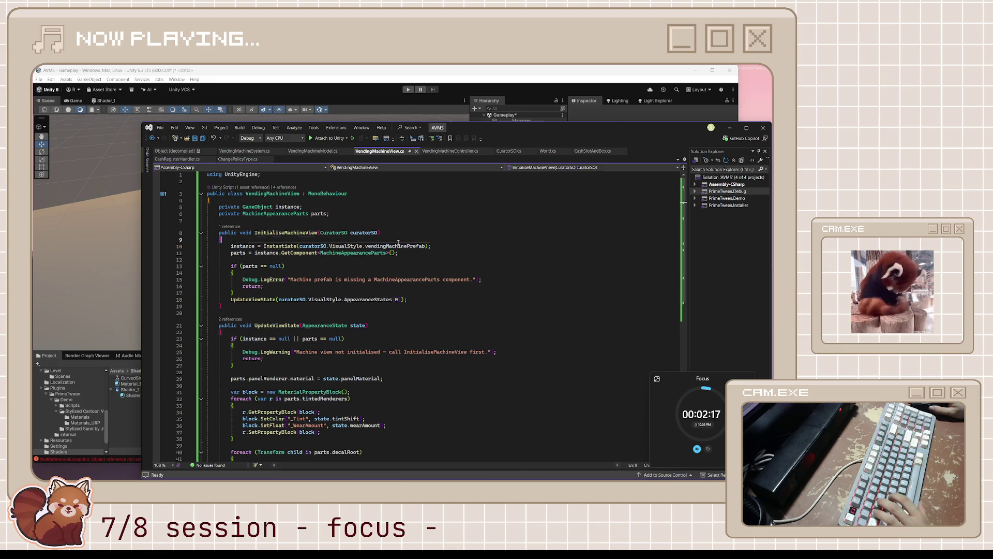
double_click(416, 247)
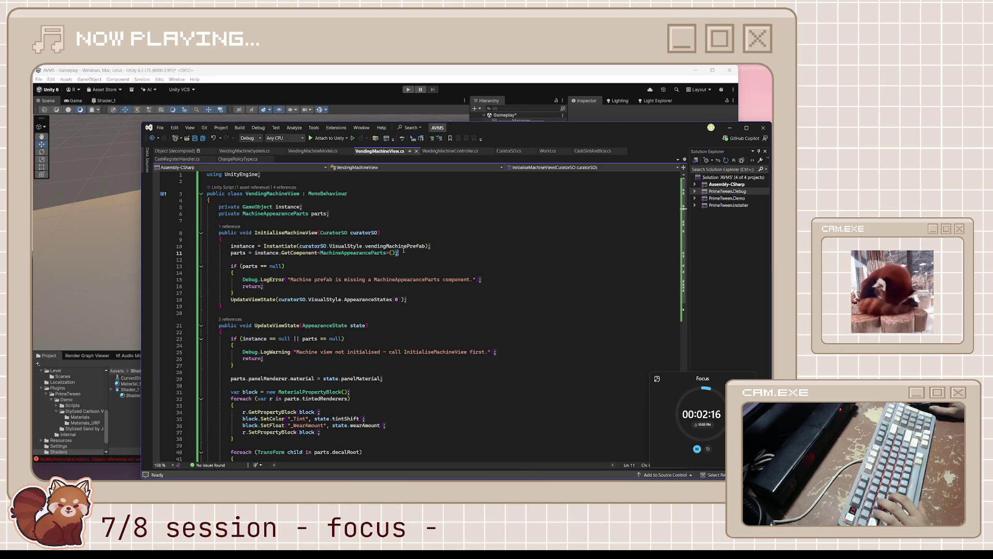
double_click(279, 245)
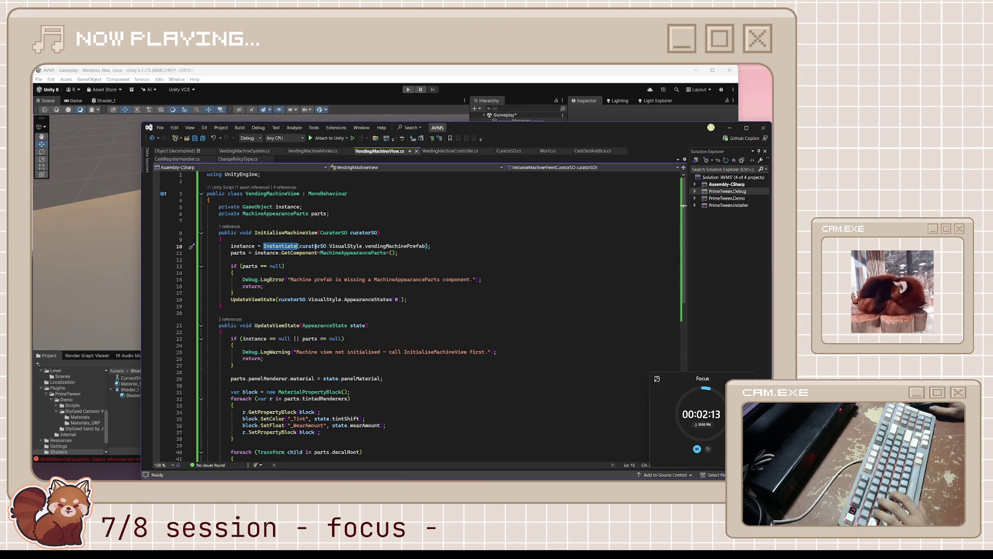
left_click_drag(485, 133, 460, 257)
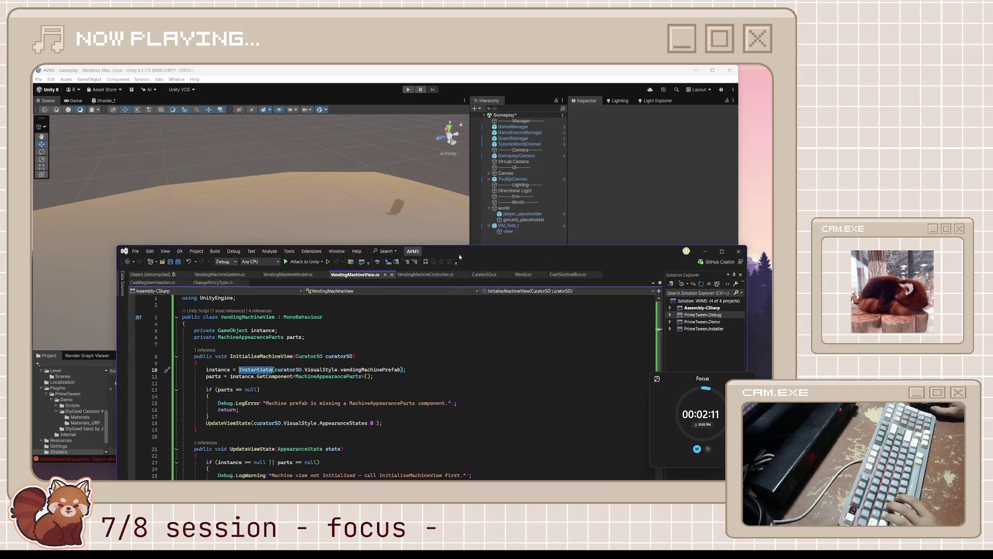
Reset the view object's position to 0,0,0 in the VM_Test_1 prefab, then run the game
left_click(599, 152)
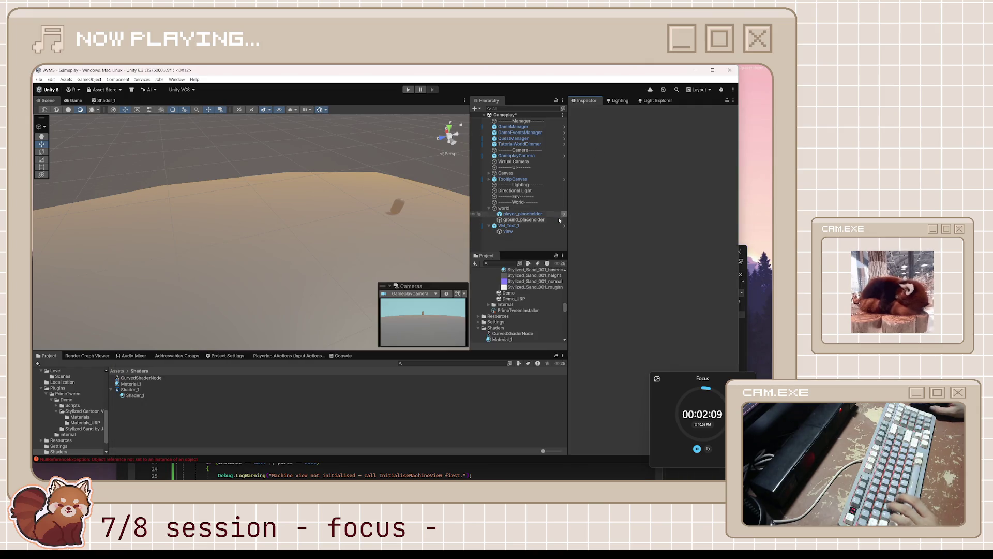
left_click(513, 232)
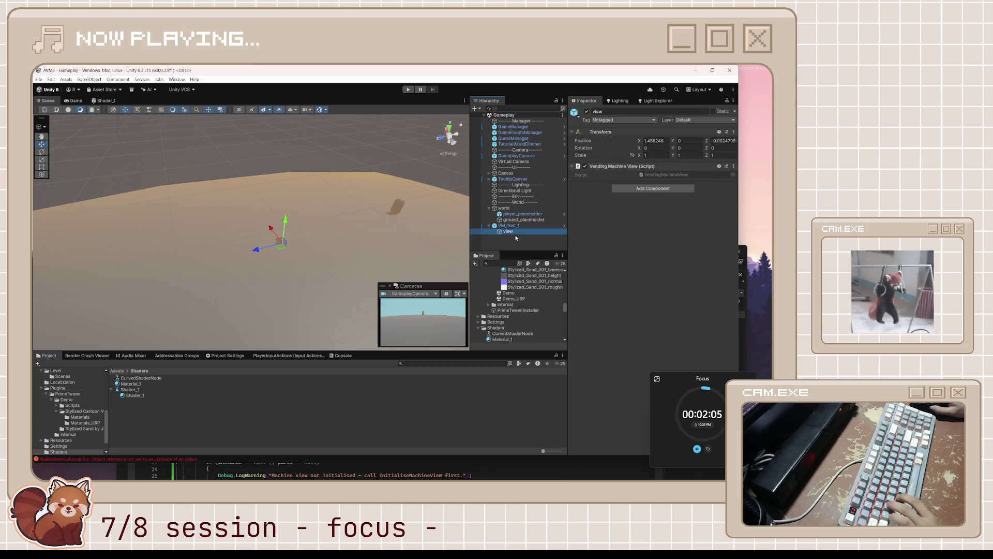
left_click(563, 225)
left_click(520, 127)
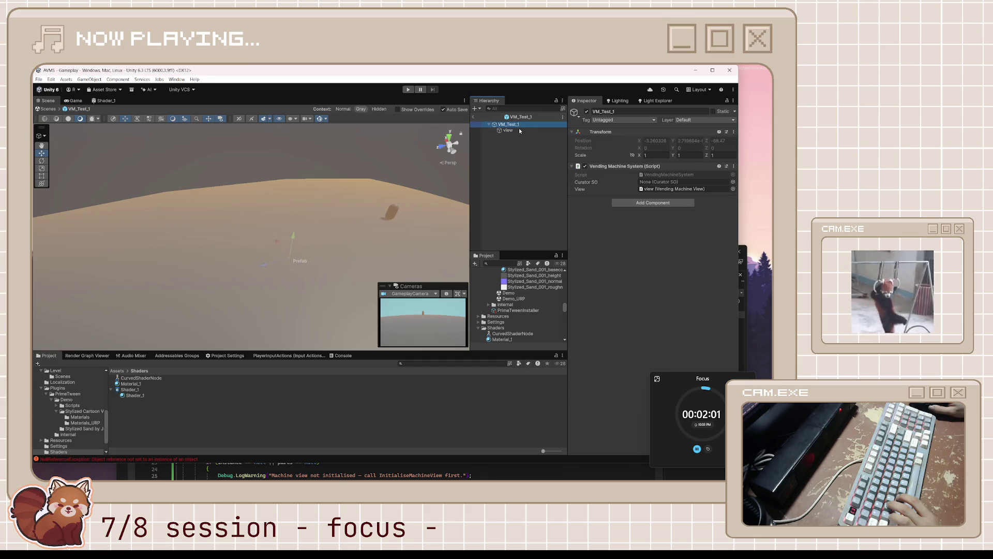
left_click(517, 131)
right_click(611, 138)
left_click(626, 190)
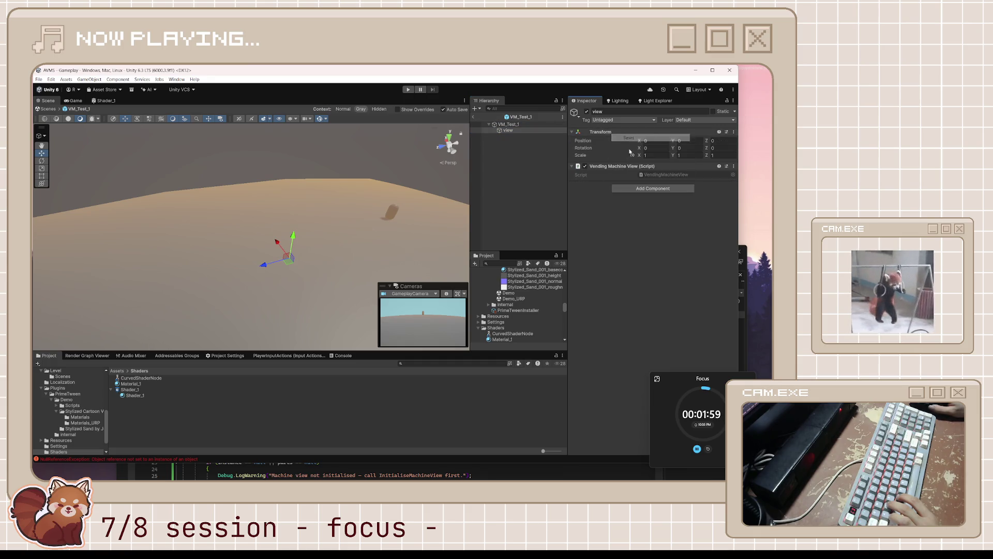
left_click(473, 117)
key("ctrl+p")
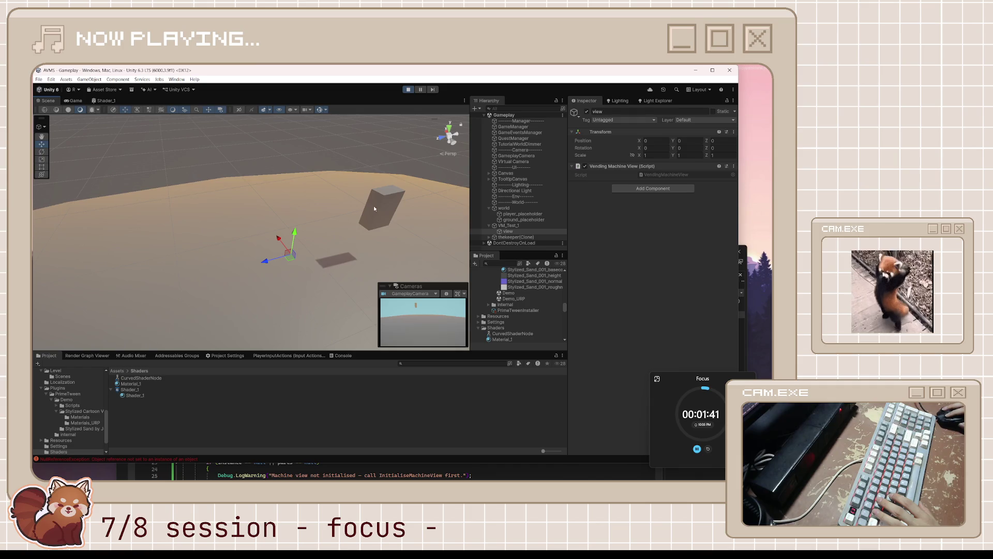
Drag Material_1 onto thekeeper(Clone)'s Mesh Renderer, orbit to check it, then stop play
left_click(373, 206)
left_click_drag(418, 225, 469, 229)
left_click(513, 227)
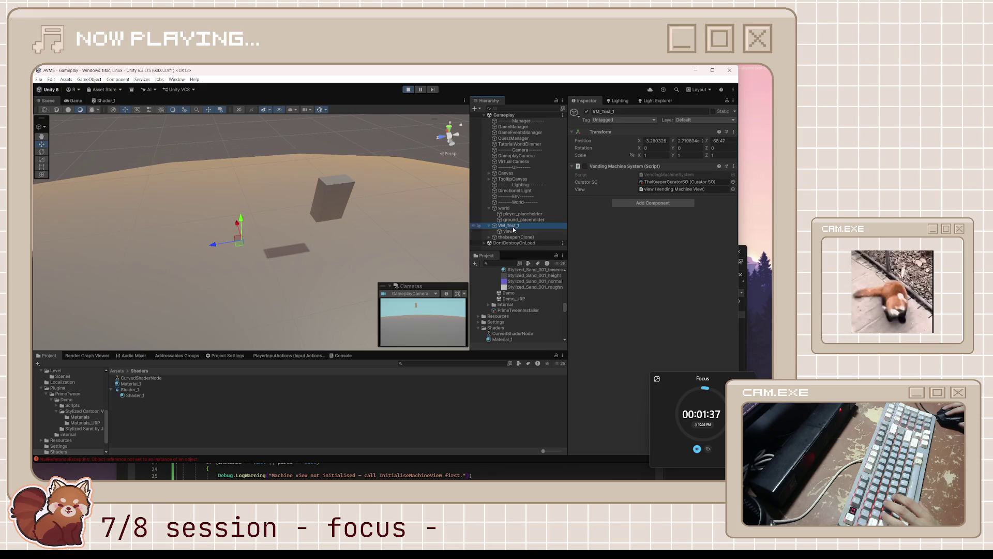
left_click(517, 237)
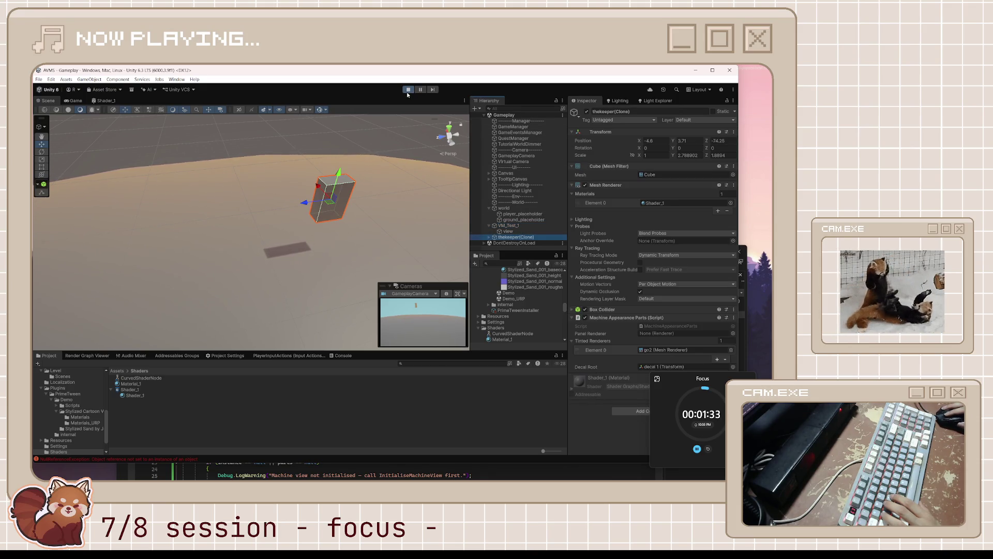
left_click(656, 204)
left_click_drag(501, 327, 667, 203)
left_click_drag(424, 223, 308, 203)
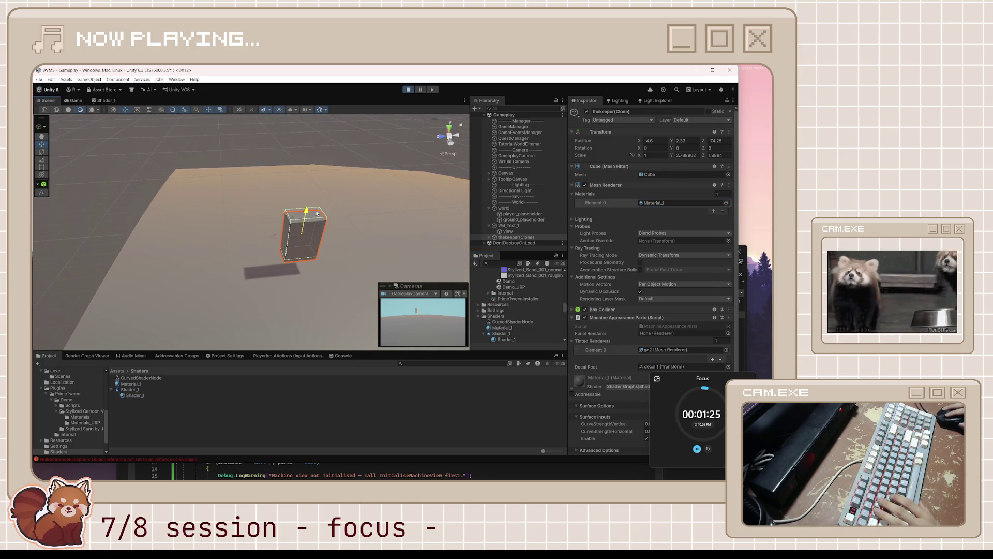
left_click(405, 90)
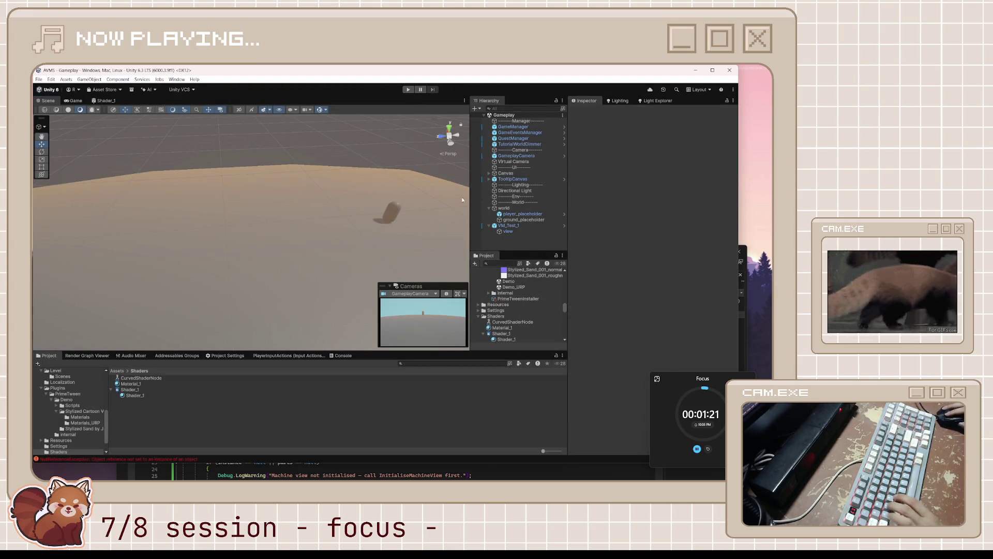
Select the view object and then its parent VM_Test_1 in the hierarchy
left_click(508, 232)
left_click(508, 225)
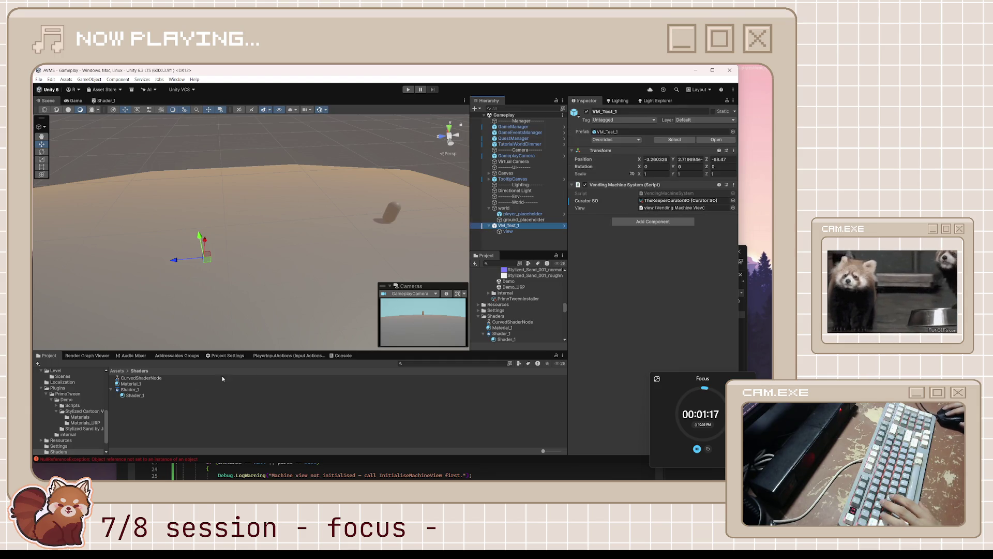
scroll(71, 398, "up", 2)
scroll(71, 399, "up", 4)
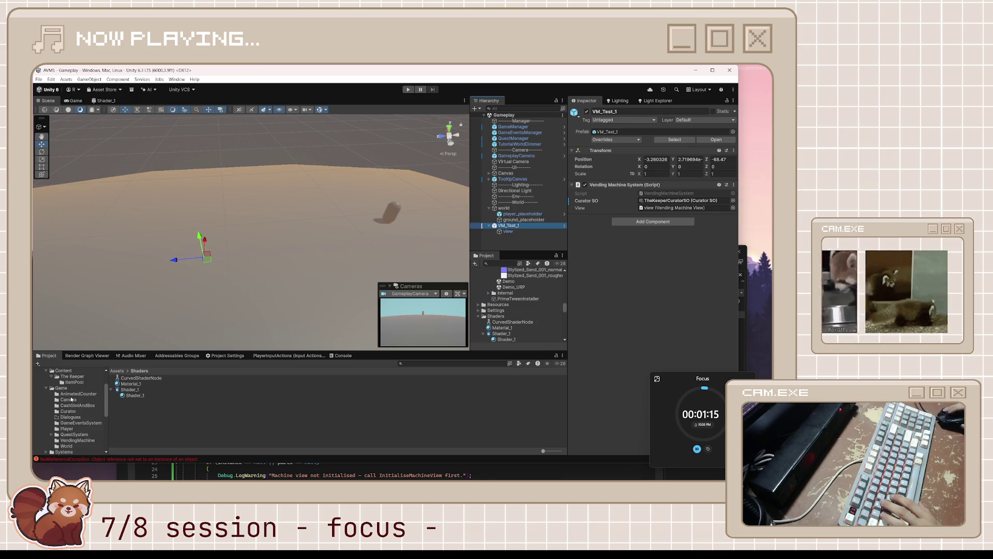
scroll(71, 399, "up", 2)
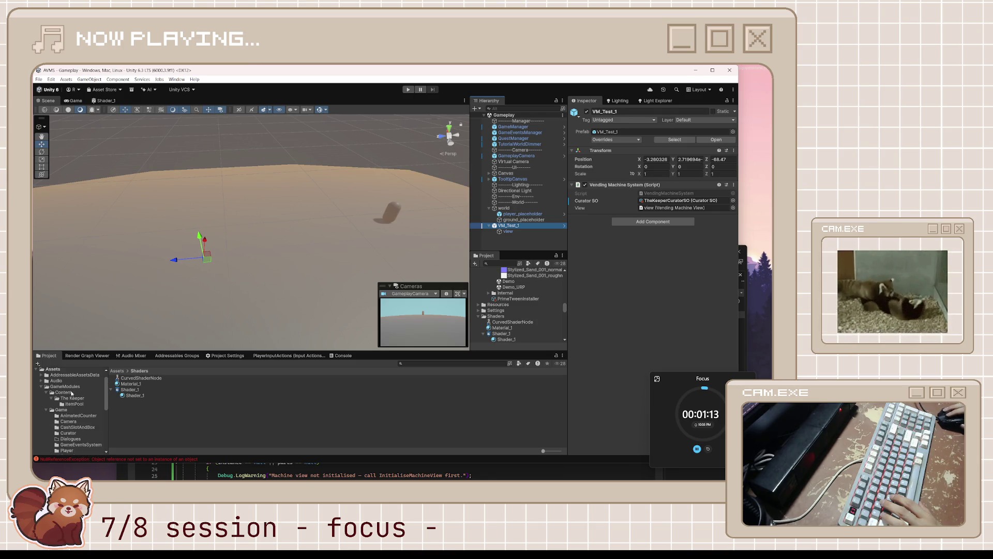
Select the thekeeper prefab in The Keeper folder and remove its Shader_3 material entry
left_click(72, 399)
left_click(73, 404)
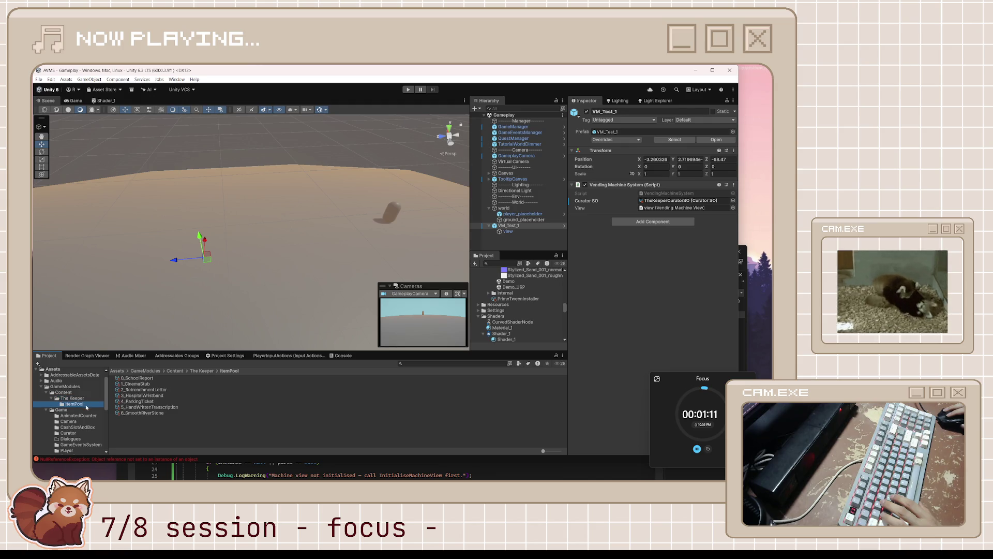
left_click(72, 398)
left_click(139, 379)
left_click(138, 383)
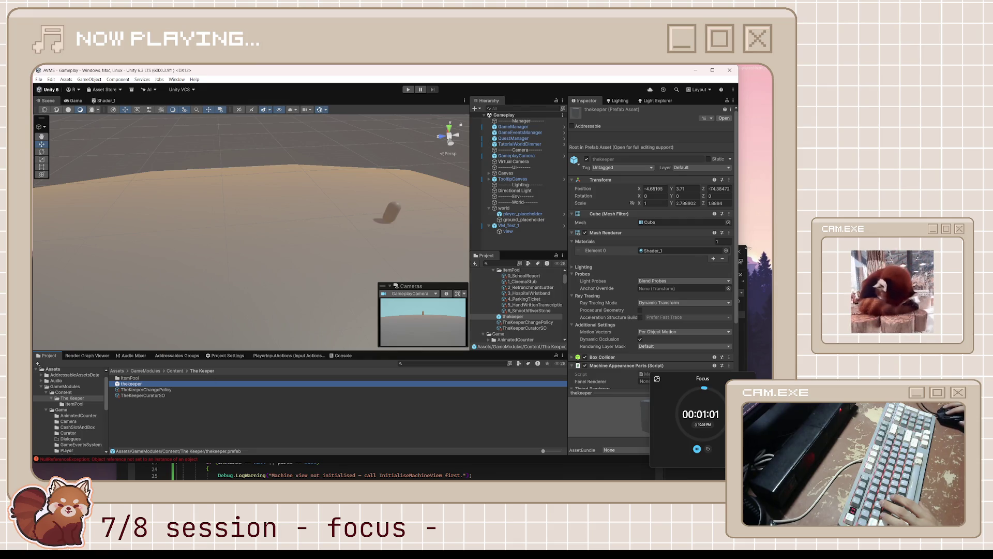
left_click(723, 259)
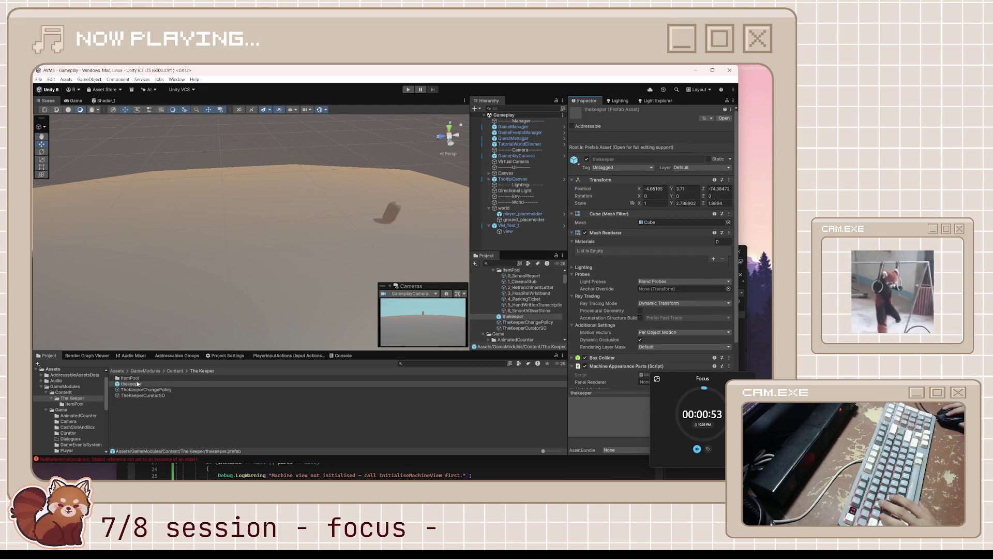
Remove the Mesh Renderer and Mesh Filter components from the thekeeper prefab
left_click(136, 386)
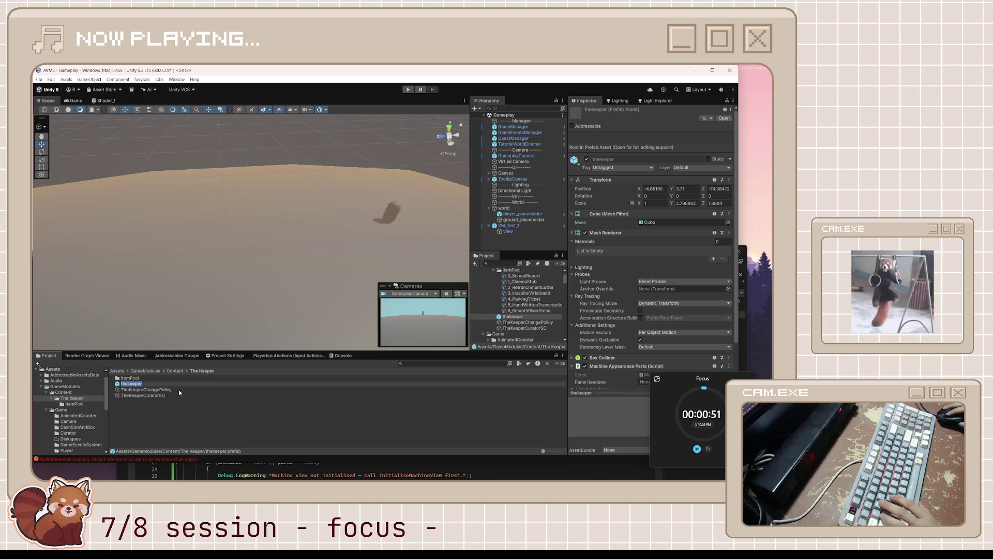
scroll(657, 303, "down", 2)
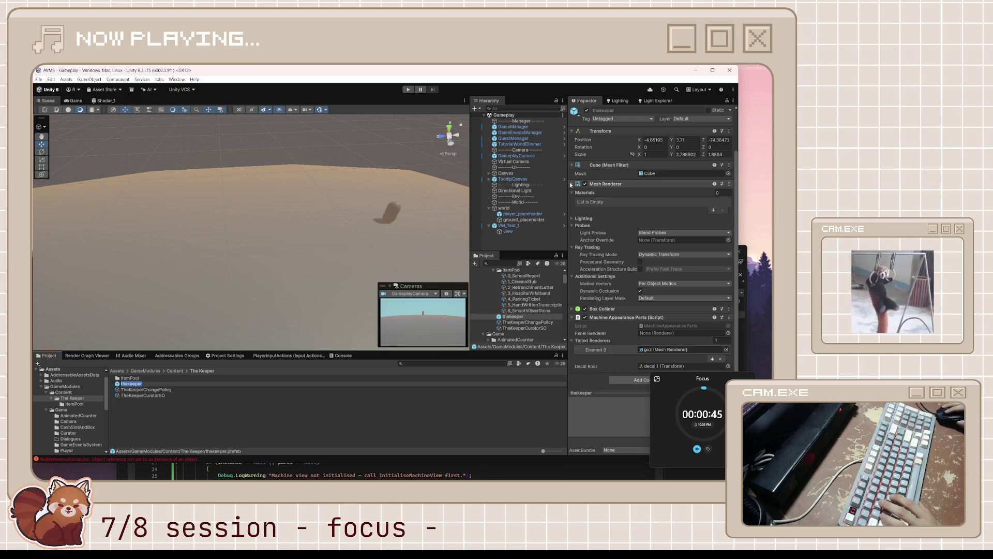
left_click(572, 184)
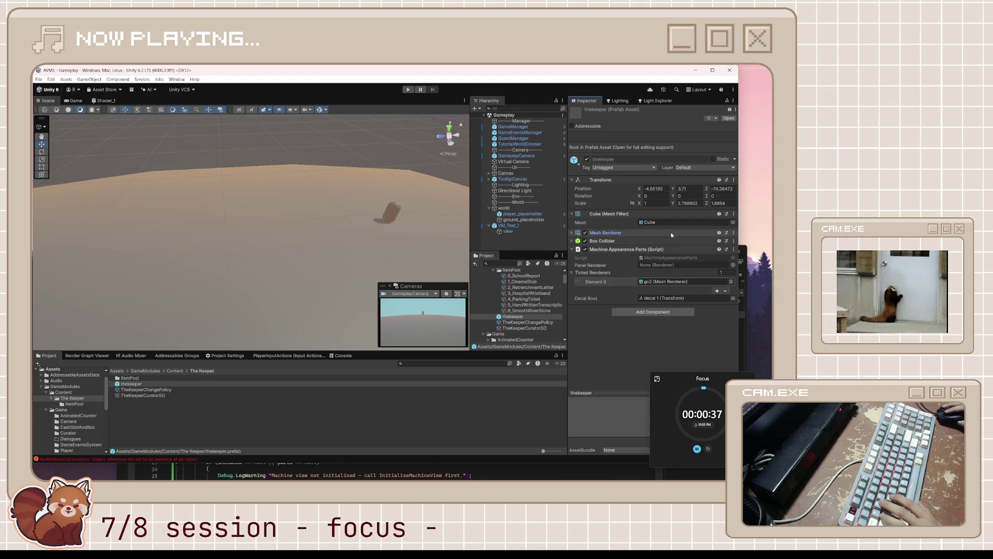
left_click(734, 233)
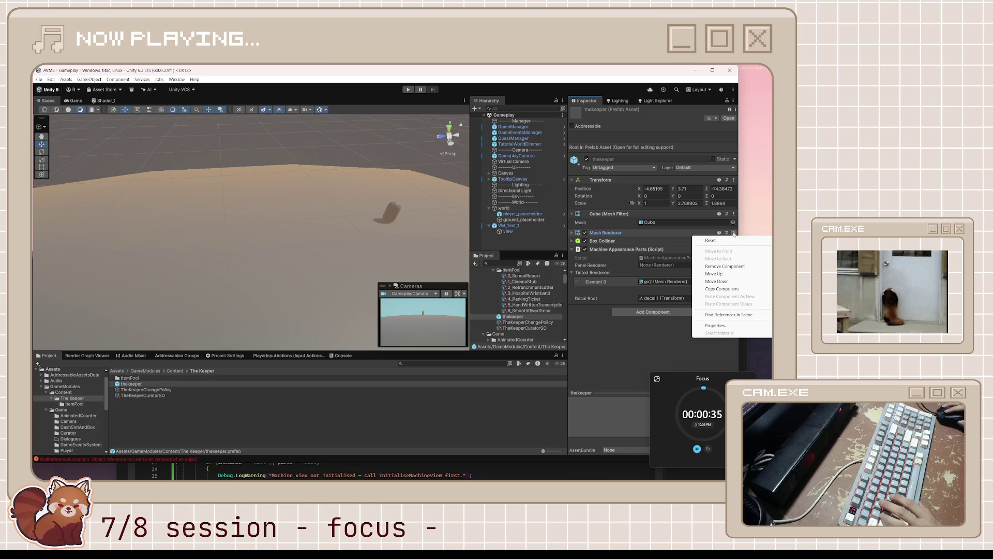
left_click(720, 266)
left_click(733, 213)
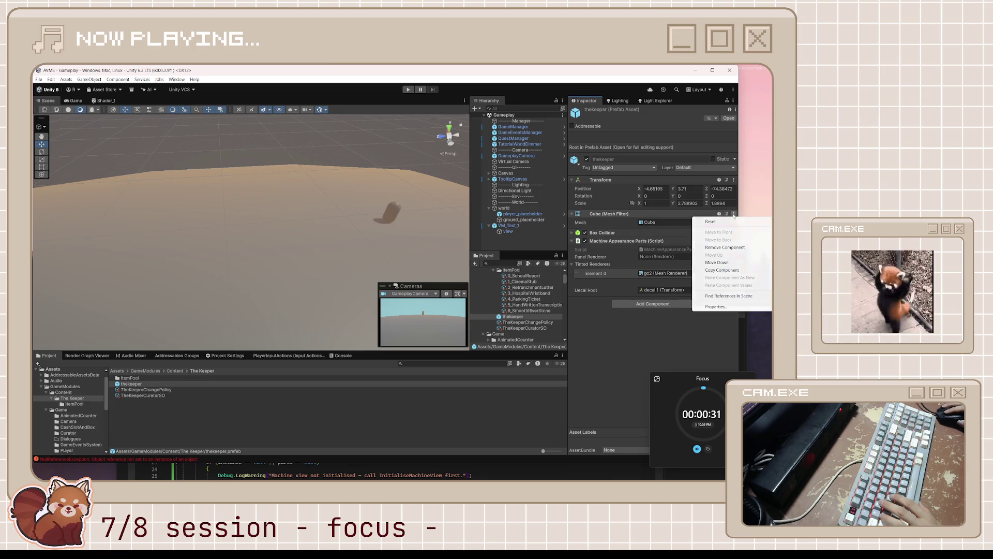
left_click(722, 248)
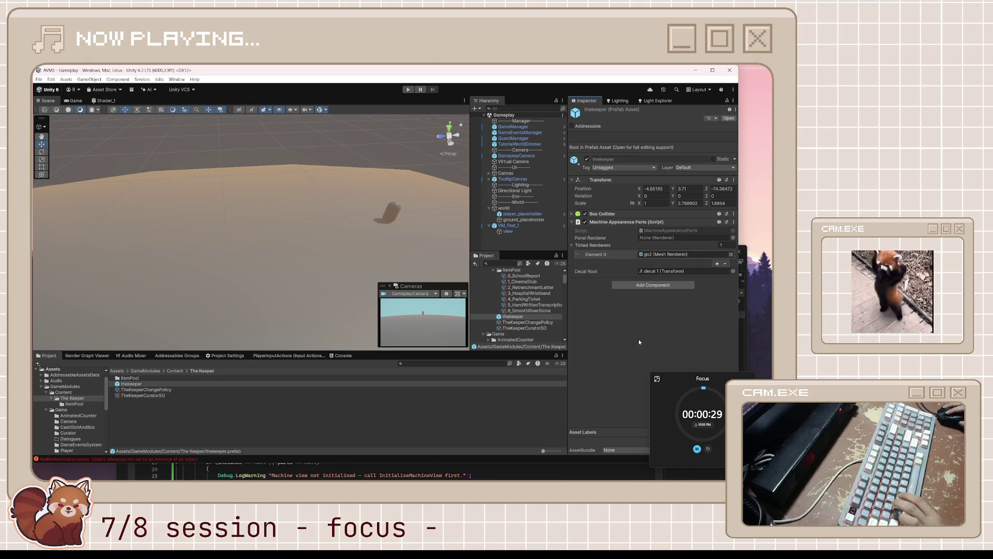
Inspect thekeeper in Prefab Mode, then return to the Gameplay scene with the prefab selected
left_click(146, 385)
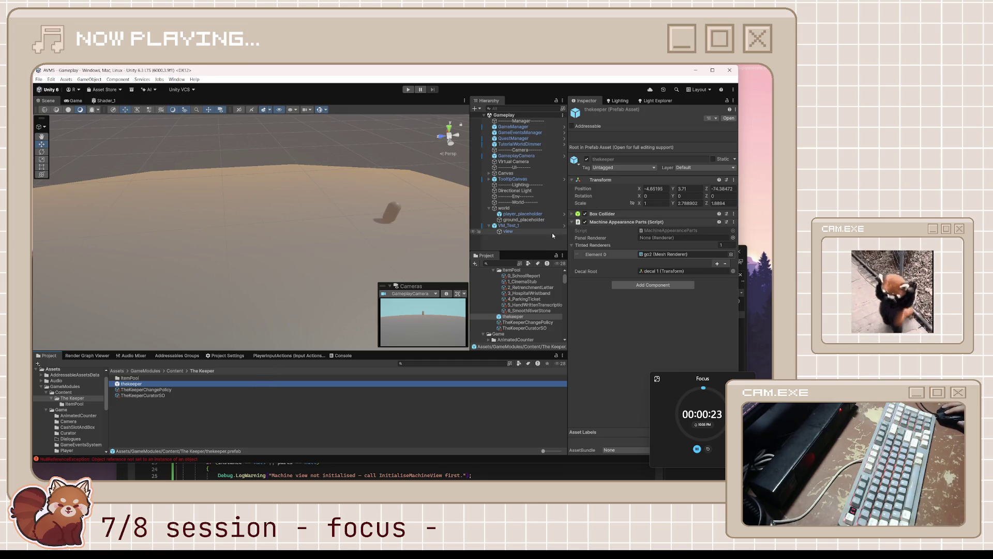
double_click(326, 384)
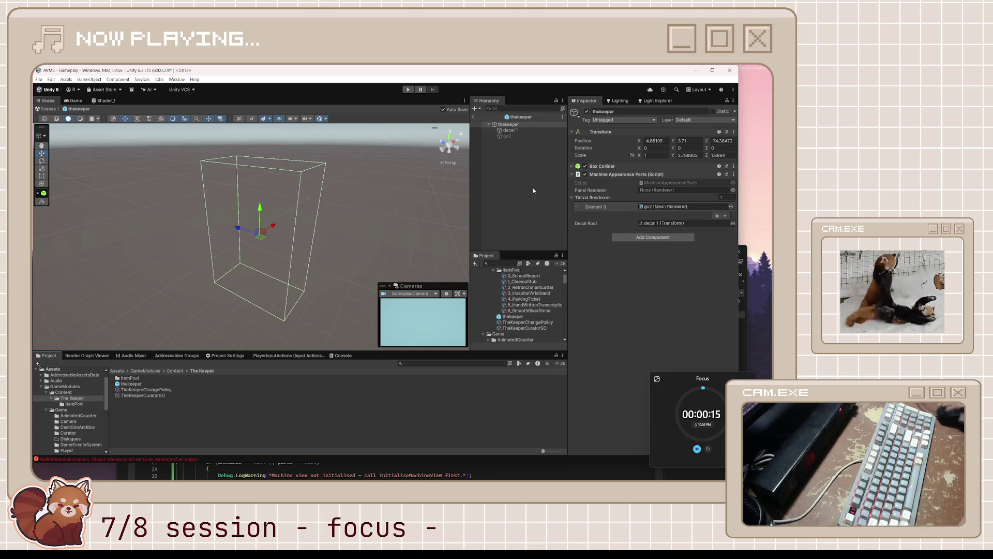
left_click(532, 125)
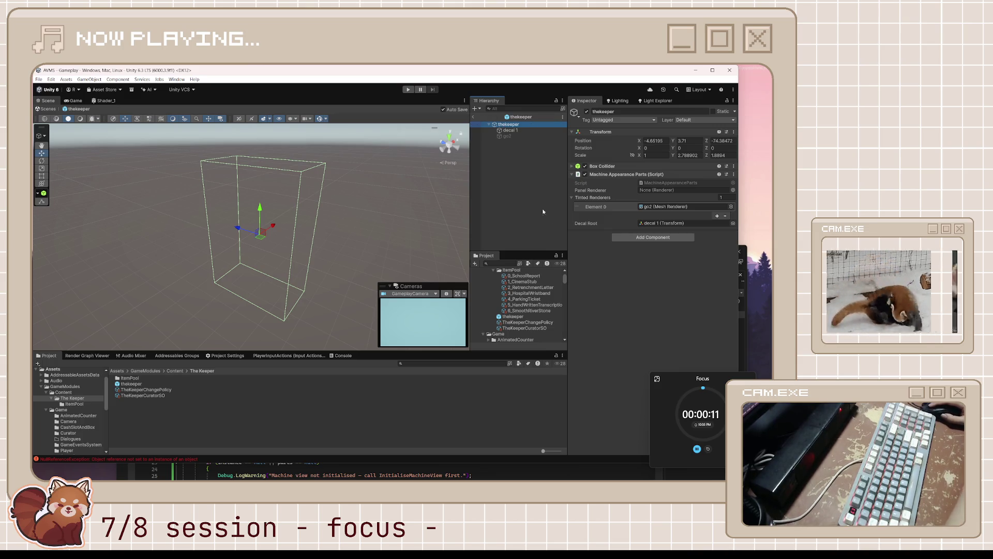
left_click(474, 117)
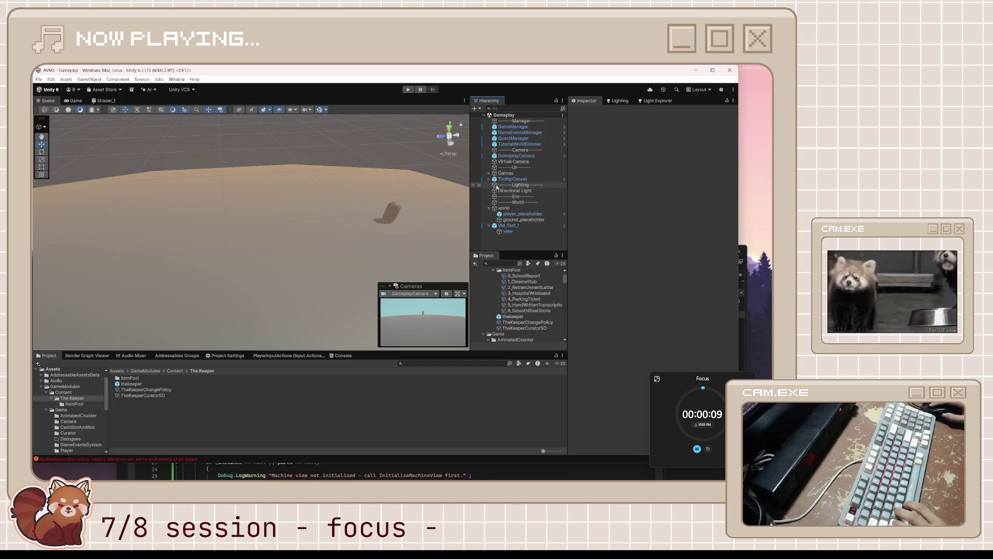
left_click(266, 383)
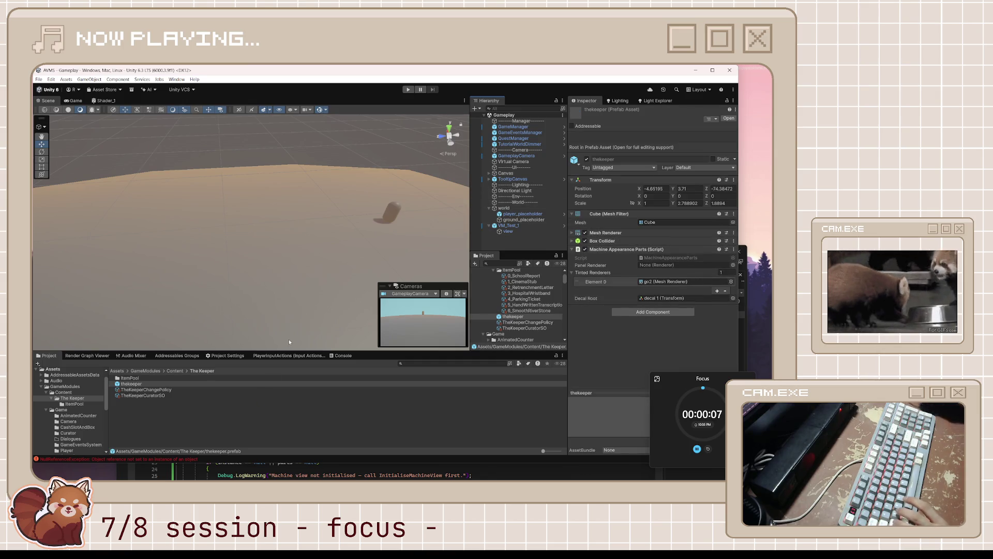